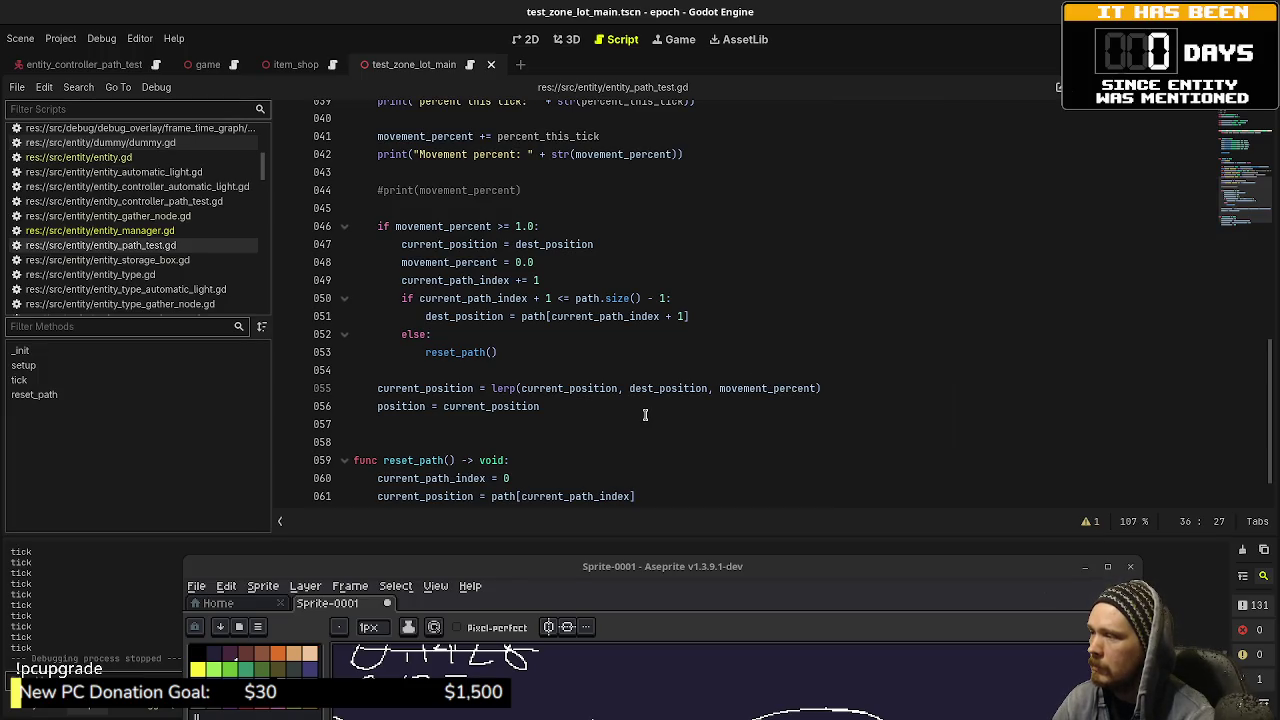
Step: Select current_position in the lerp call and launch the squid game with F5
double_click(568, 388)
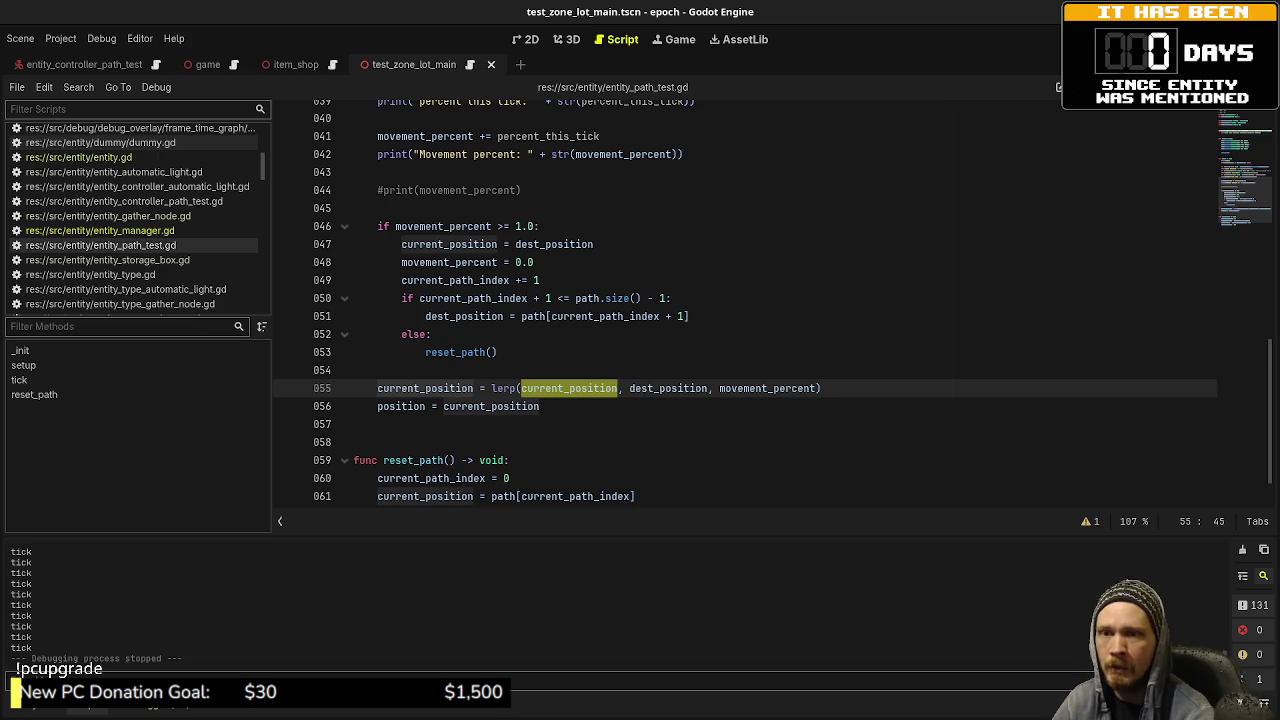
key(F5)
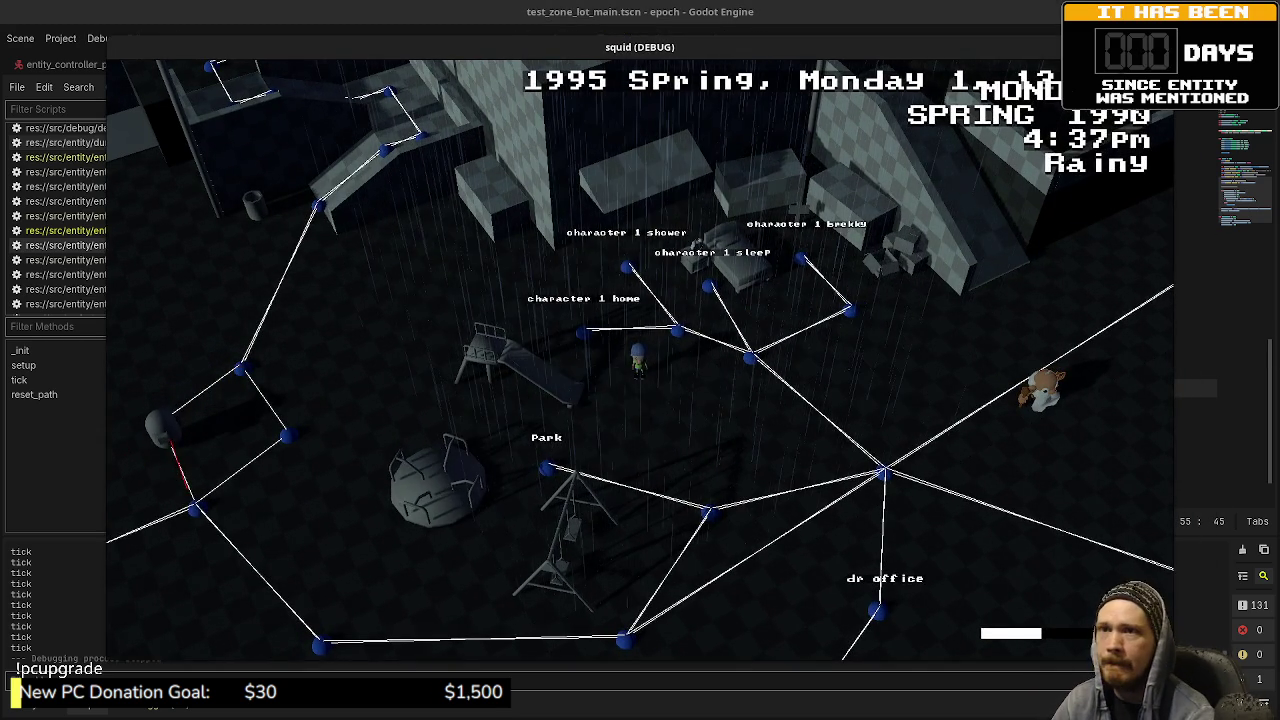
Step: Stop the squid game, review character_model.gd's movement tick code, then switch to VS Code
key(F8)
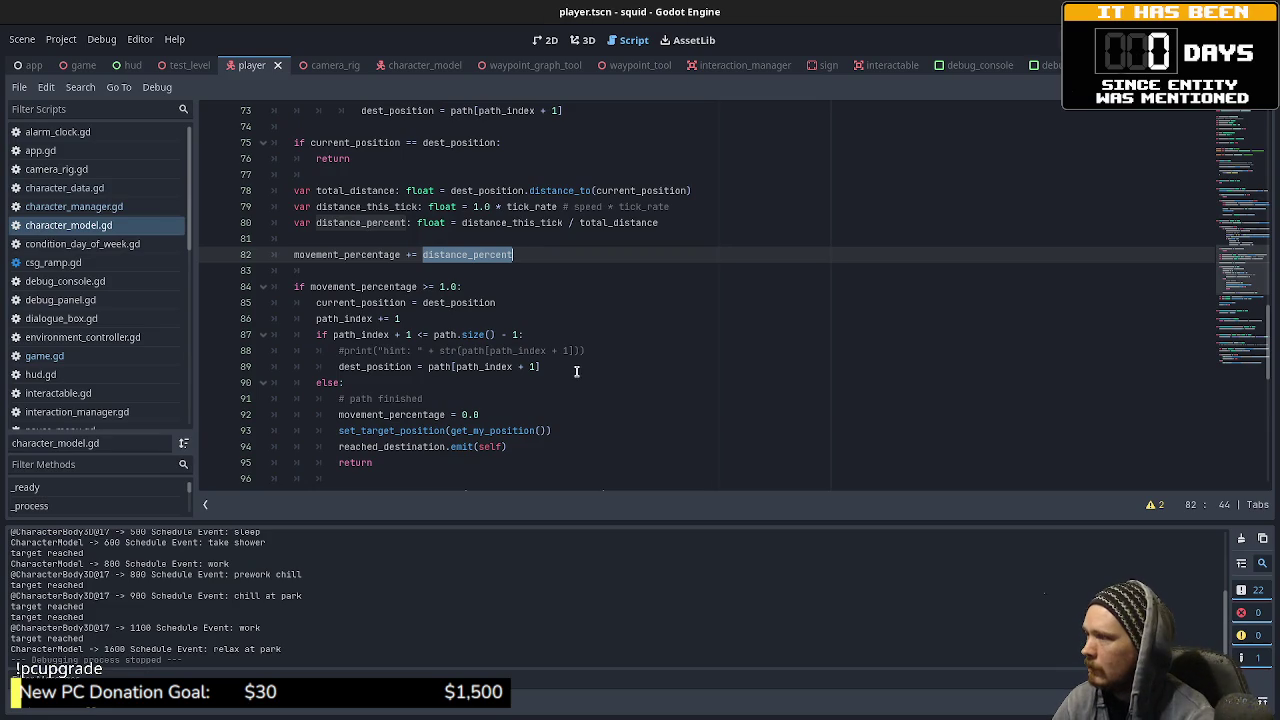
scroll(576, 371, down, 1)
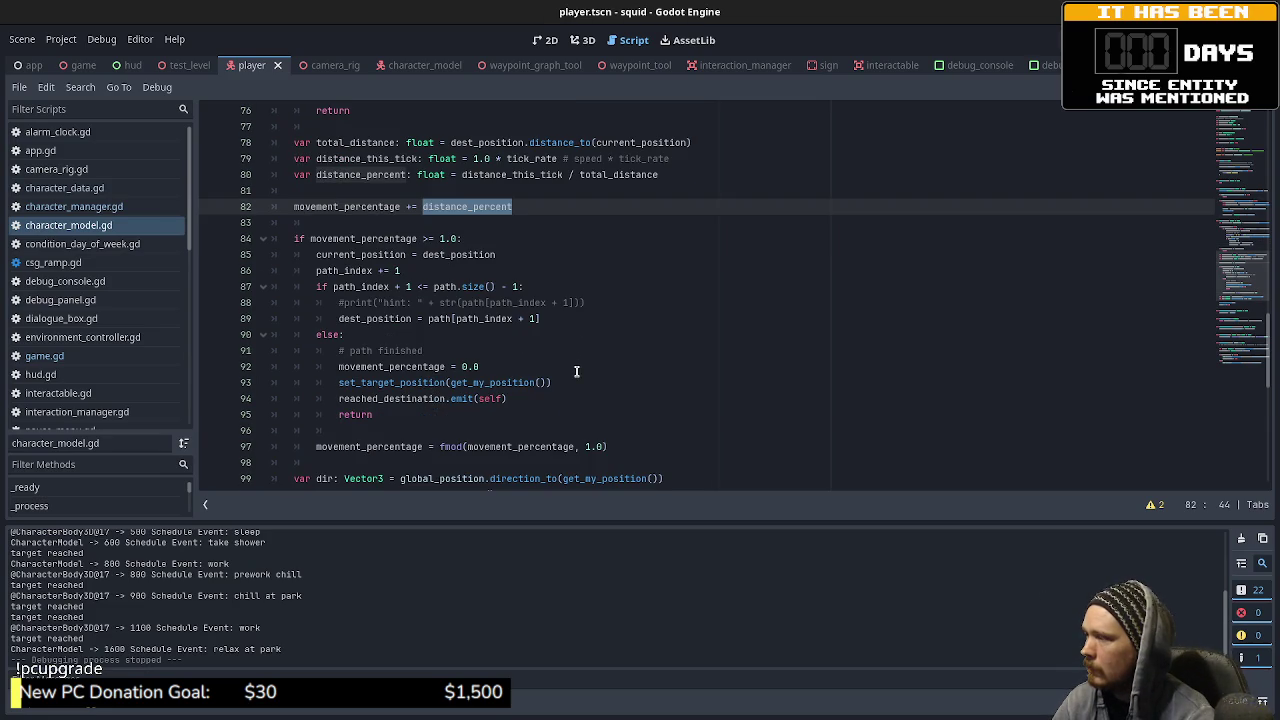
scroll(576, 371, down, 1)
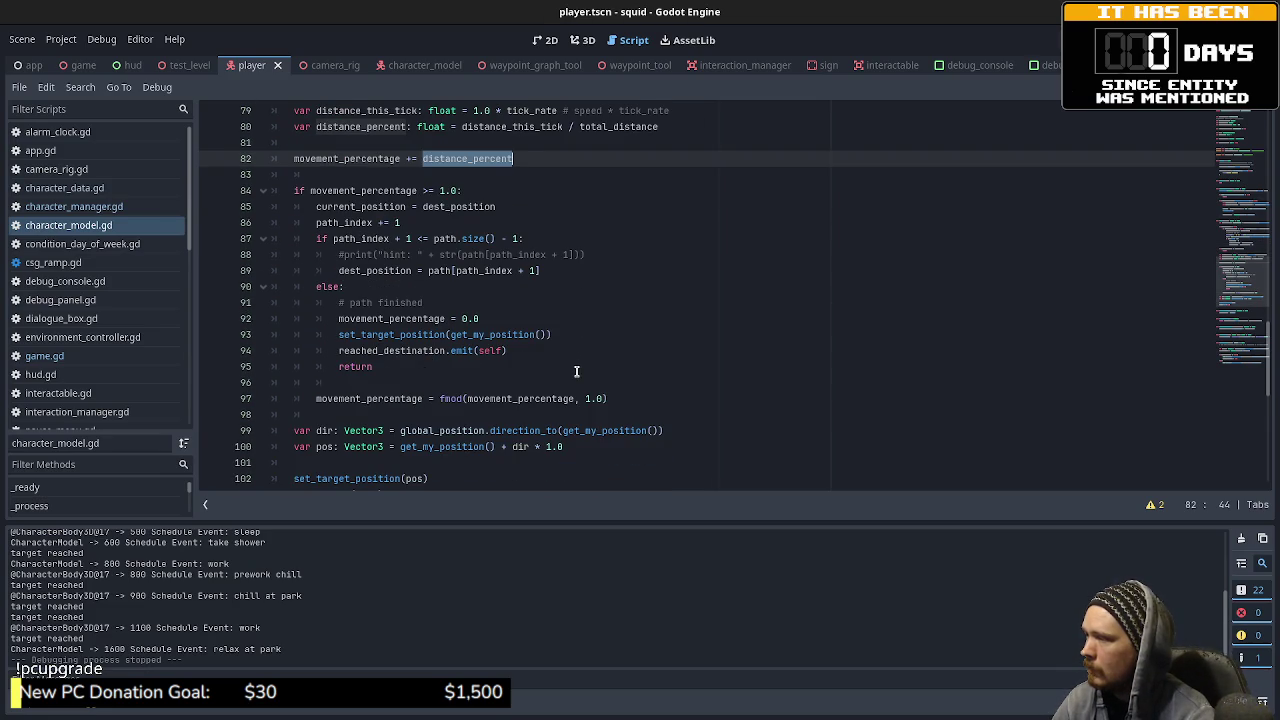
scroll(576, 371, down, 1)
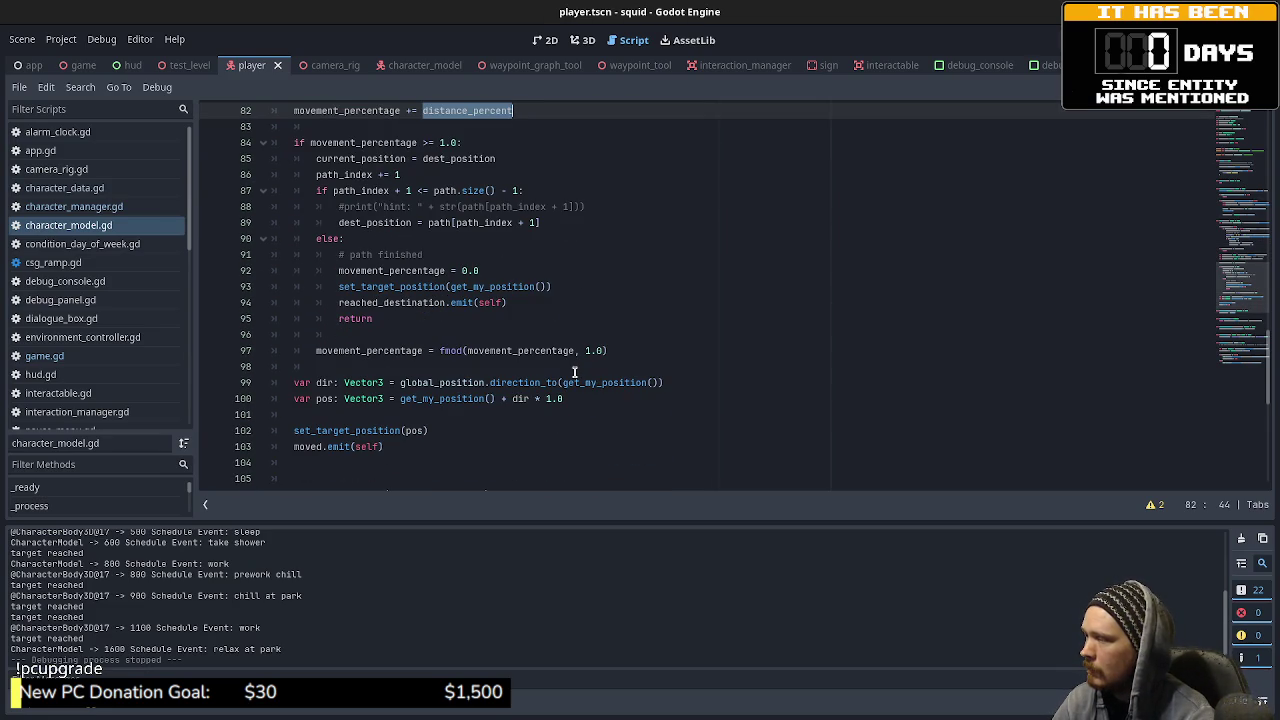
scroll(575, 372, up, 1)
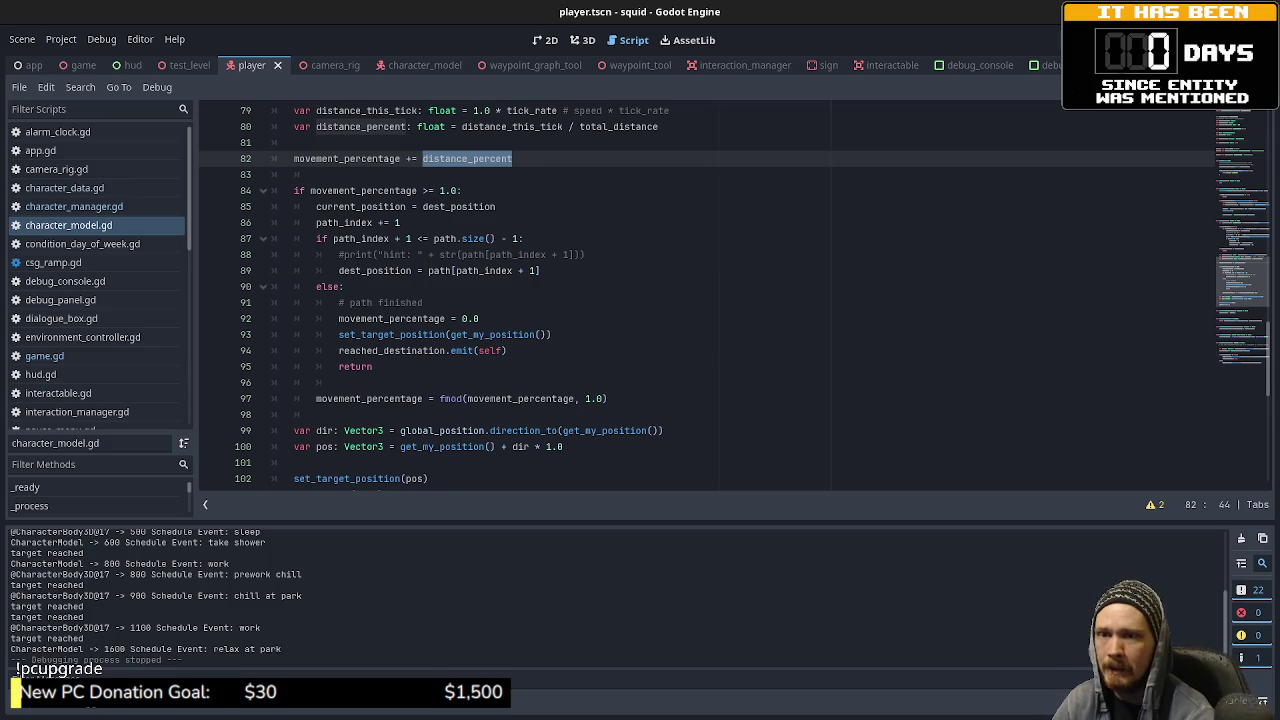
key(alt+Tab)
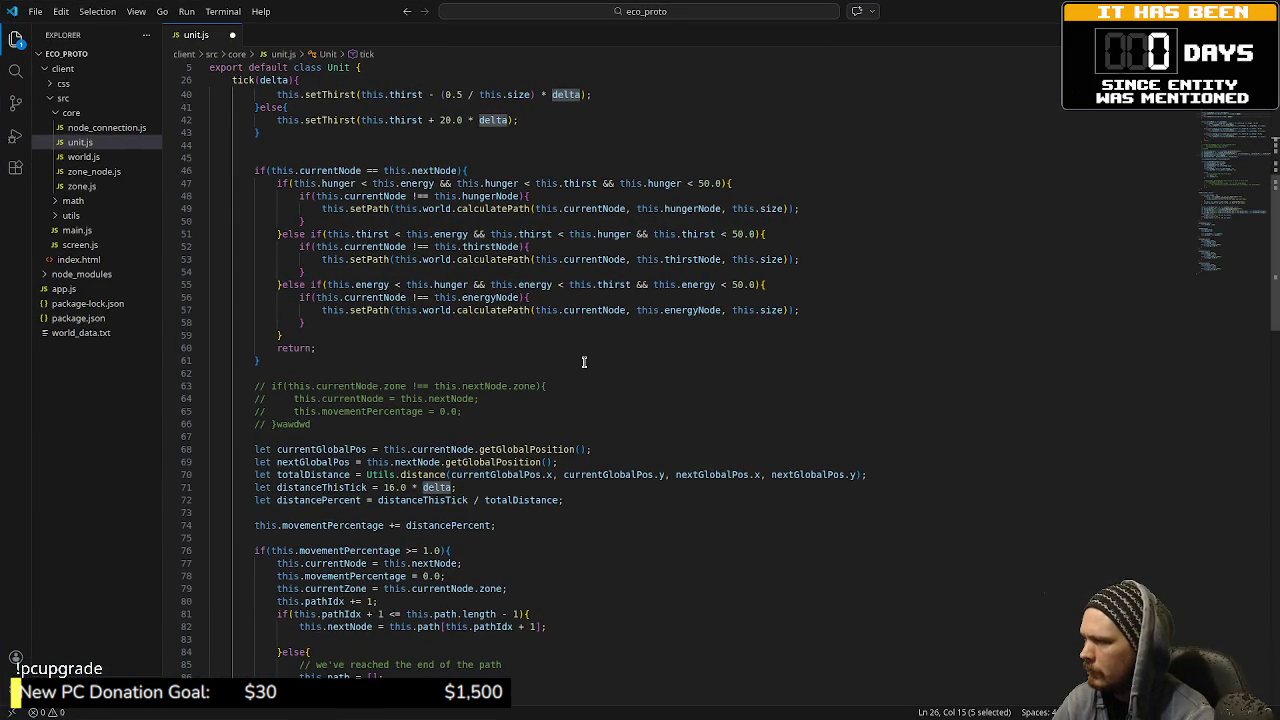
Step: Read down through the tick() movement function in unit.js
scroll(584, 362, down, 6)
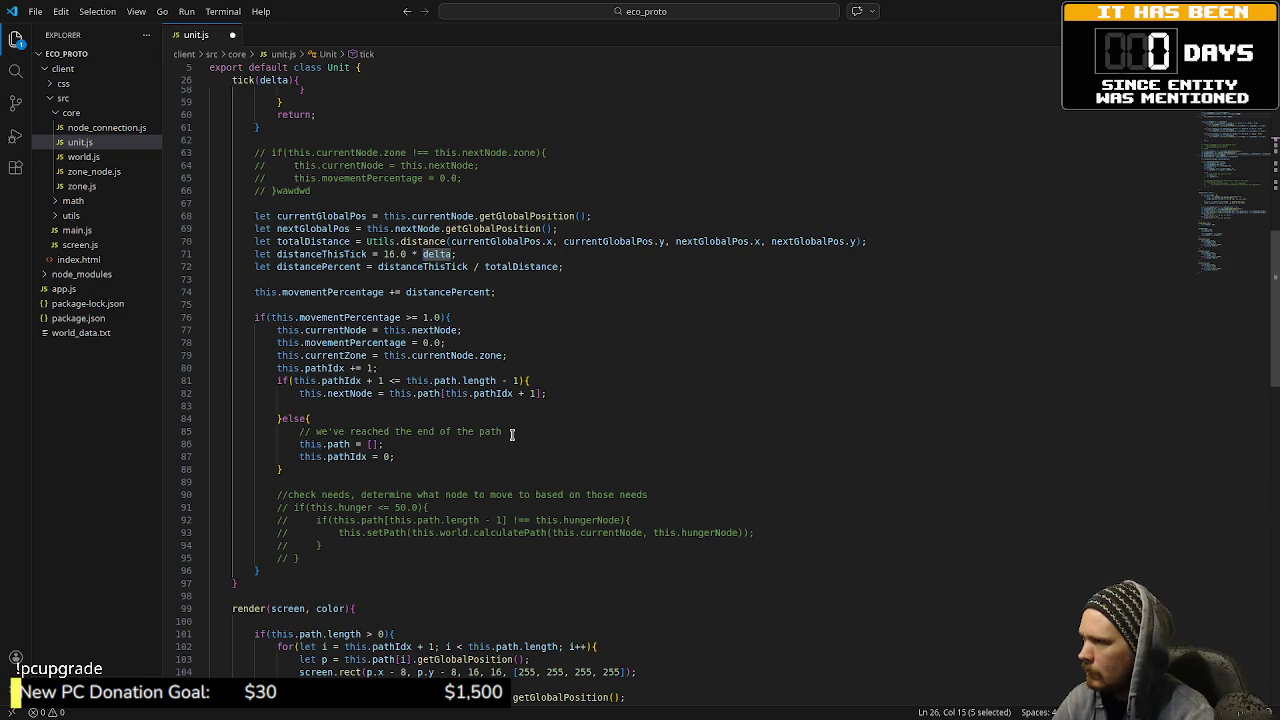
scroll(512, 434, down, 7)
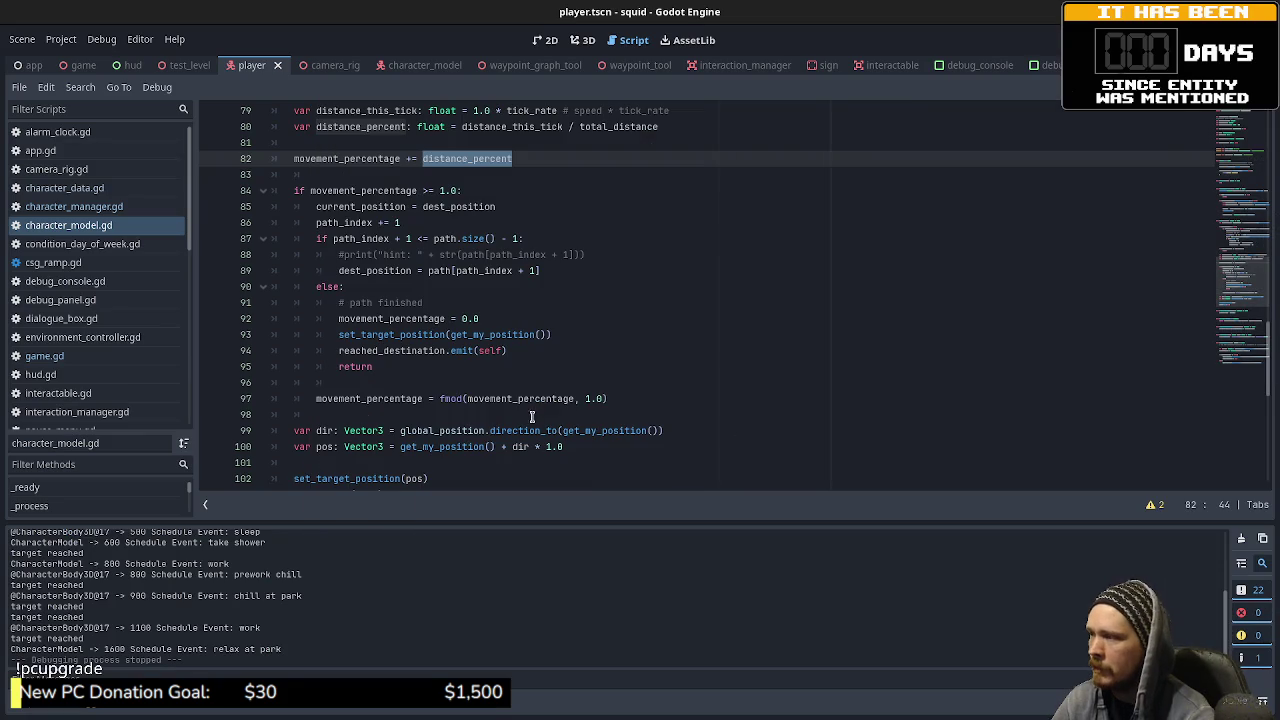
Step: Open the built-in documentation for fmod from its call in character_model.gd
click(458, 400)
scroll(458, 404, down, 2)
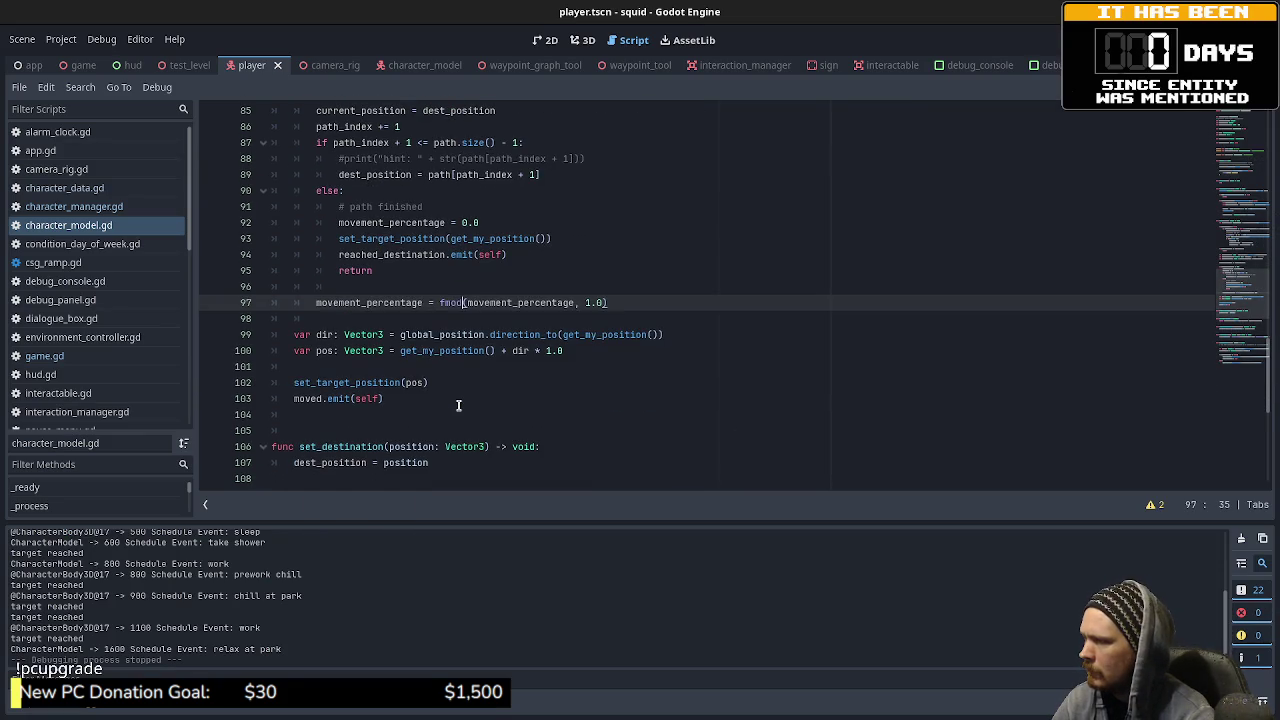
scroll(458, 404, up, 1)
scroll(458, 404, up, 1)
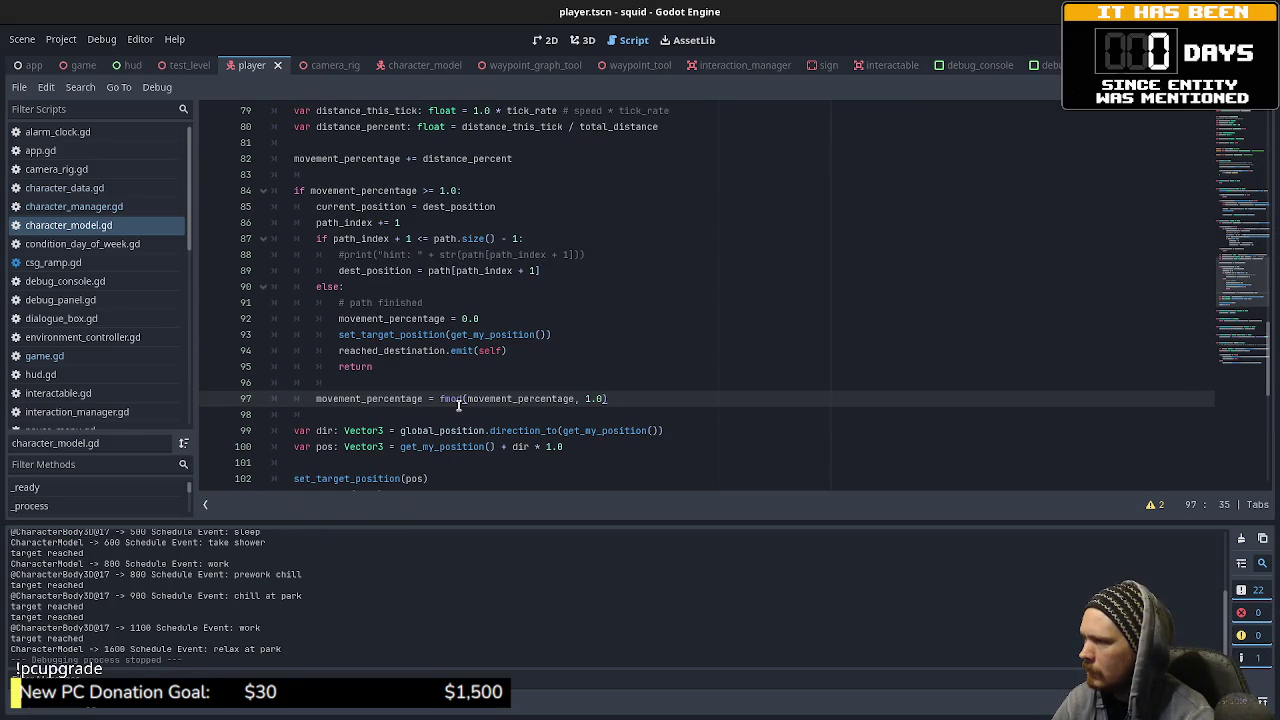
ctrl+click(450, 399)
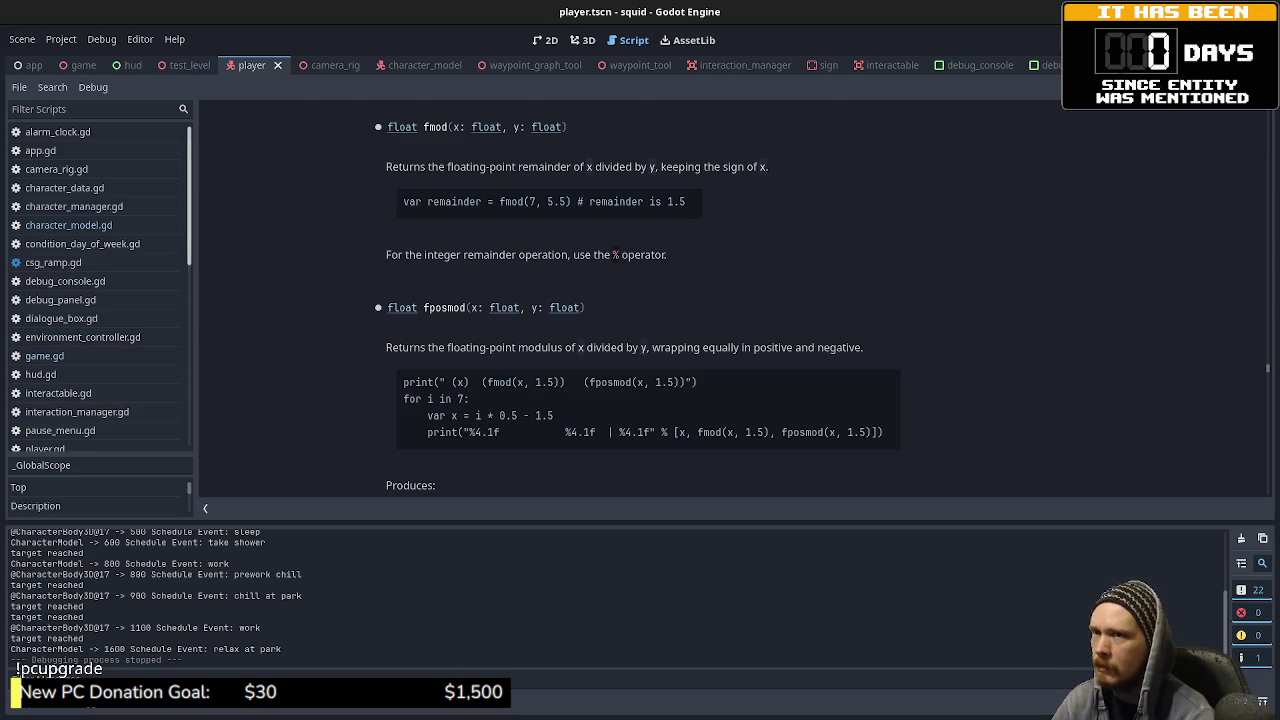
Step: Back in character_model.gd, highlight the fmod movement_percentage wrap and get_my_position's lerp
click(68, 225)
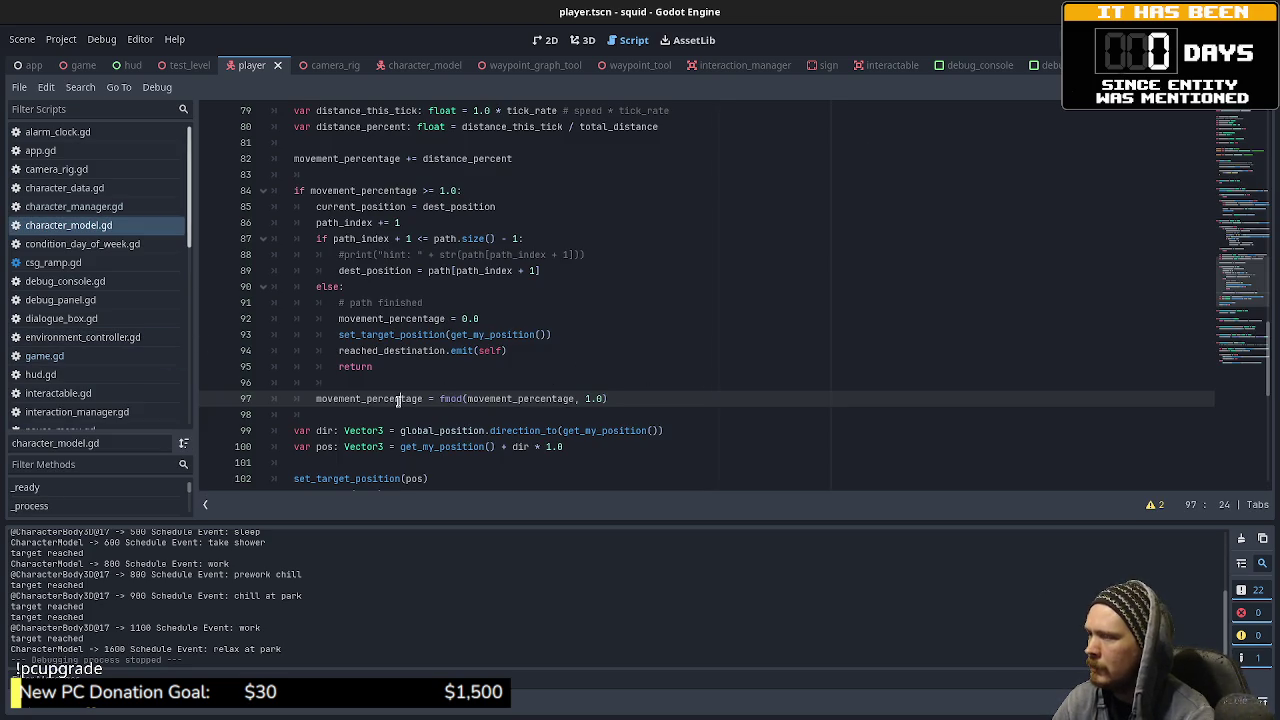
double_click(540, 398)
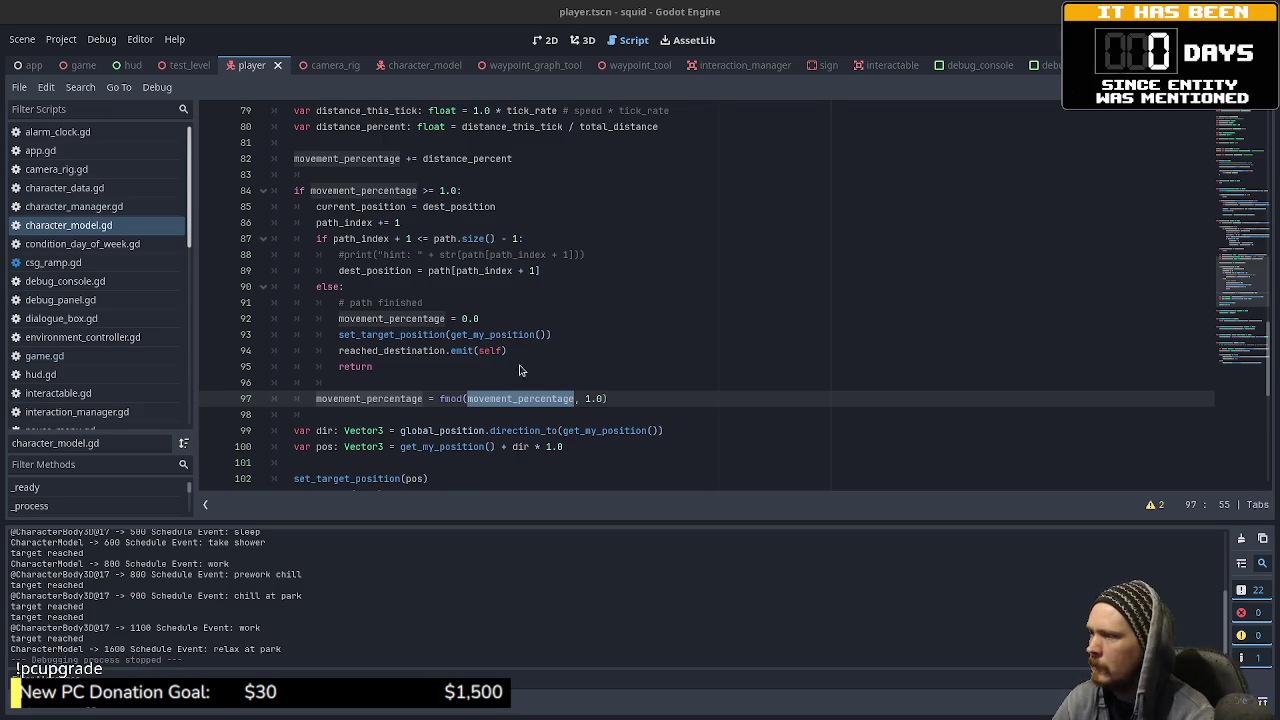
drag(607, 398, 313, 399)
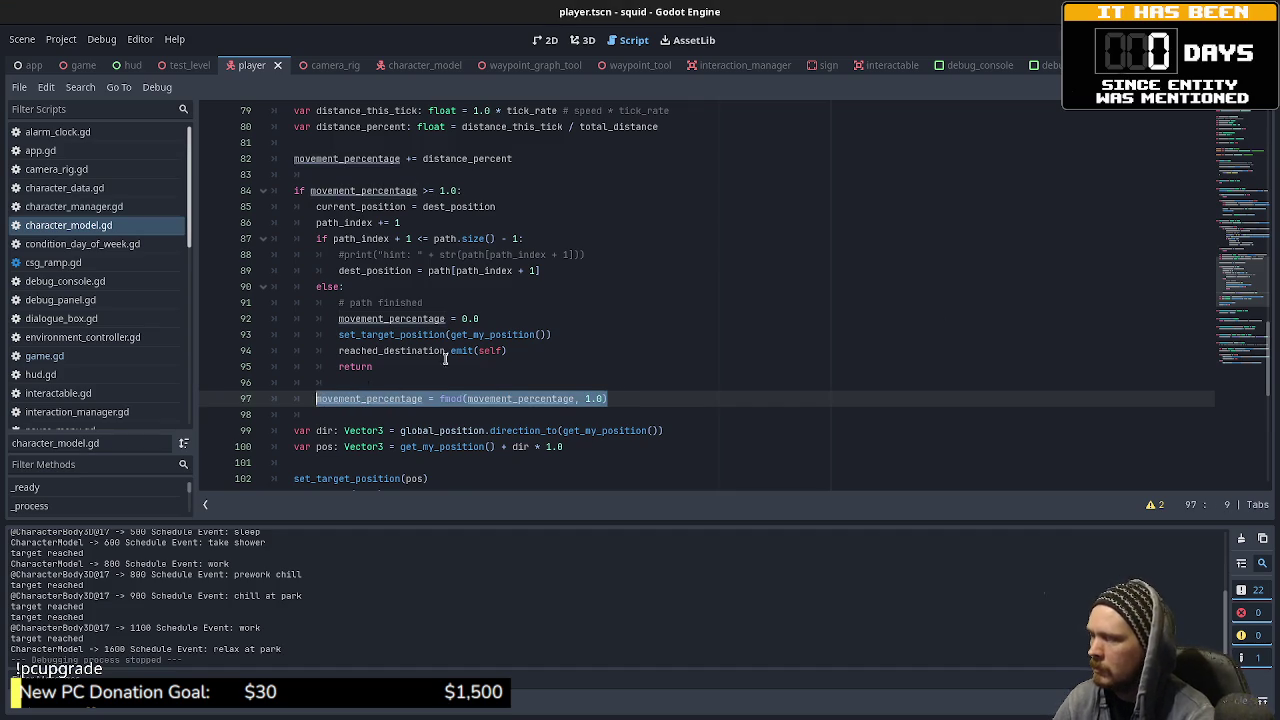
scroll(726, 322, down, 2)
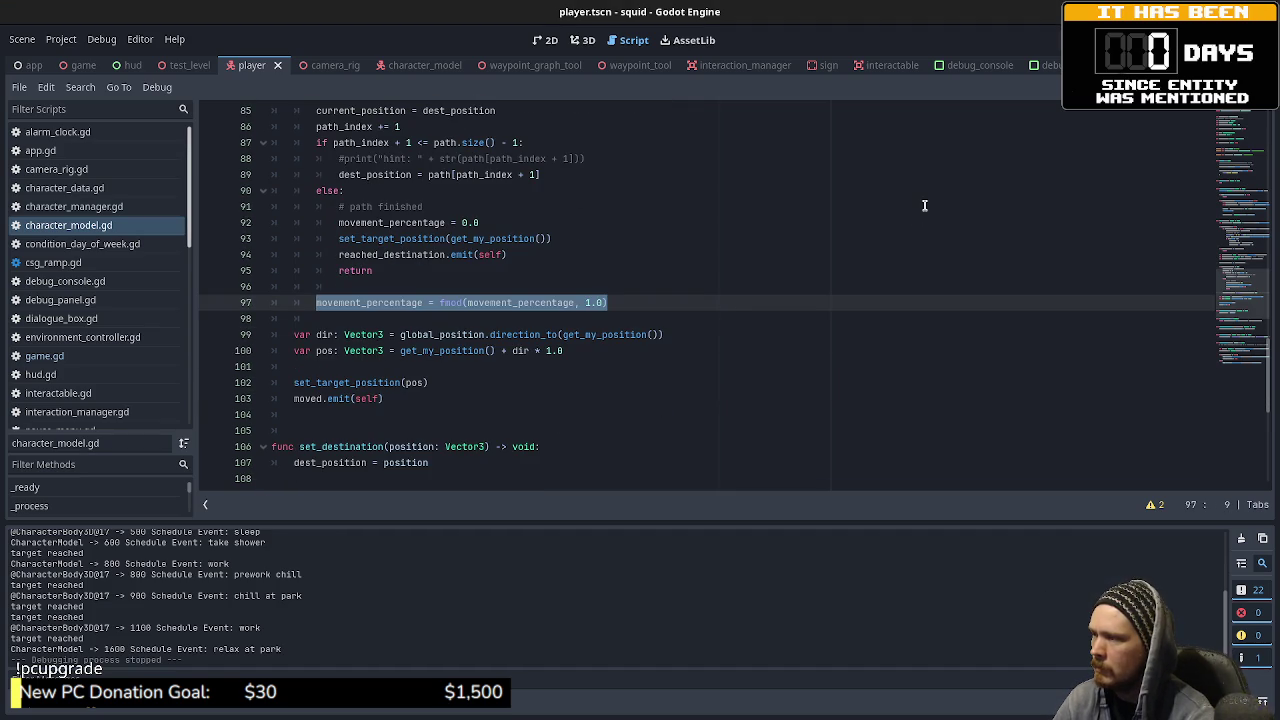
scroll(556, 349, down, 3)
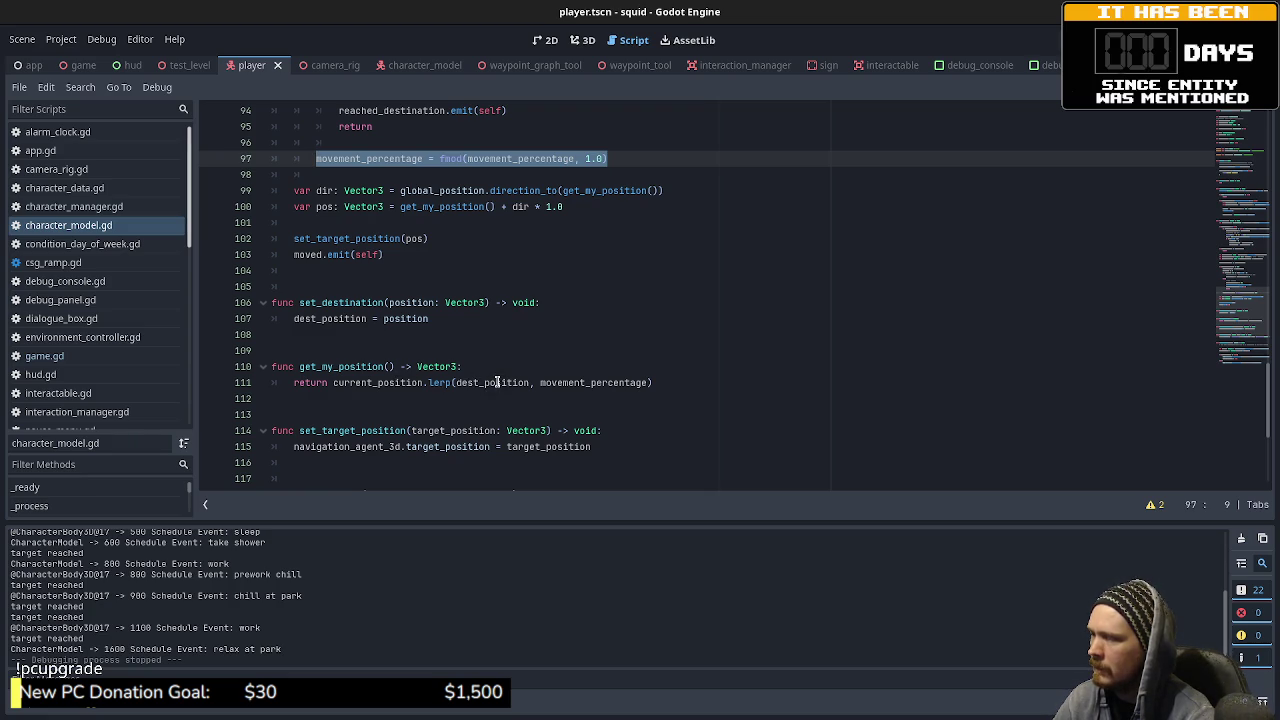
double_click(596, 382)
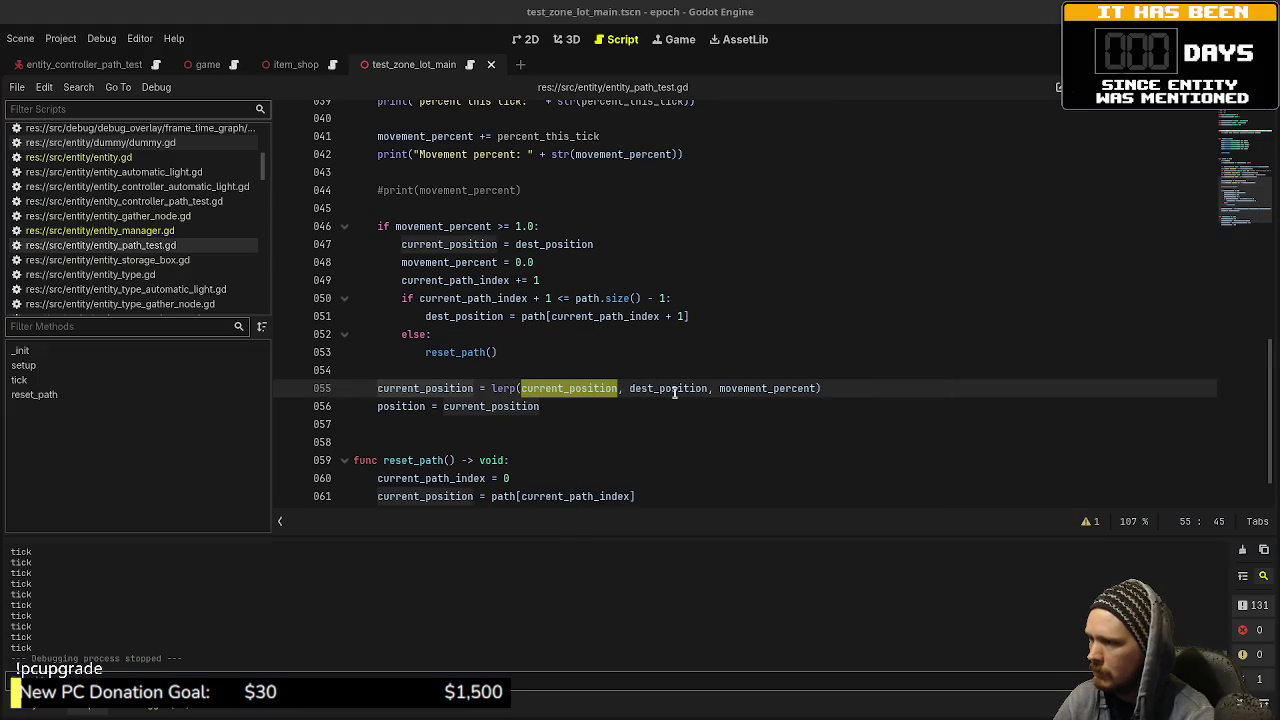
Step: Replace current_position in tick's lerp with path[current_path_index], save, and run the epoch game
mouse_move(789, 387)
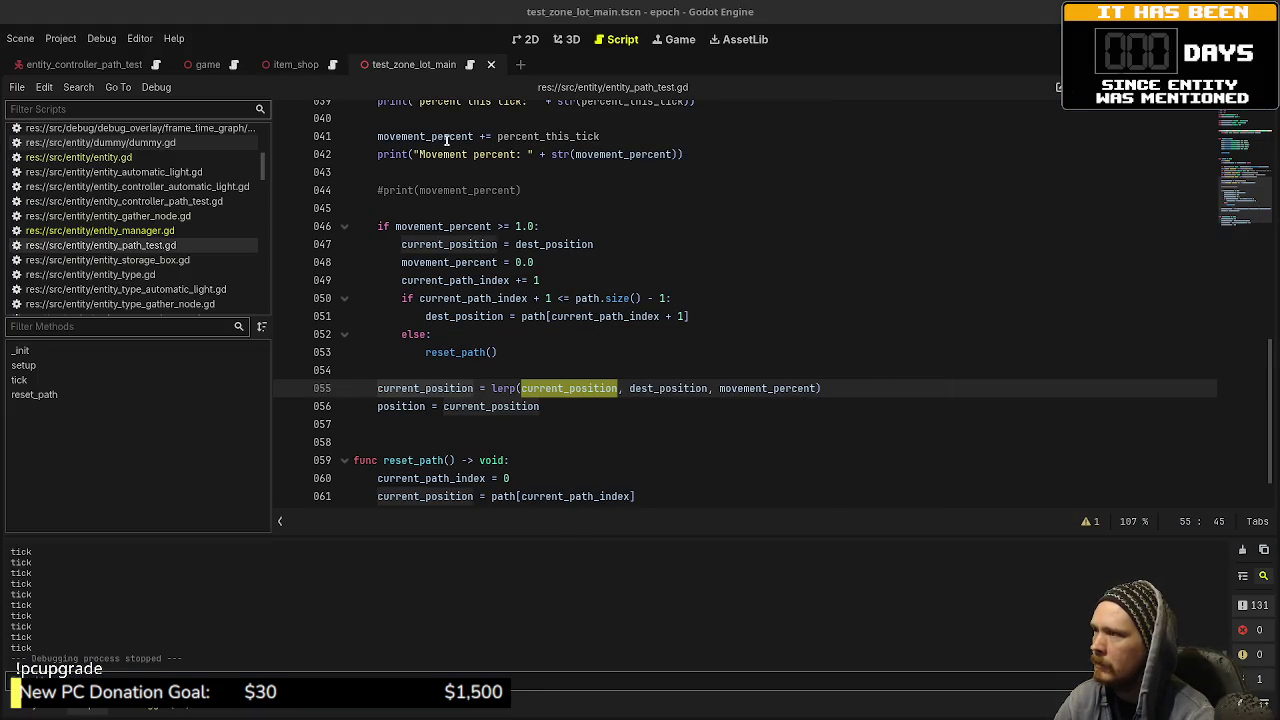
mouse_move(446, 140)
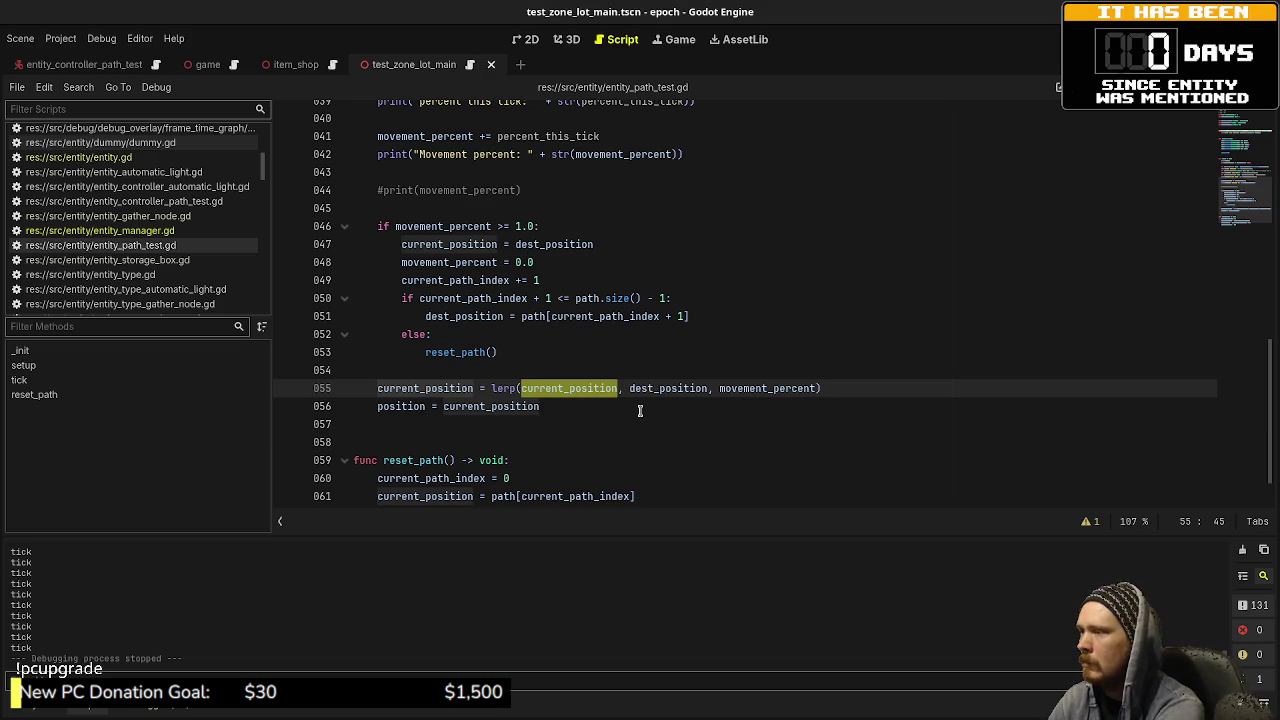
text(path[current)
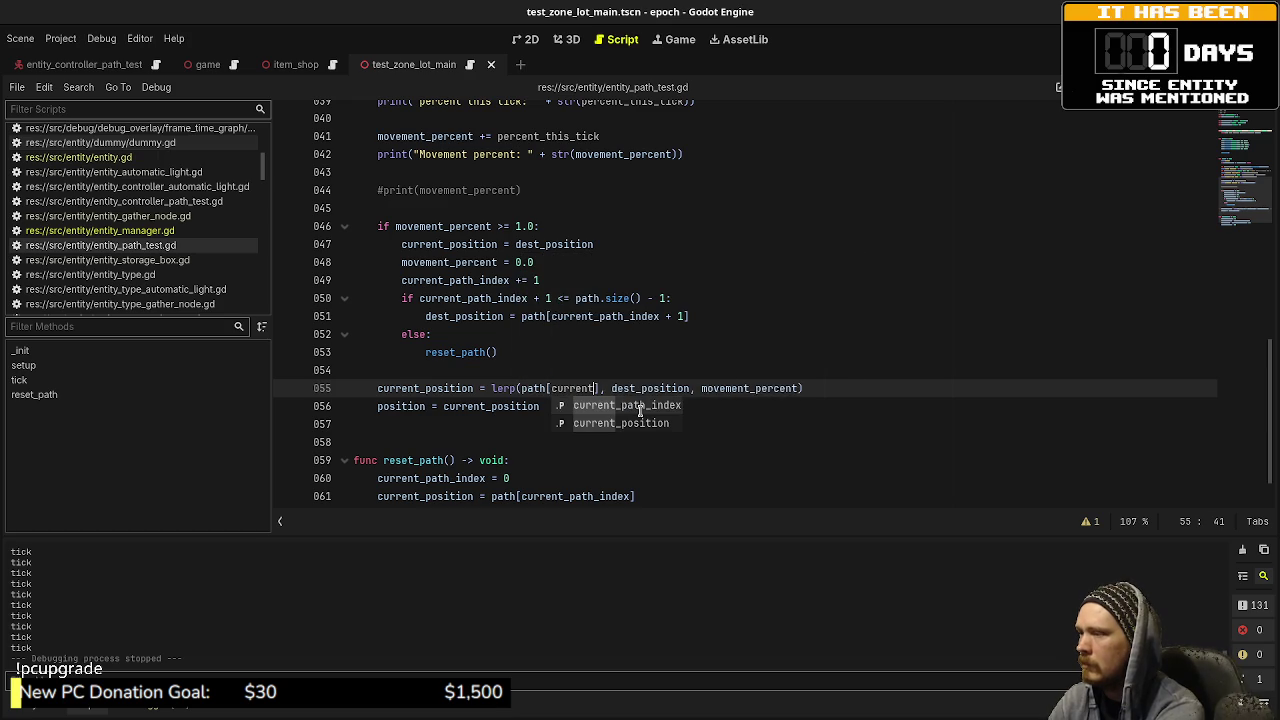
key(Return)
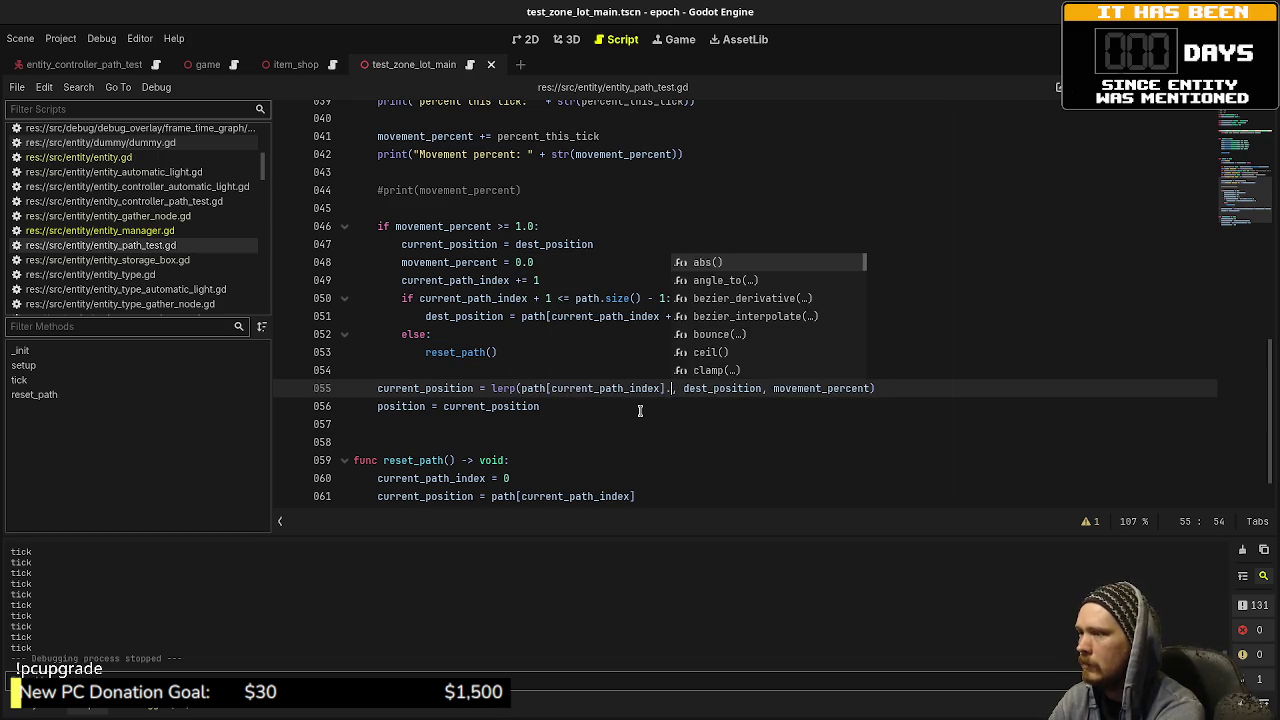
key(ctrl+s)
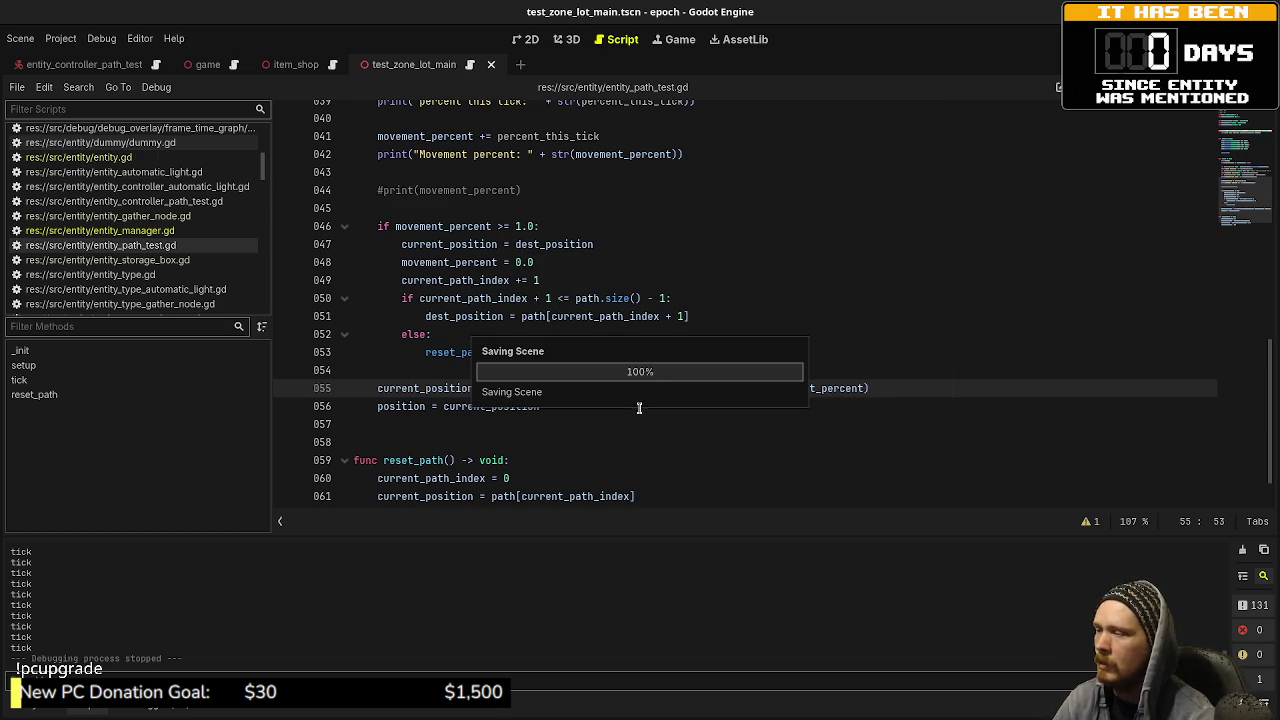
double_click(709, 390)
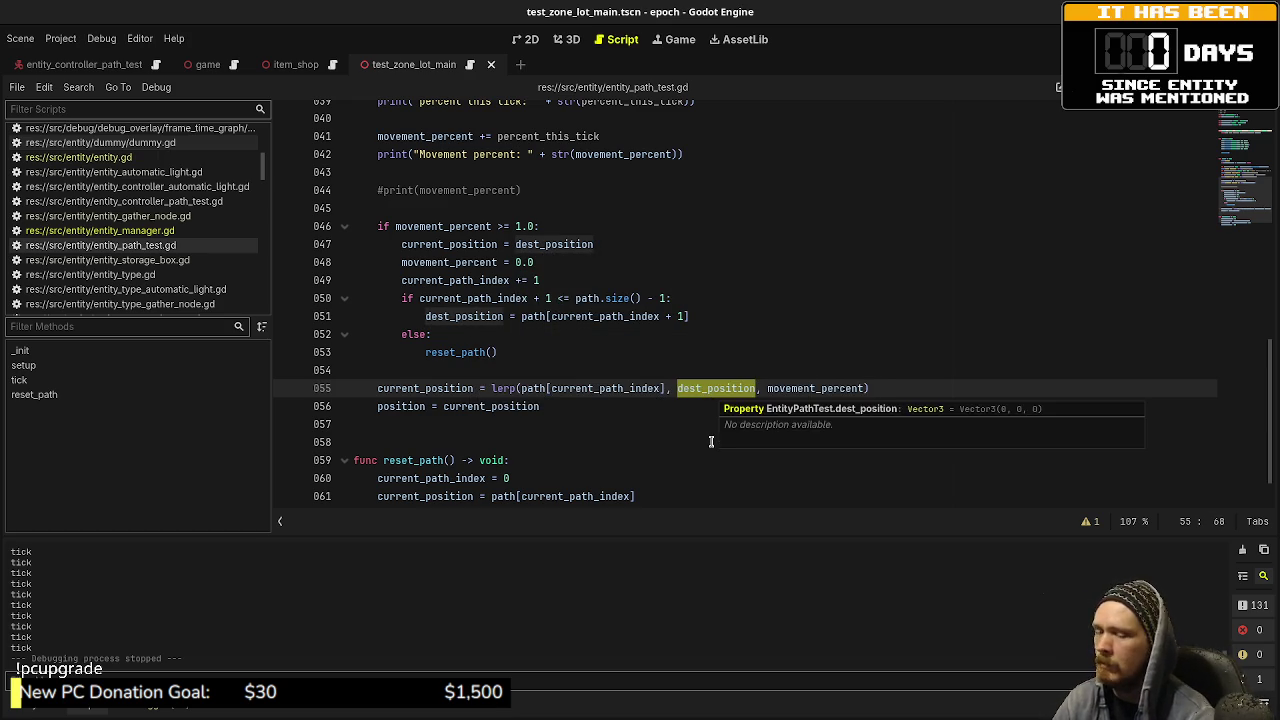
key(F5)
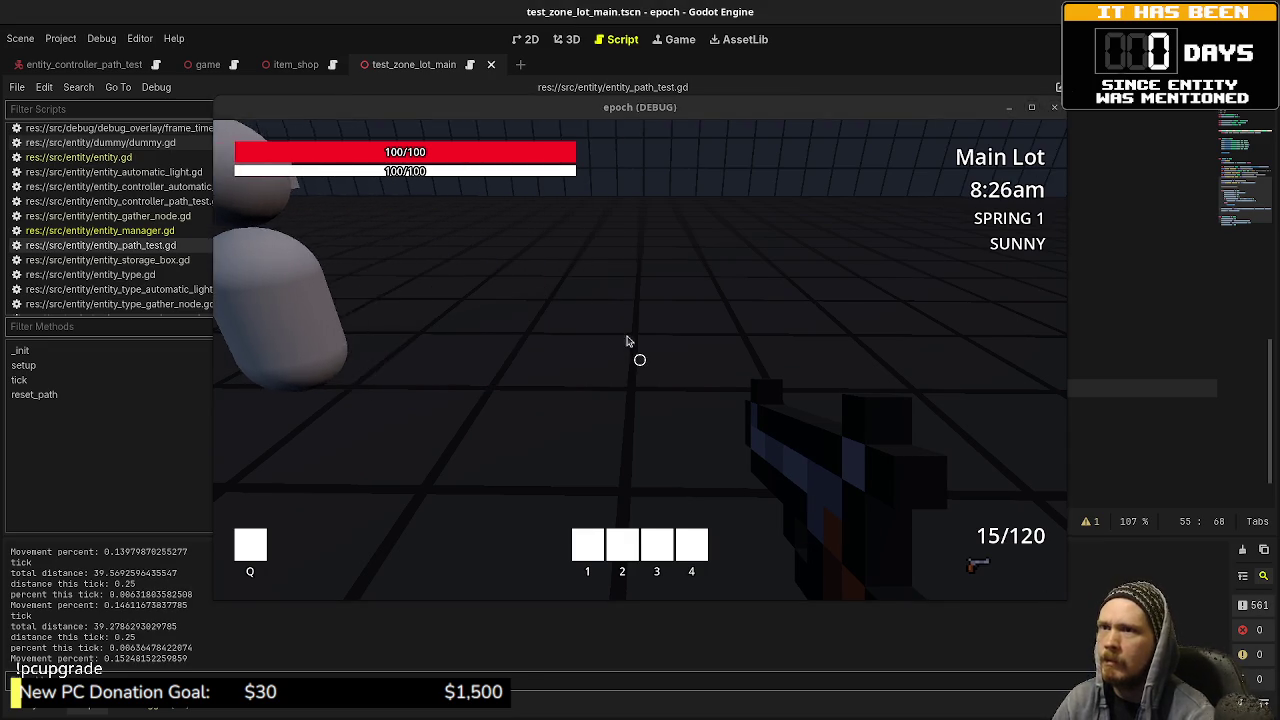
Step: Stop the running epoch debug game with Escape
key(Escape)
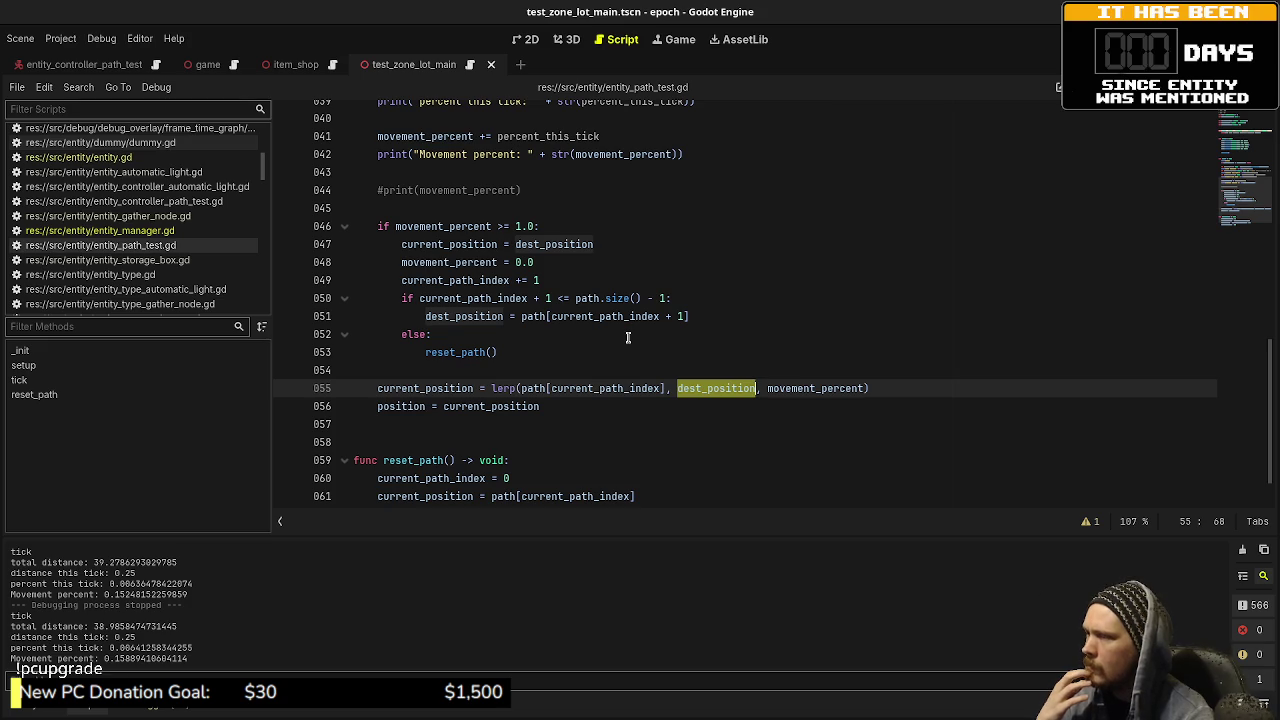
Step: Put current_position back as the lerp's start argument, save, and scroll through tick()
key(Up)
key(Up)
key(Up)
key(Down)
key(Down)
key(Down)
key(ctrl+Left)
key(ctrl+Left)
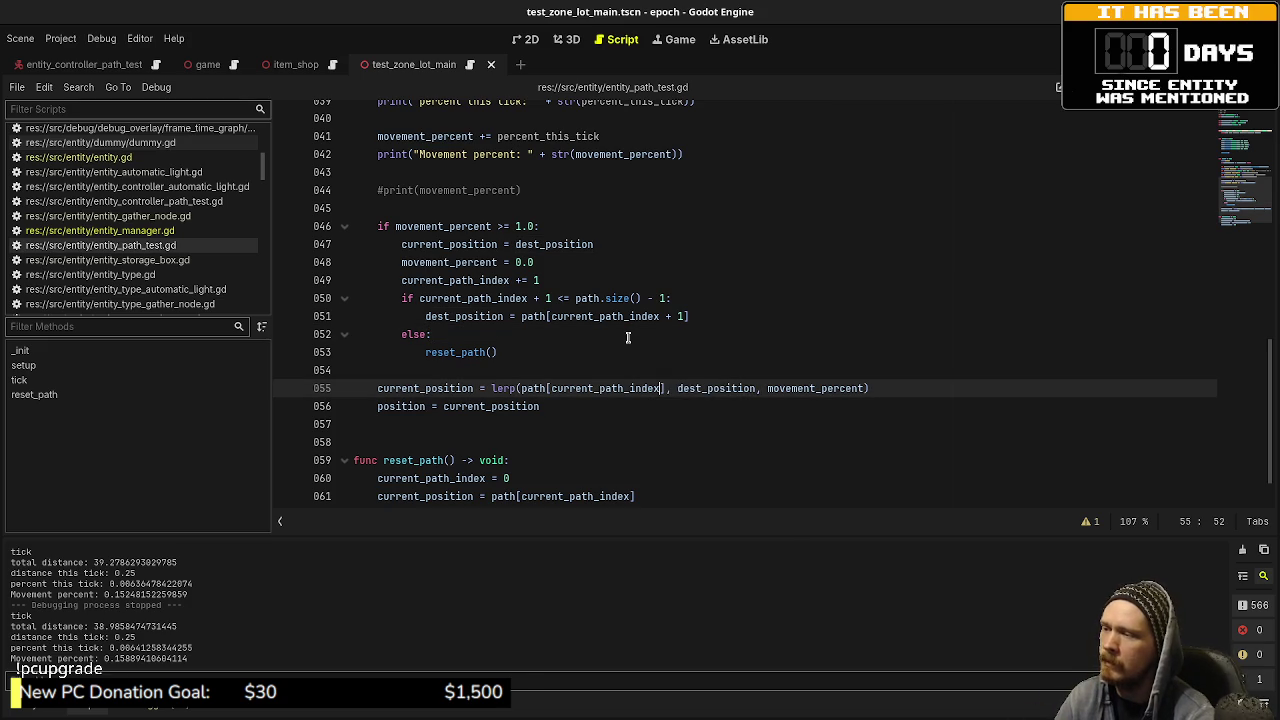
key(Delete)
key(ctrl+shift+Left)
key(ctrl+shift+Left)
key(ctrl+shift+Left)
key(BackSpace)
text(current_position)
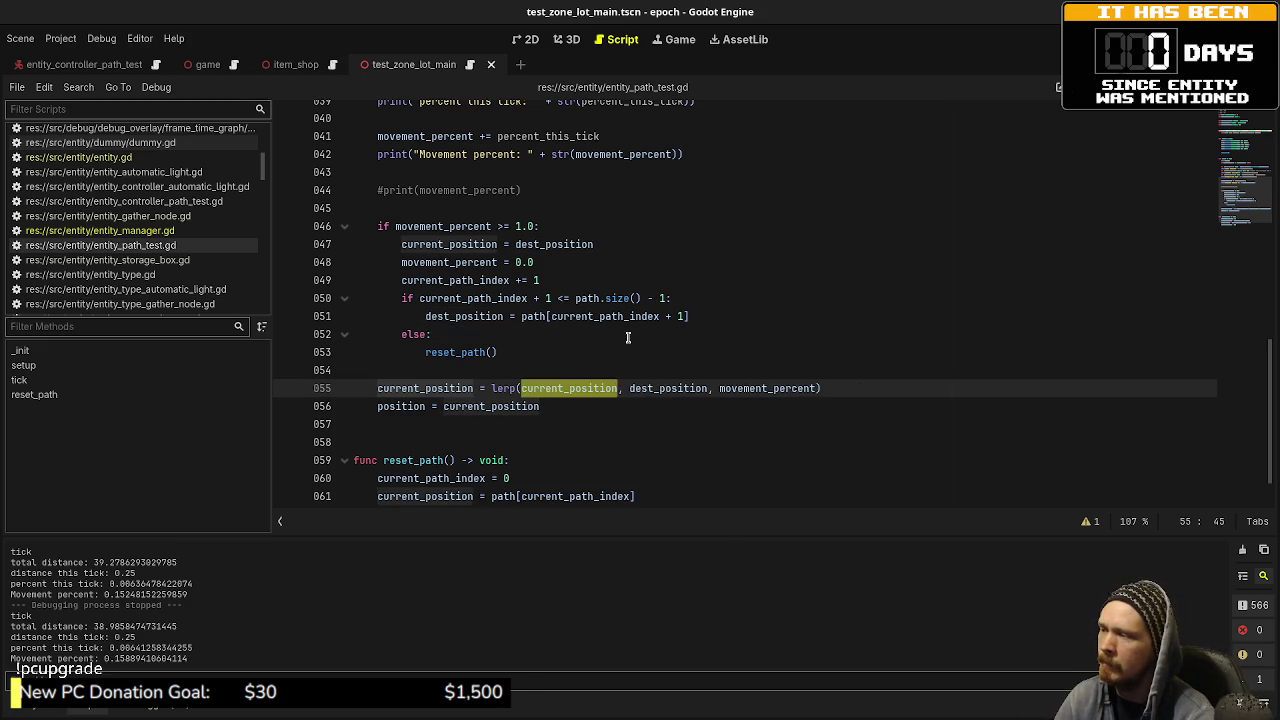
key(ctrl+s)
scroll(552, 302, up, 4)
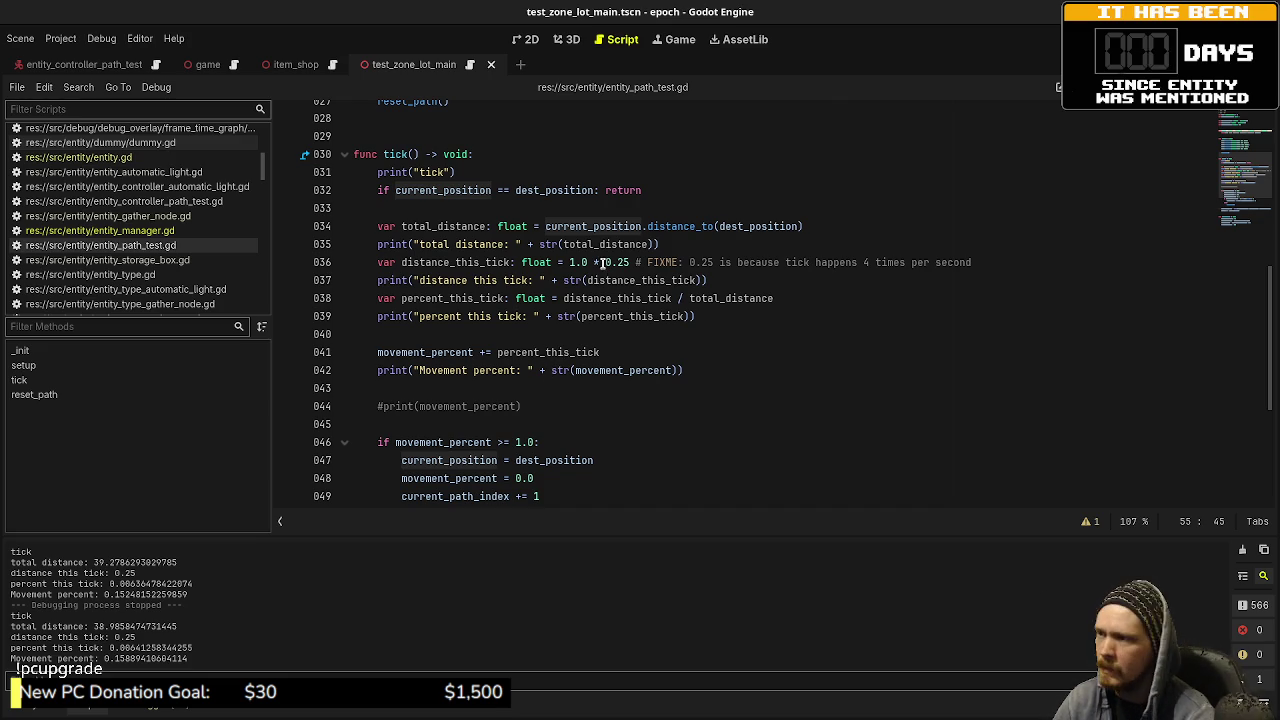
scroll(604, 334, down, 2)
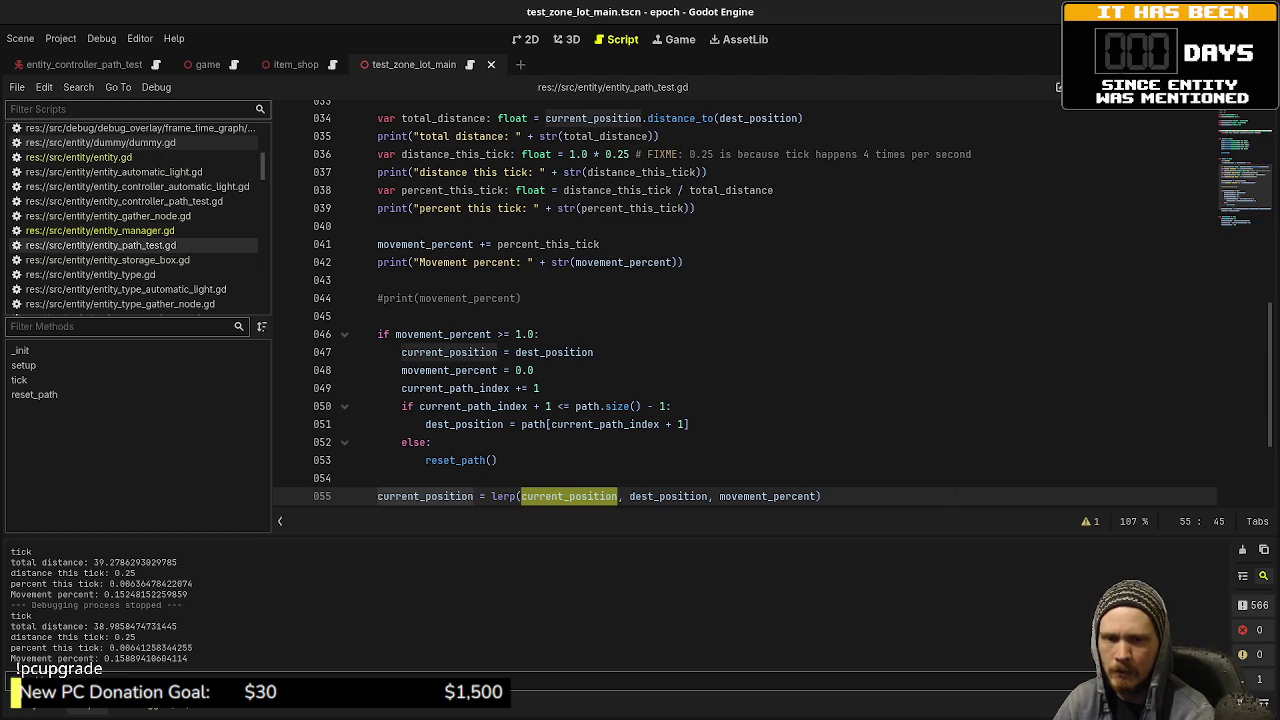
Step: Highlight every use of movement_percent in entity_path_test.gd to review tick()
click(694, 388)
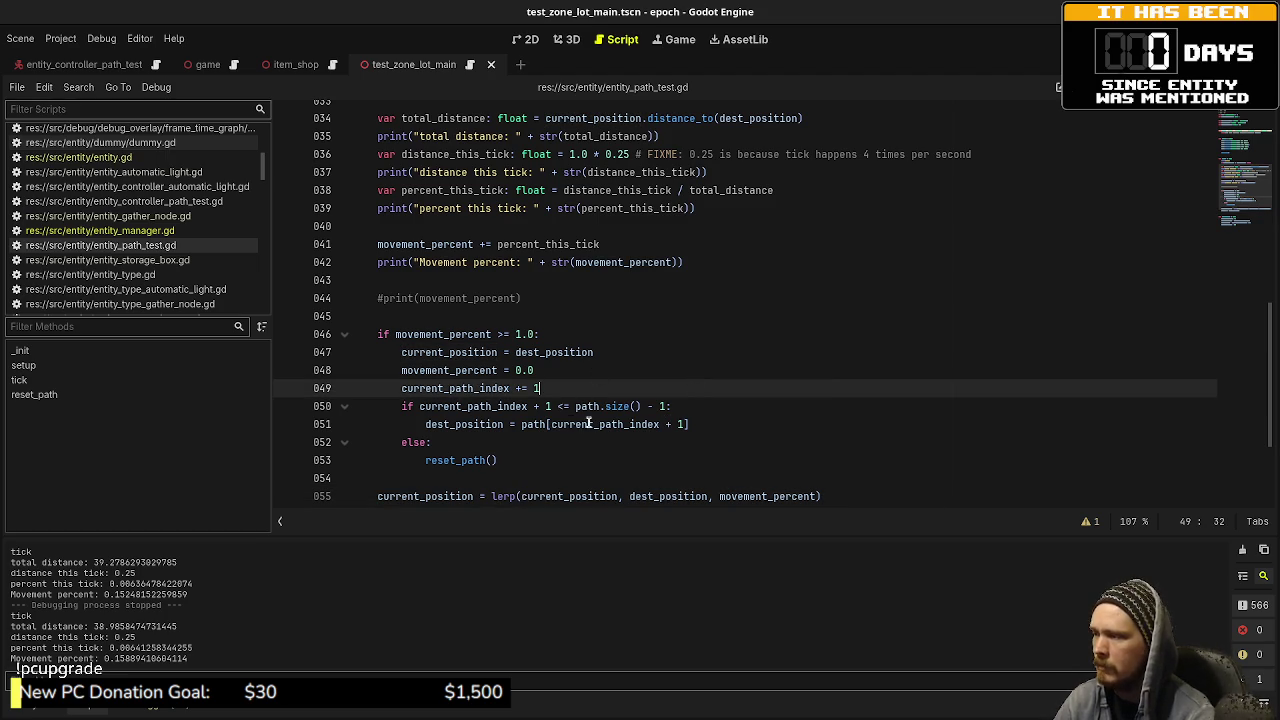
scroll(582, 424, down, 1)
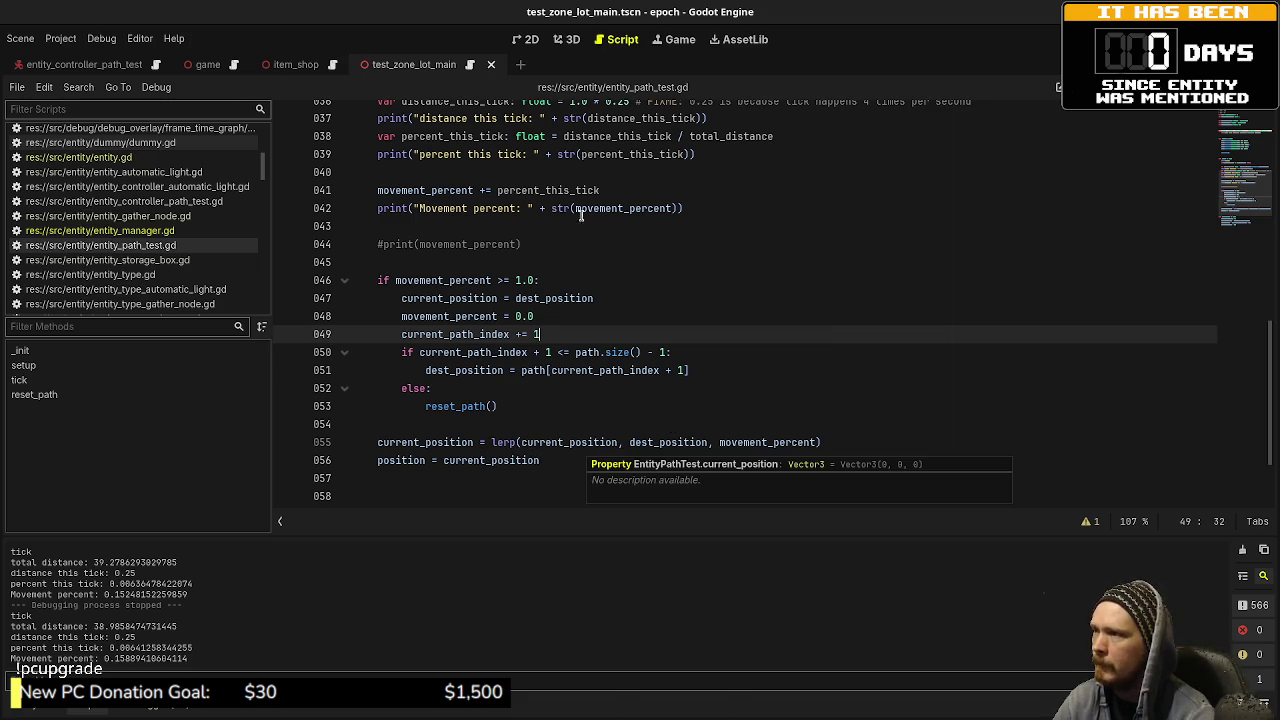
double_click(628, 208)
scroll(654, 336, up, 1)
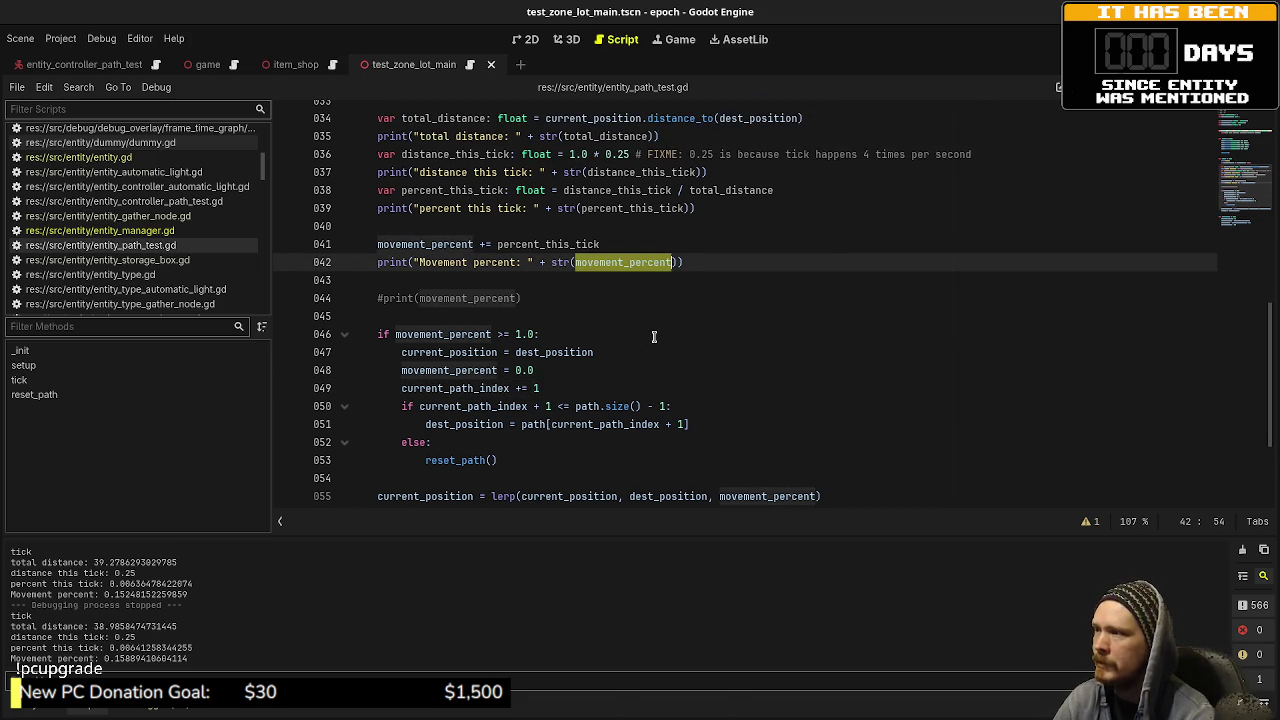
scroll(660, 320, up, 1)
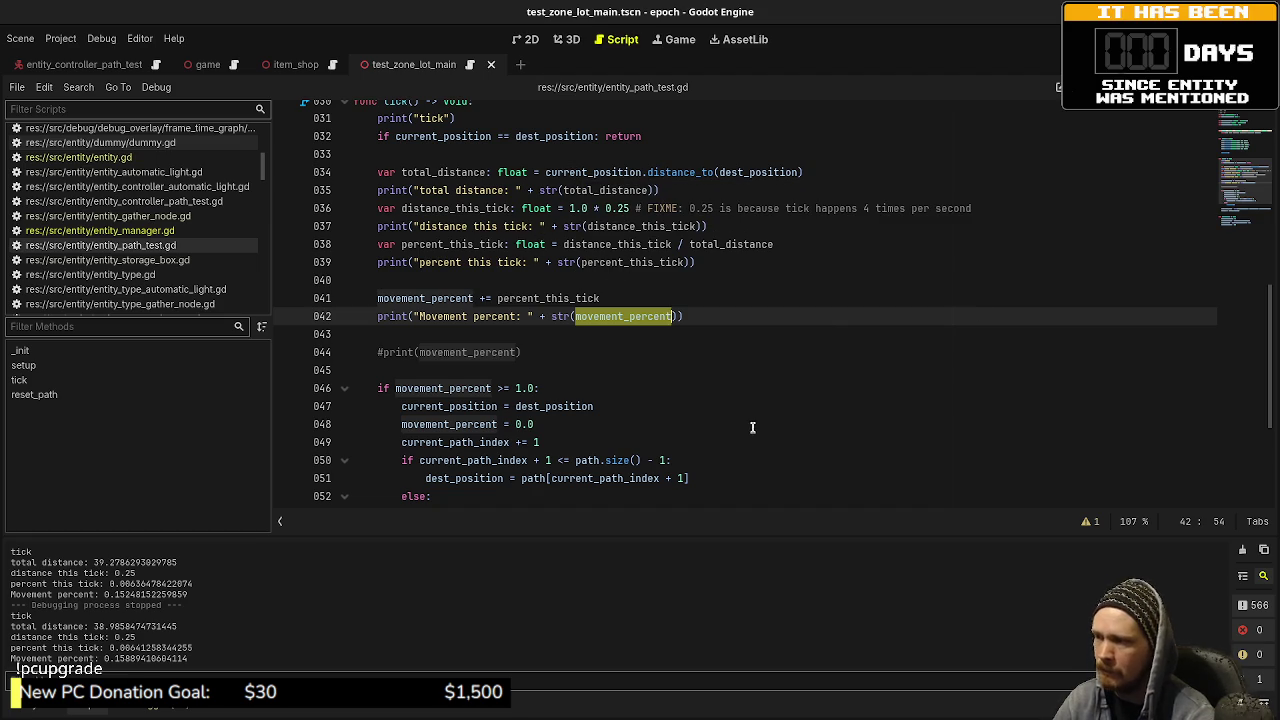
scroll(757, 428, down, 1)
Step: Make line 55's lerp start from path[current_path_index] and save
click(573, 497)
double_click(573, 497)
scroll(687, 408, down, 1)
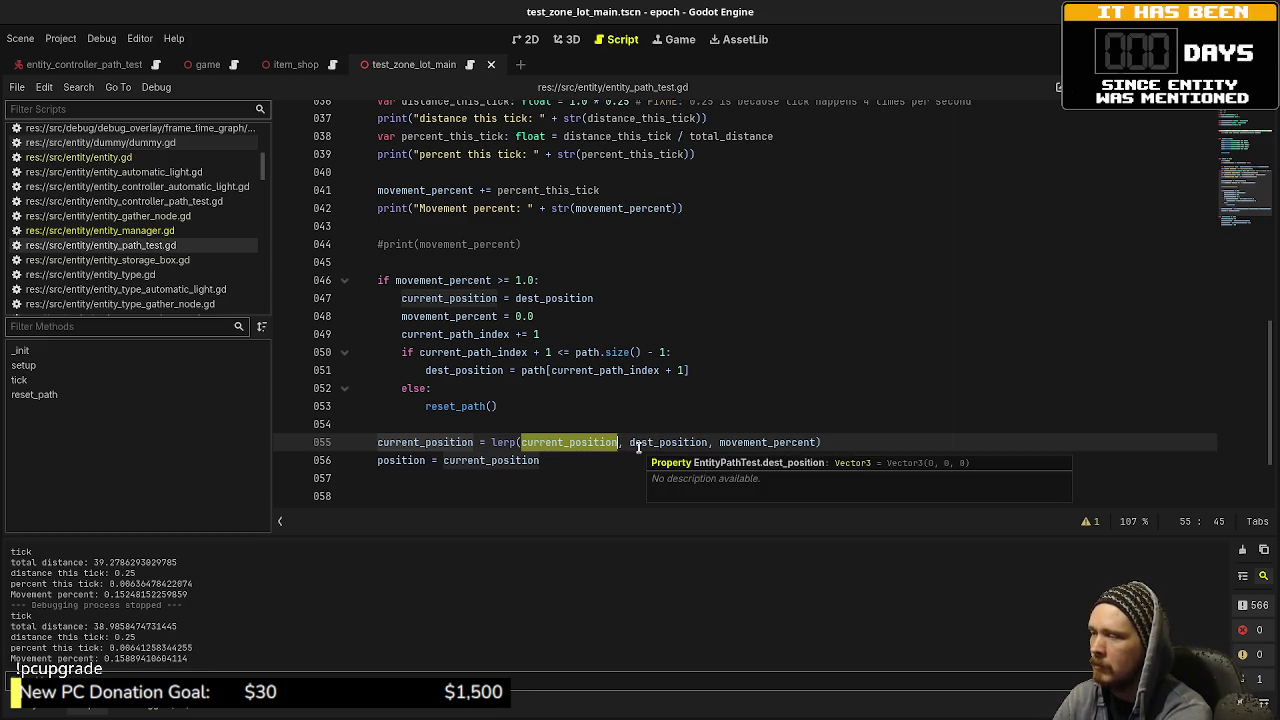
text(path[)
text(currentP)
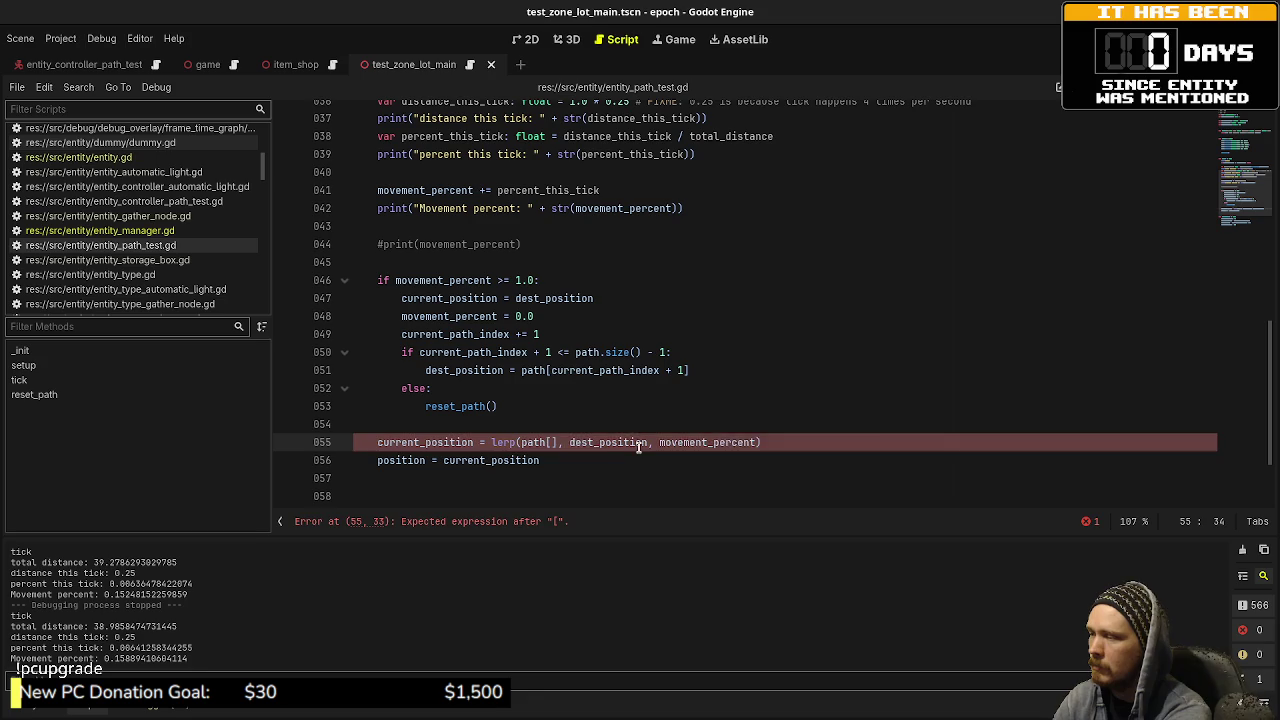
key(Return)
key(ctrl+s)
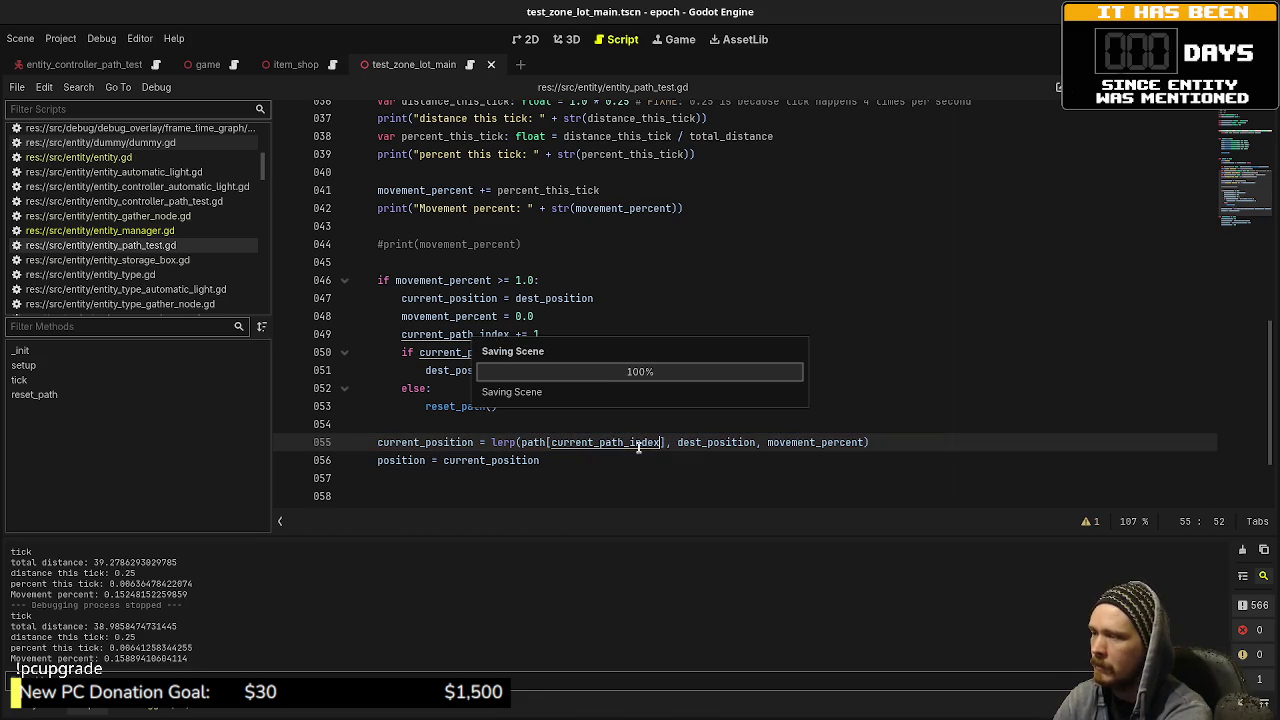
Step: Change the lerp end to path[current_path_index + 1], save, and run the game
double_click(694, 440)
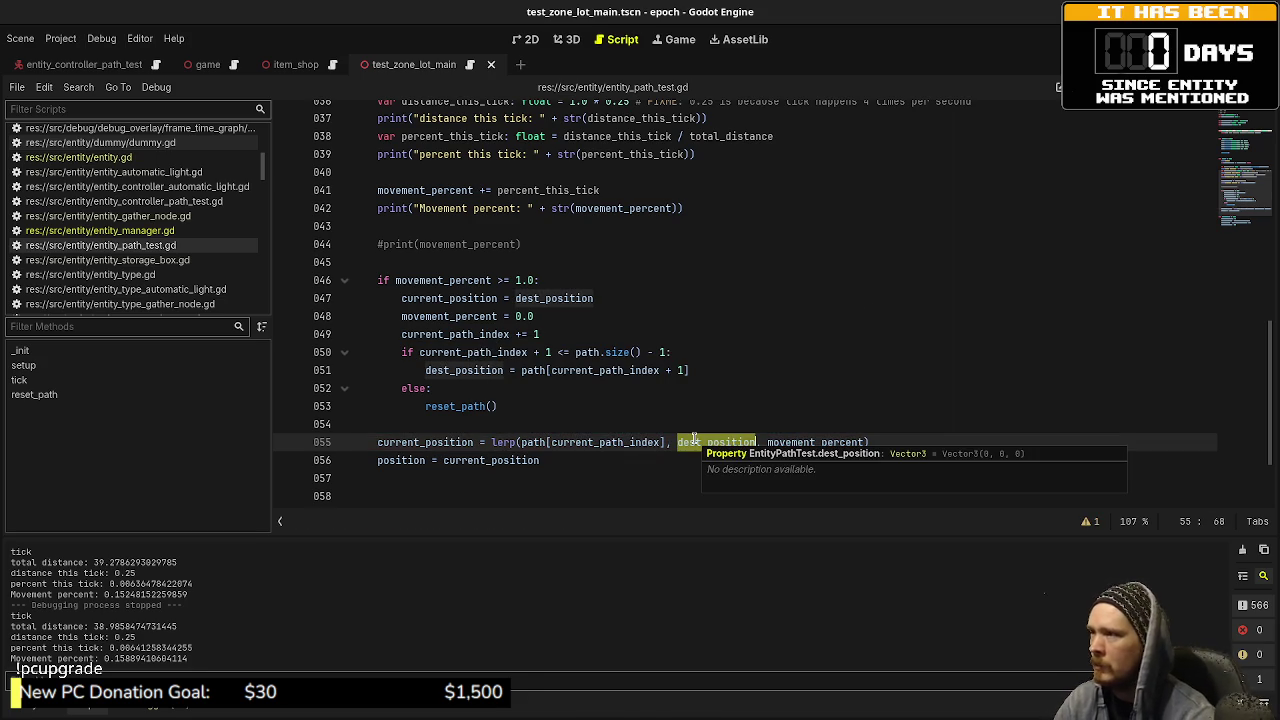
text(path[)
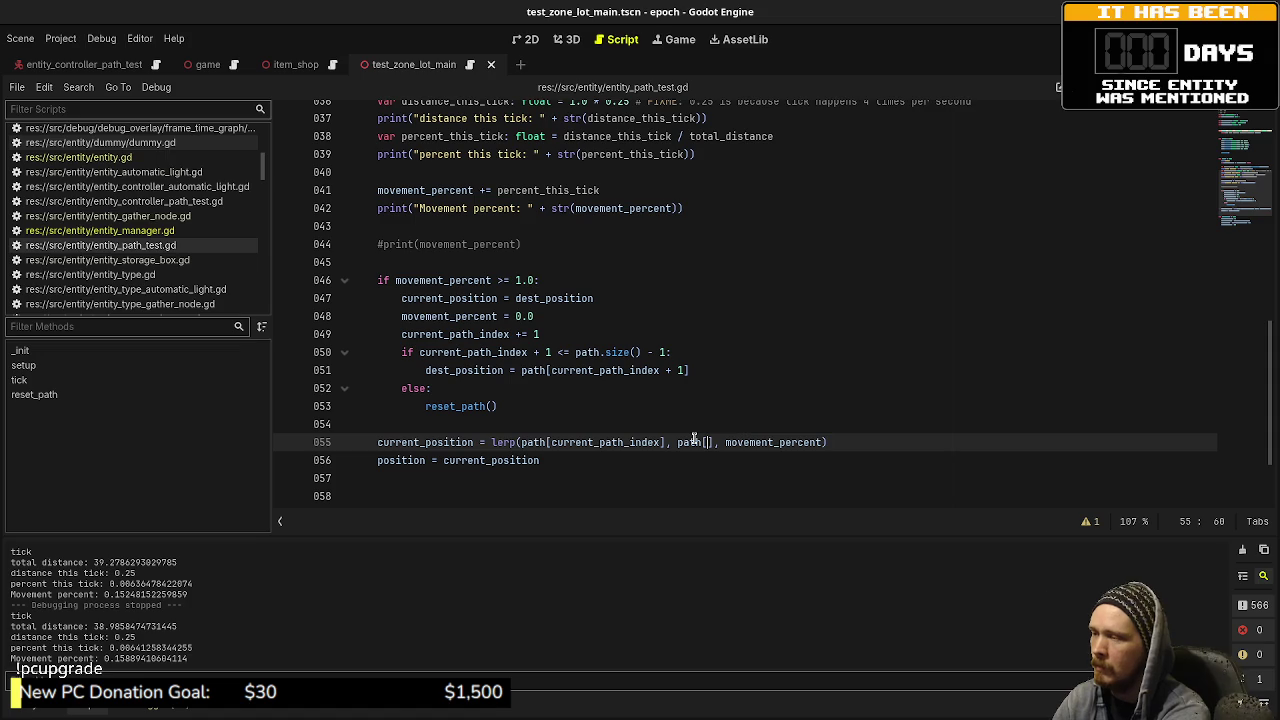
text(current_path)
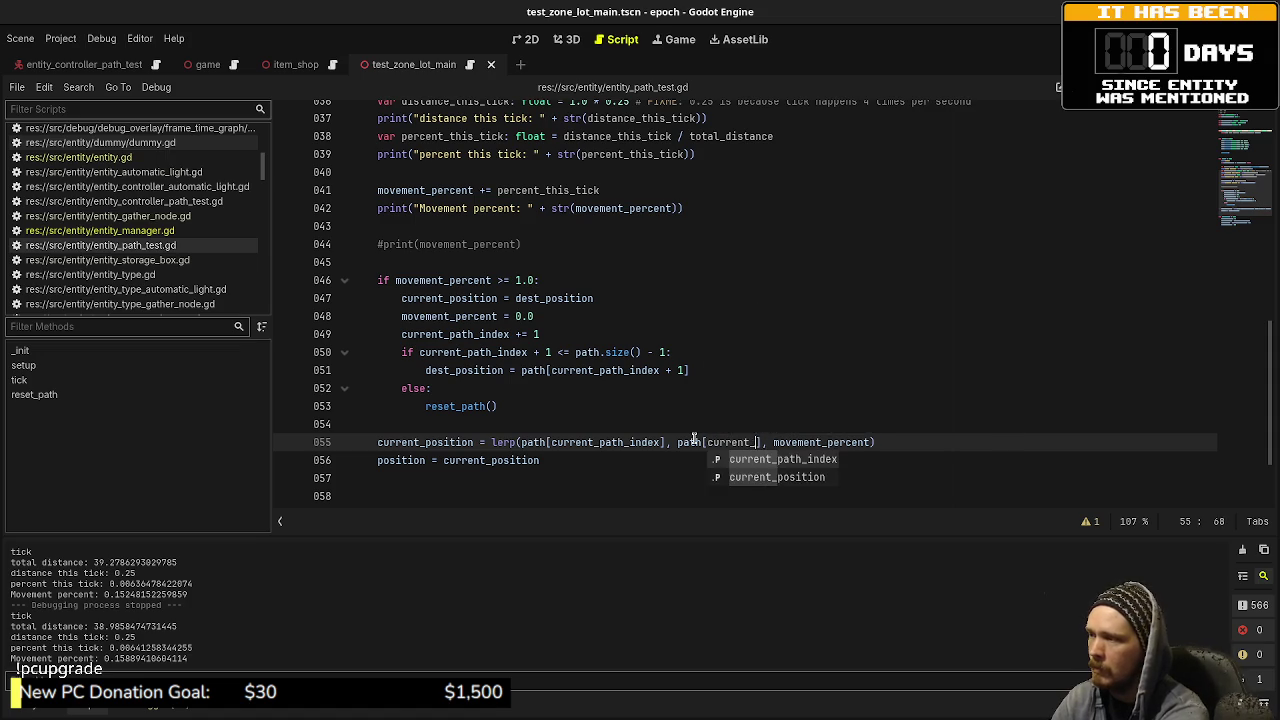
text(_index + 1)
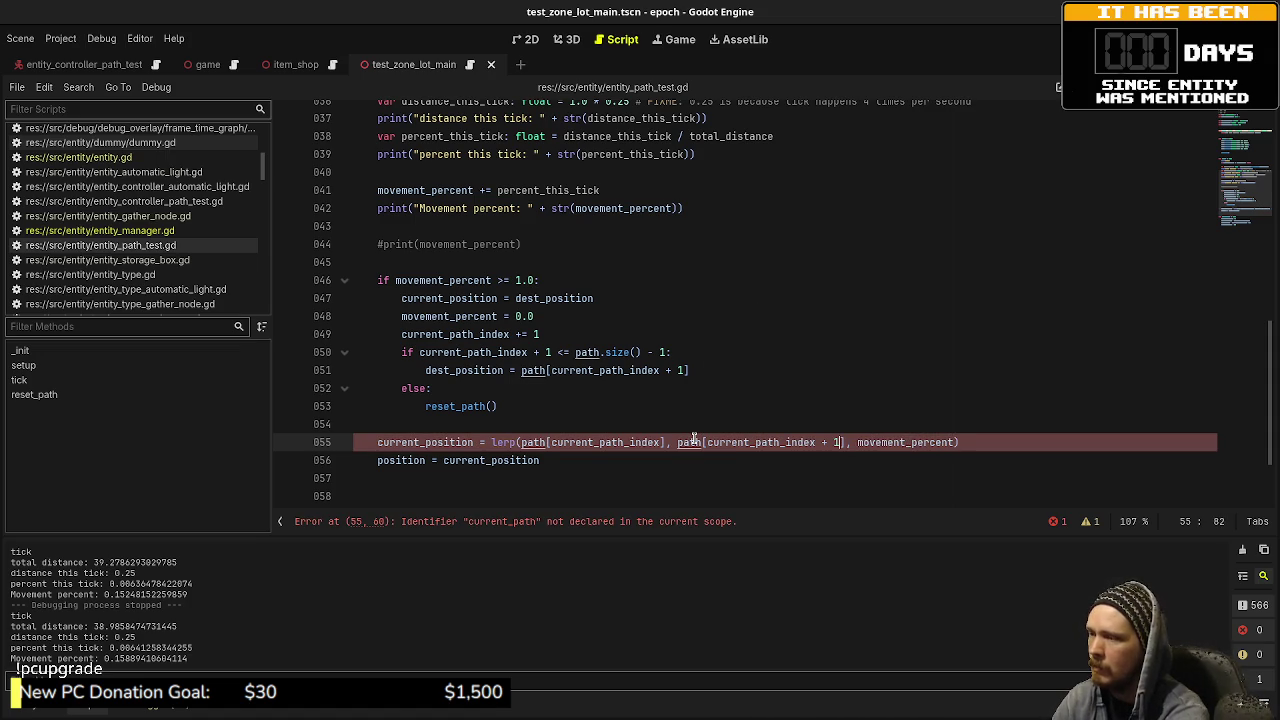
key(ctrl+s)
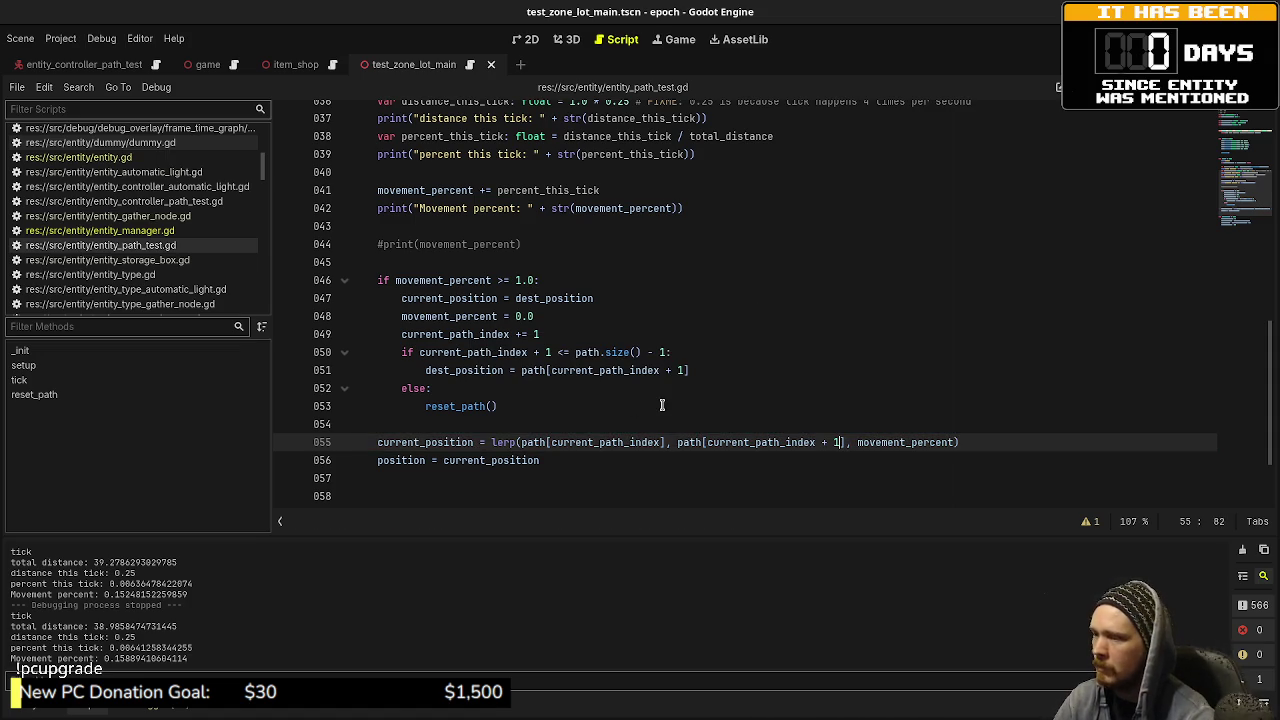
key(F5)
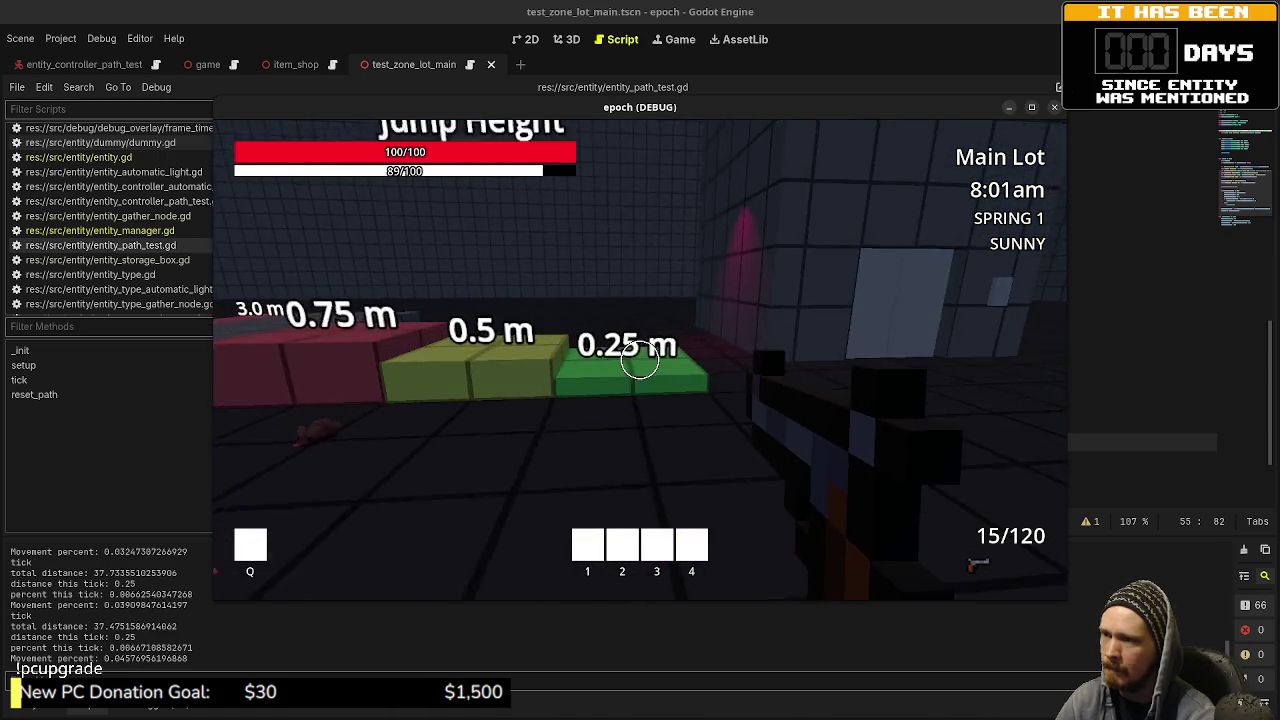
Step: Jump over the blocks in the test level, then stop the game with F8
key(space)
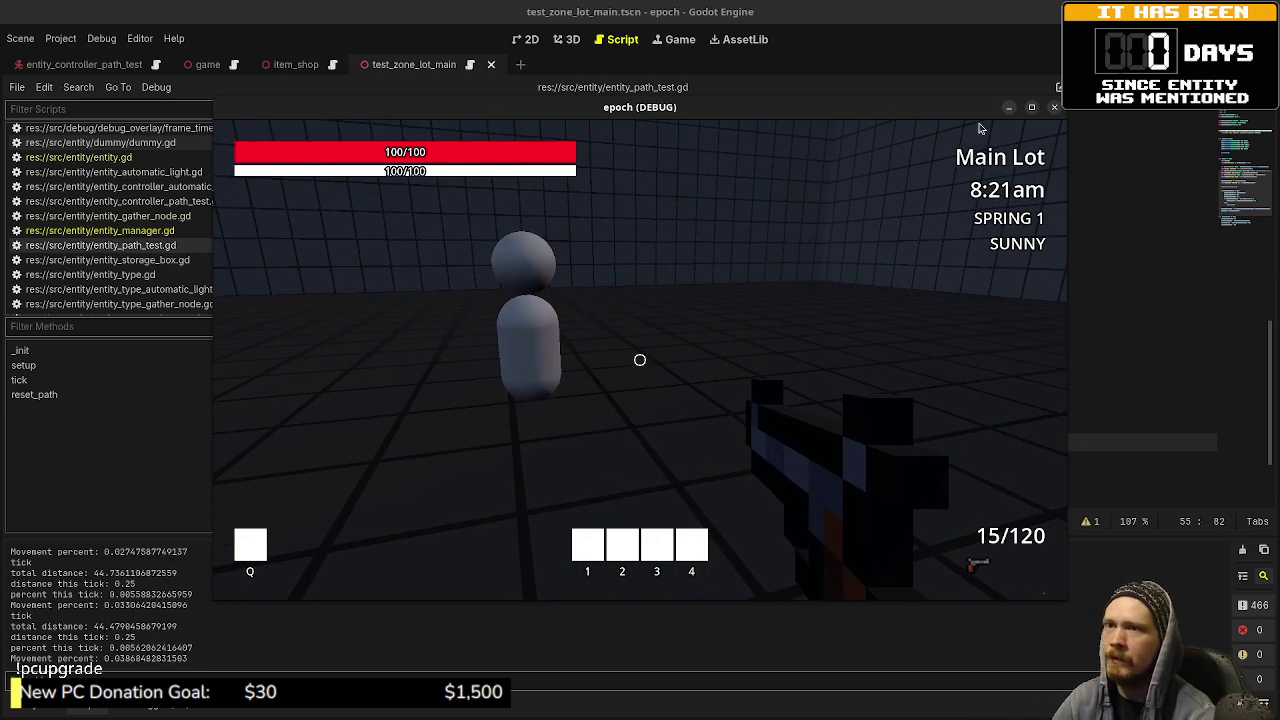
key(F8)
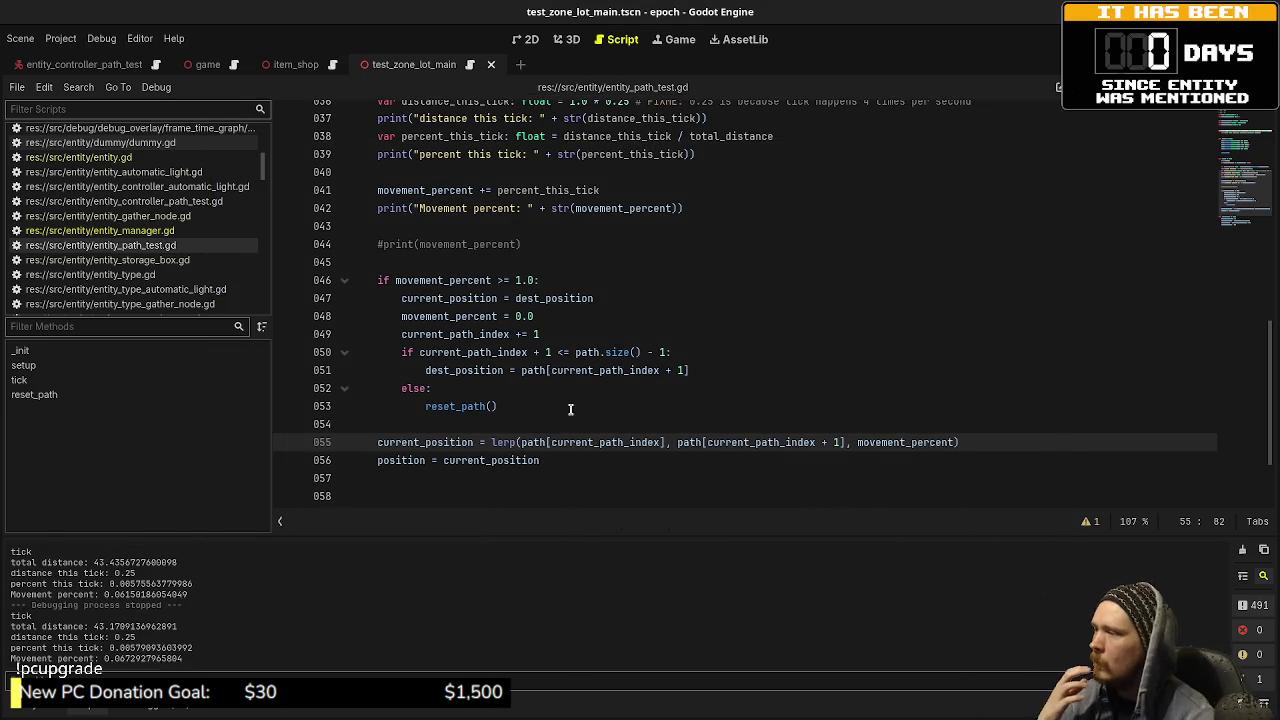
Step: Scroll through entity_path_test.gd to find the lerp call on line 55
scroll(577, 411, up, 1)
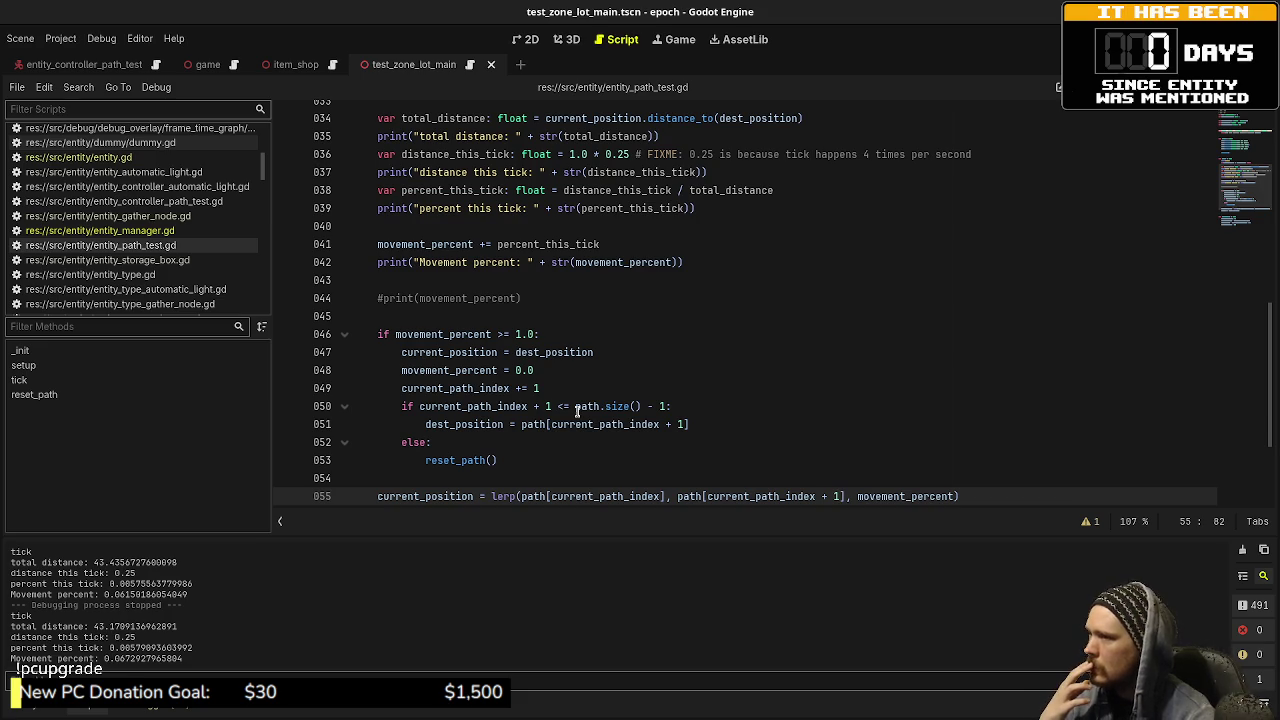
scroll(577, 411, up, 1)
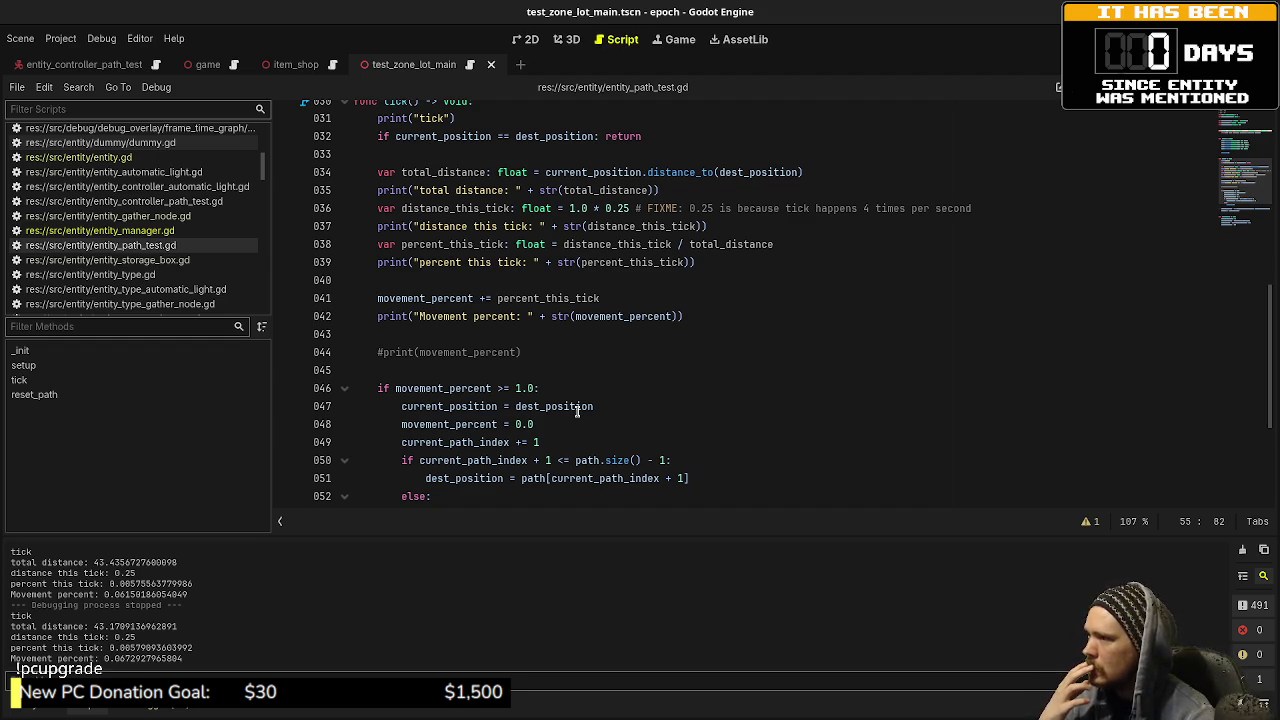
scroll(577, 411, down, 3)
Step: Restore line 55 to lerp(current_position, dest_position, movement_percent) and save the script
click(643, 406)
key(ctrl+z)
key(BackSpace)
key(BackSpace)
key(BackSpace)
text(dest_position)
key(ctrl+Left)
key(ctrl+Left)
key(ctrl+shift+Left)
key(ctrl+shift+Left)
key(ctrl+shift+Left)
text(current_position)
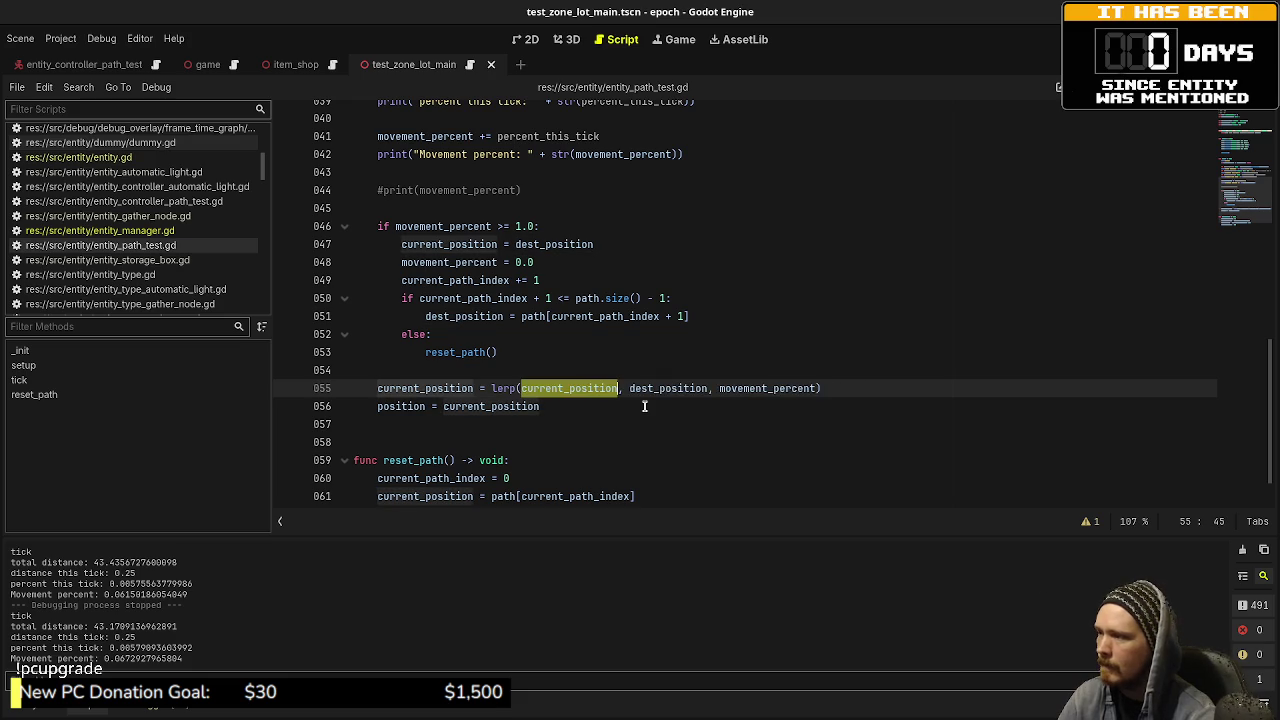
key(ctrl+s)
scroll(505, 217, up, 3)
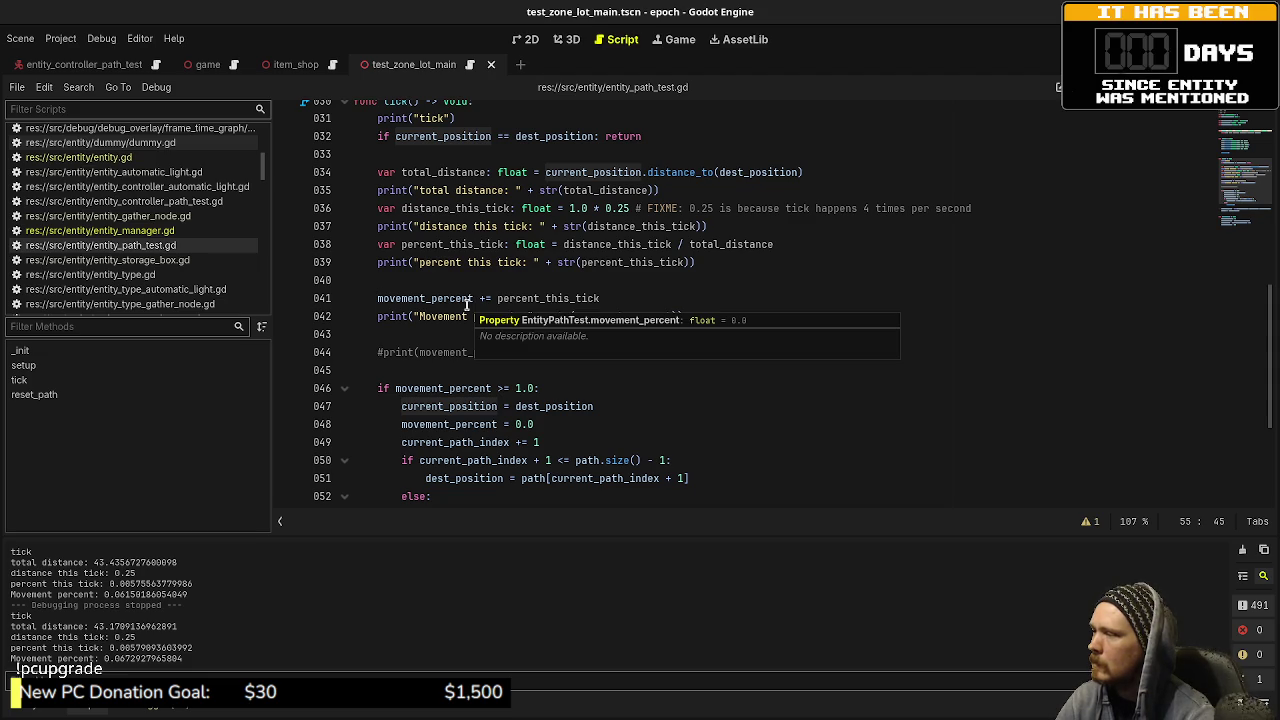
scroll(451, 318, down, 2)
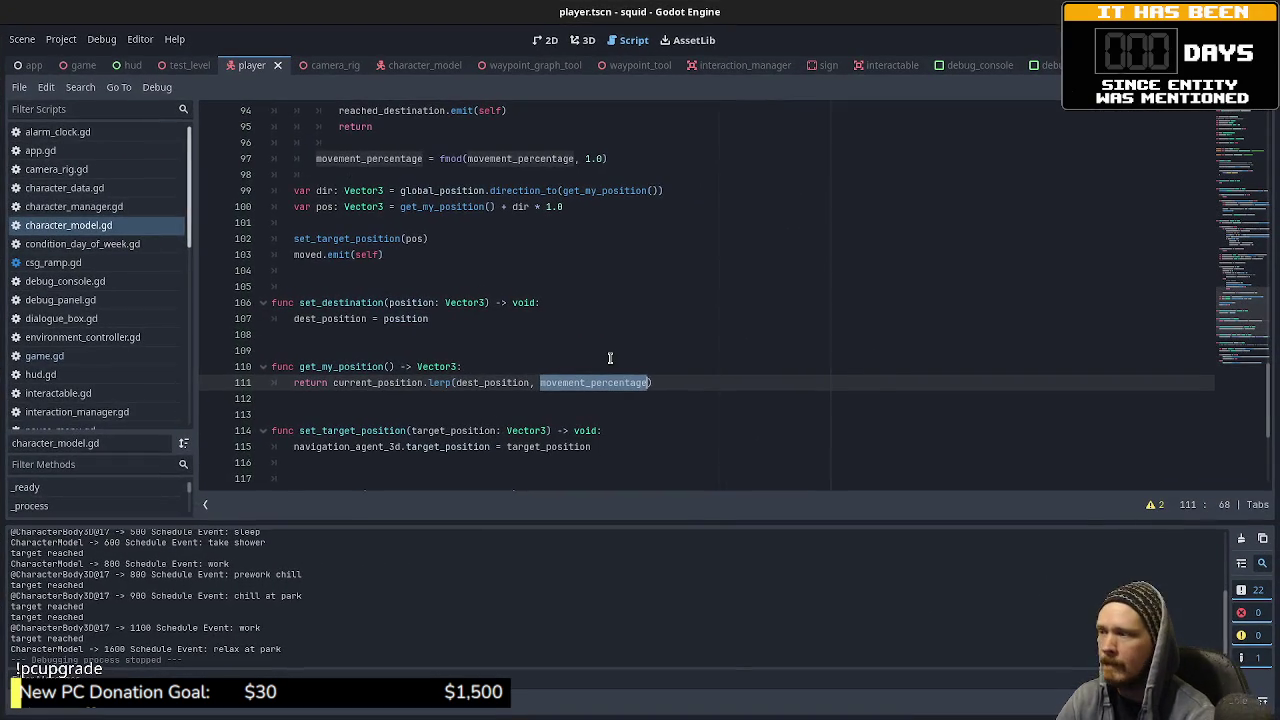
Step: Select the movement_percentage fmod wrap line in character_model.gd and place the caret after reset_path() on line 53
click(621, 370)
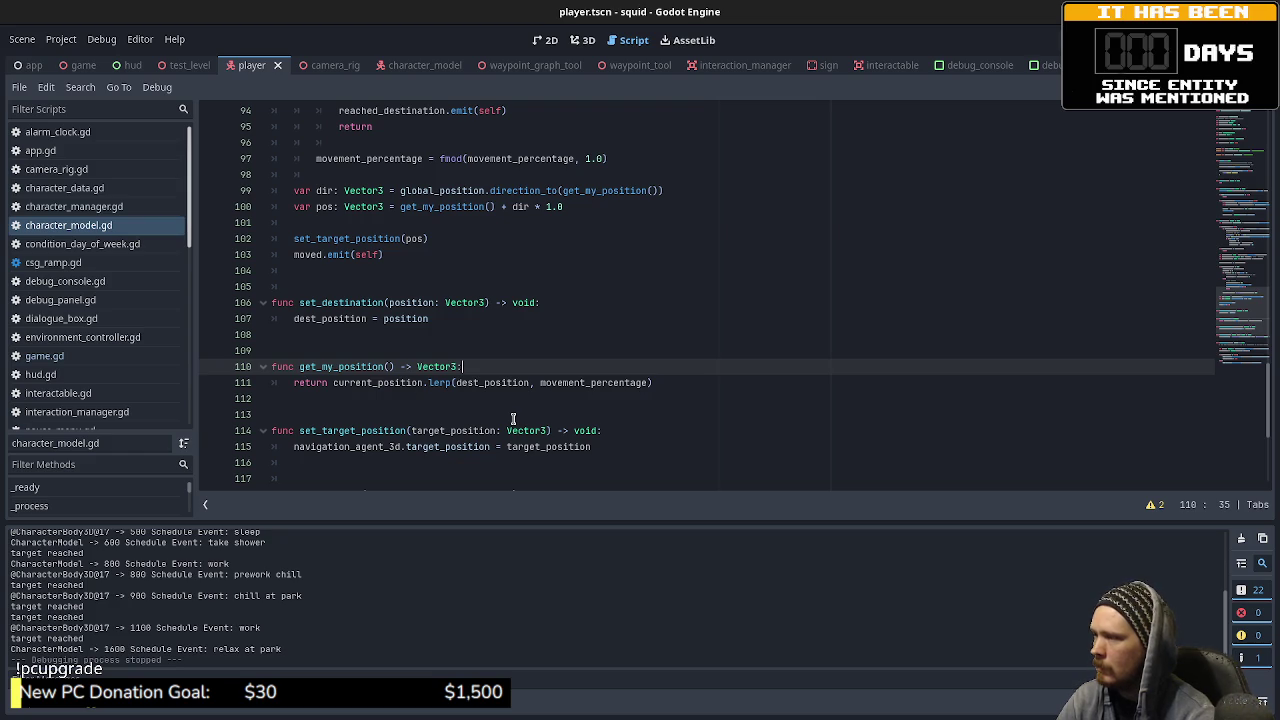
double_click(494, 383)
double_click(583, 383)
scroll(560, 385, up, 4)
drag(624, 350, 316, 351)
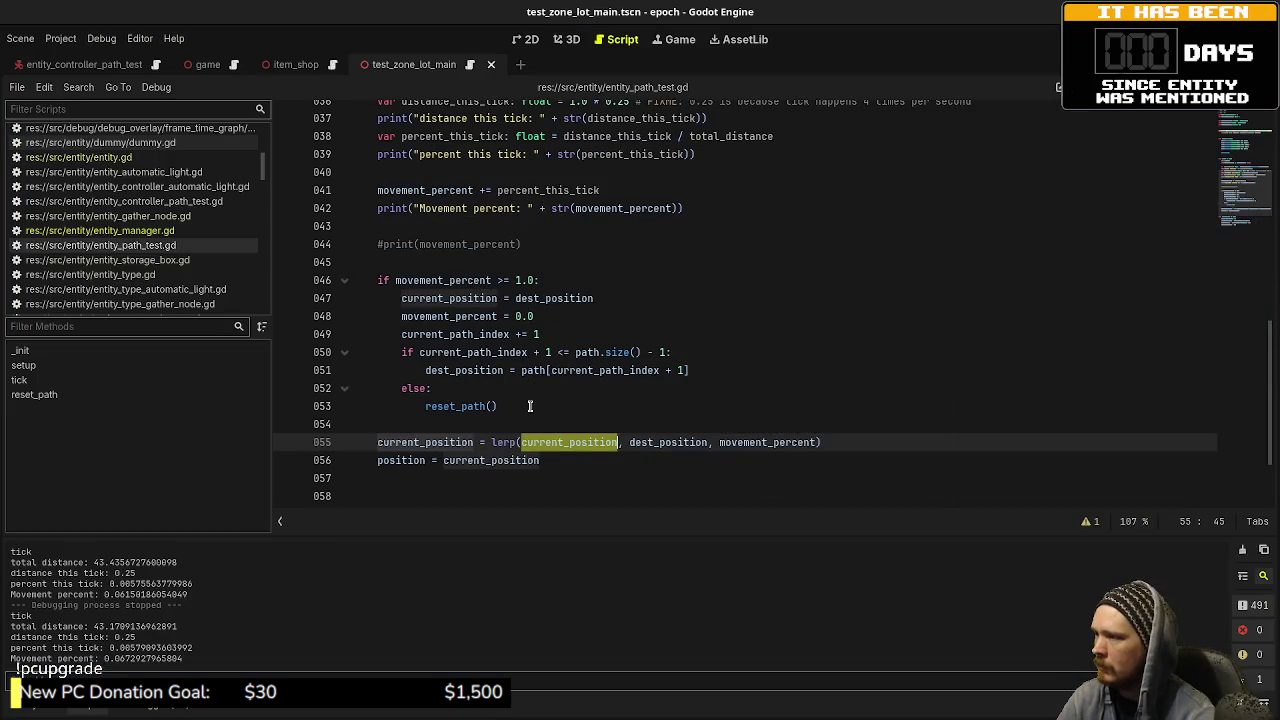
click(530, 406)
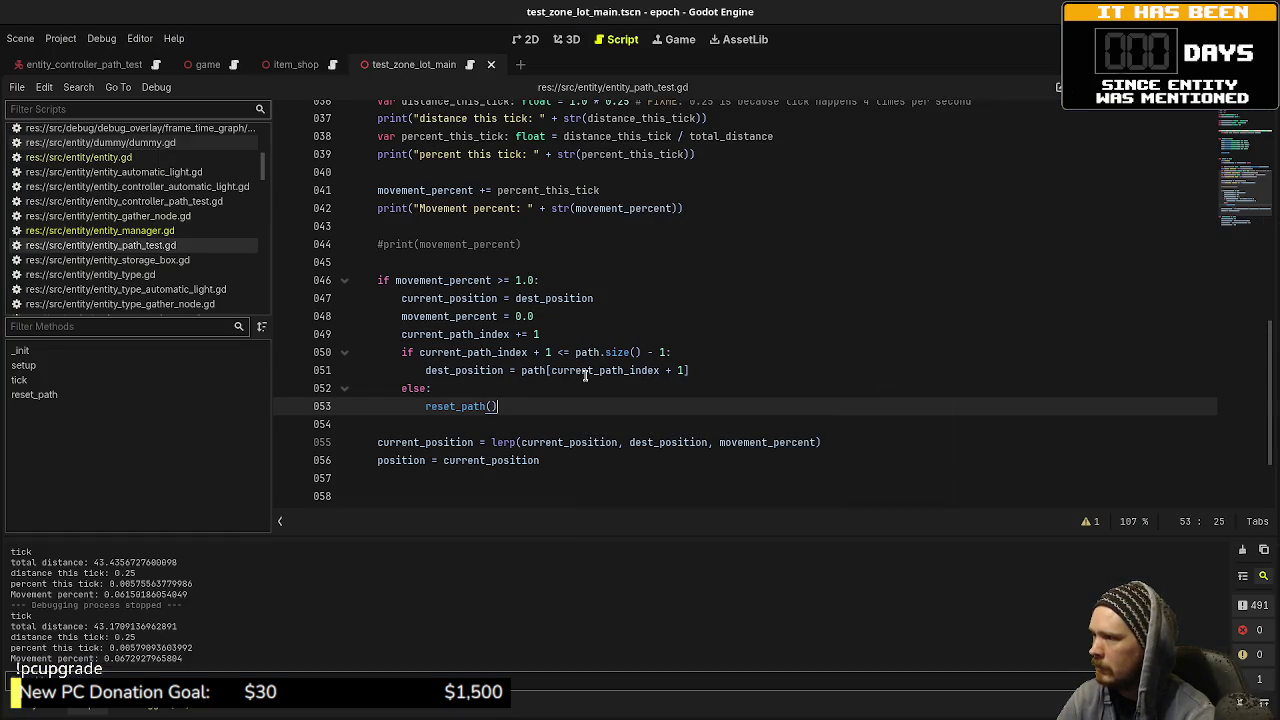
Step: Add movement_percentage = fmod(movement_percentage, 1.0) below reset_path() and save
key(Return)
text(movement_percentage = fmod(movement_percentage, 1.0))
key(ctrl+s)
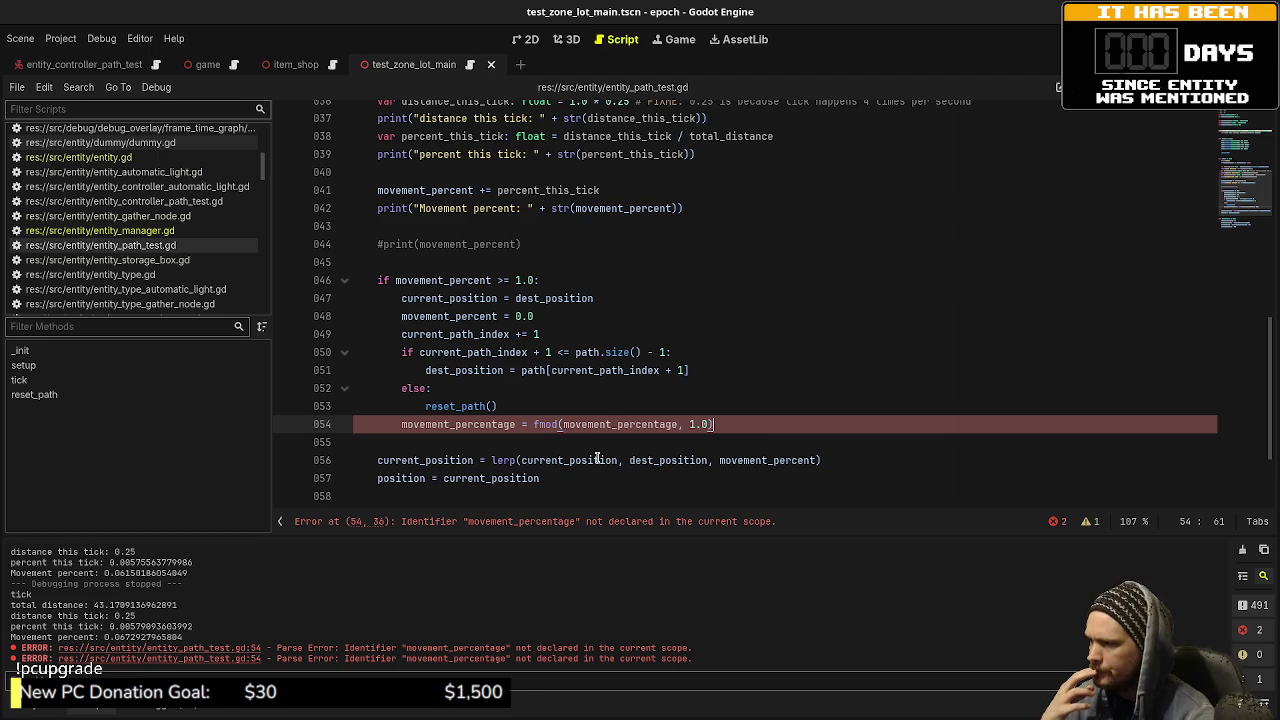
Step: Rename movement_percentage to movement_percent on line 54 and save the script
double_click(428, 191)
key(ctrl+c)
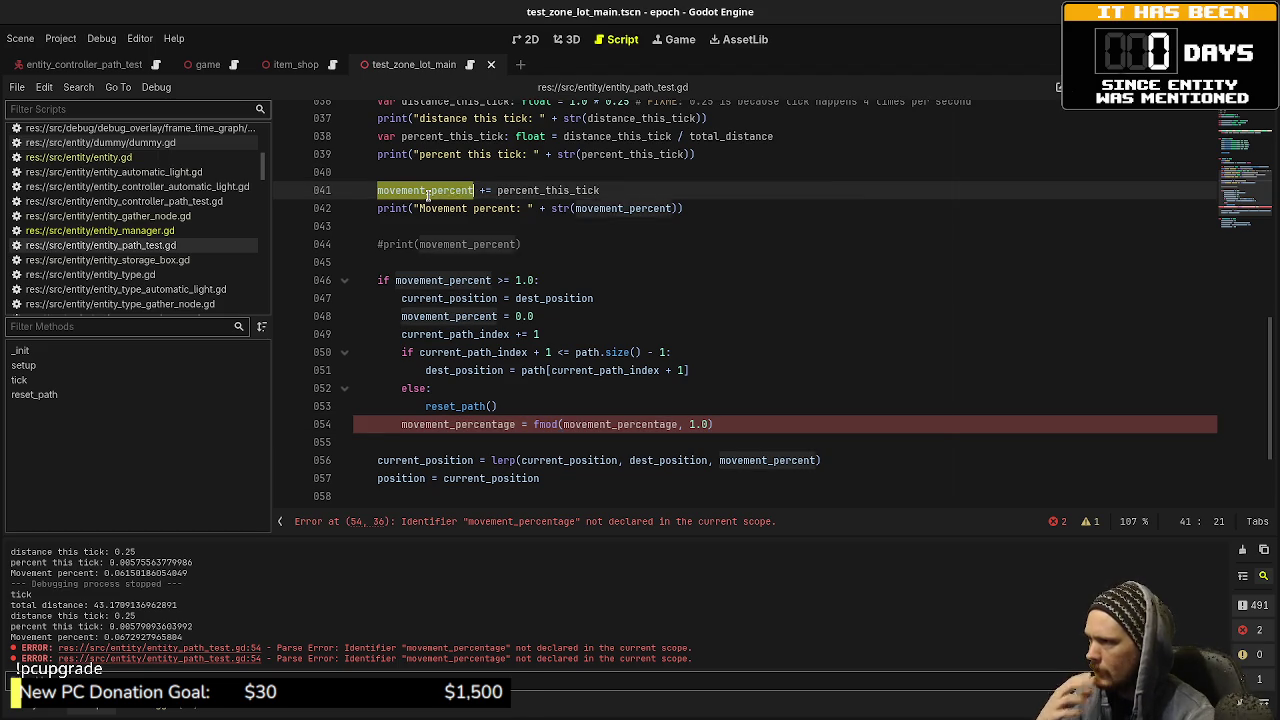
double_click(468, 424)
key(ctrl+v)
click(605, 424)
key(ctrl+s)
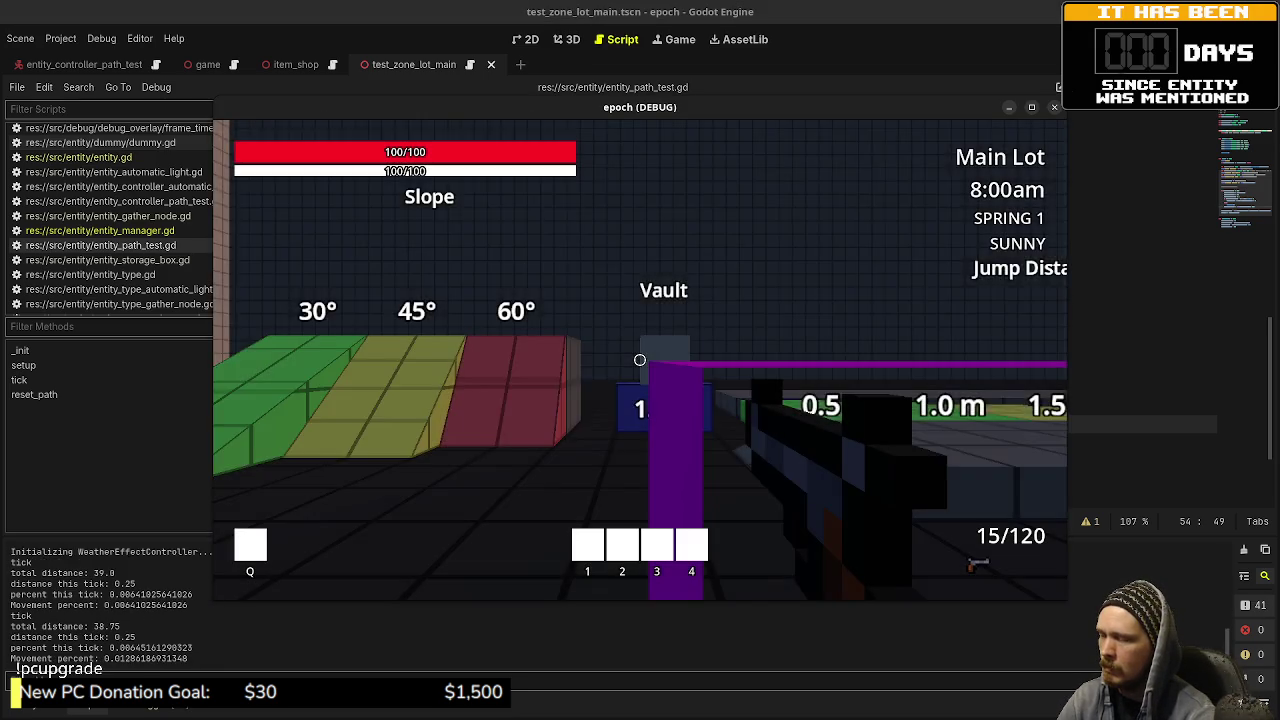
Step: Walk forward in the debug game to watch the NPC's path movement, then stop the game
mouse_move(640, 360)
key(w)
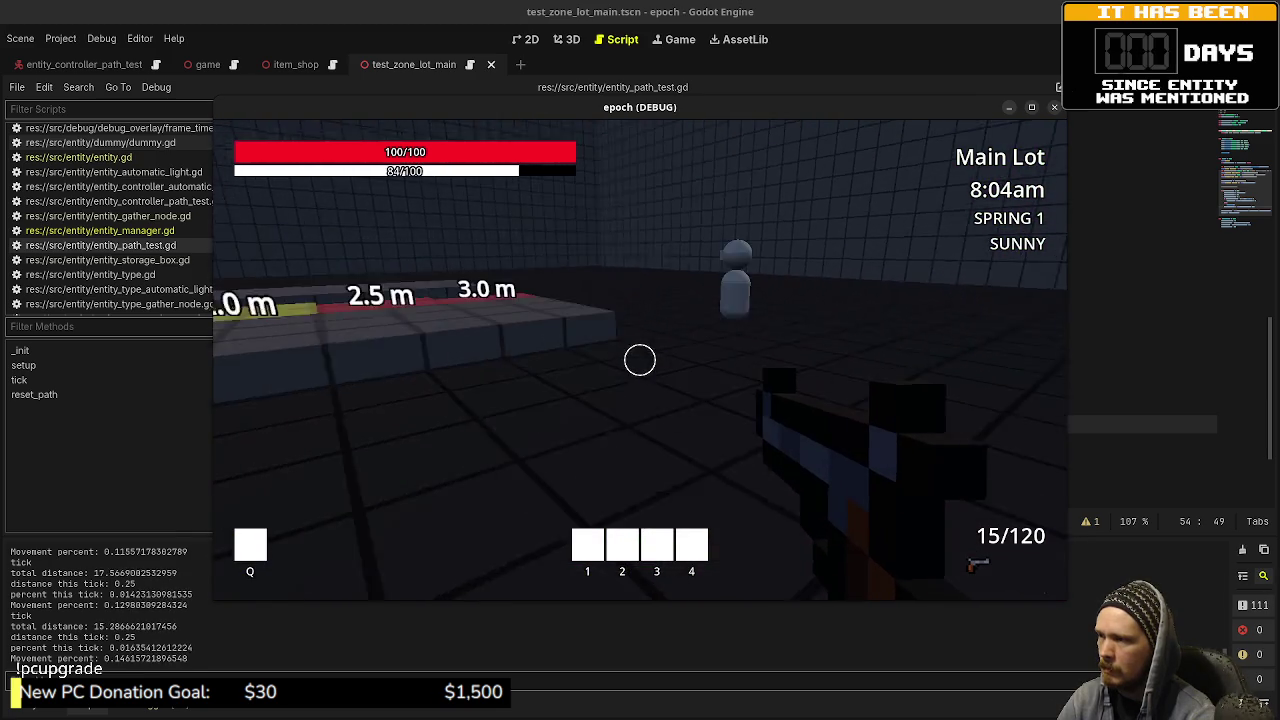
key(F8)
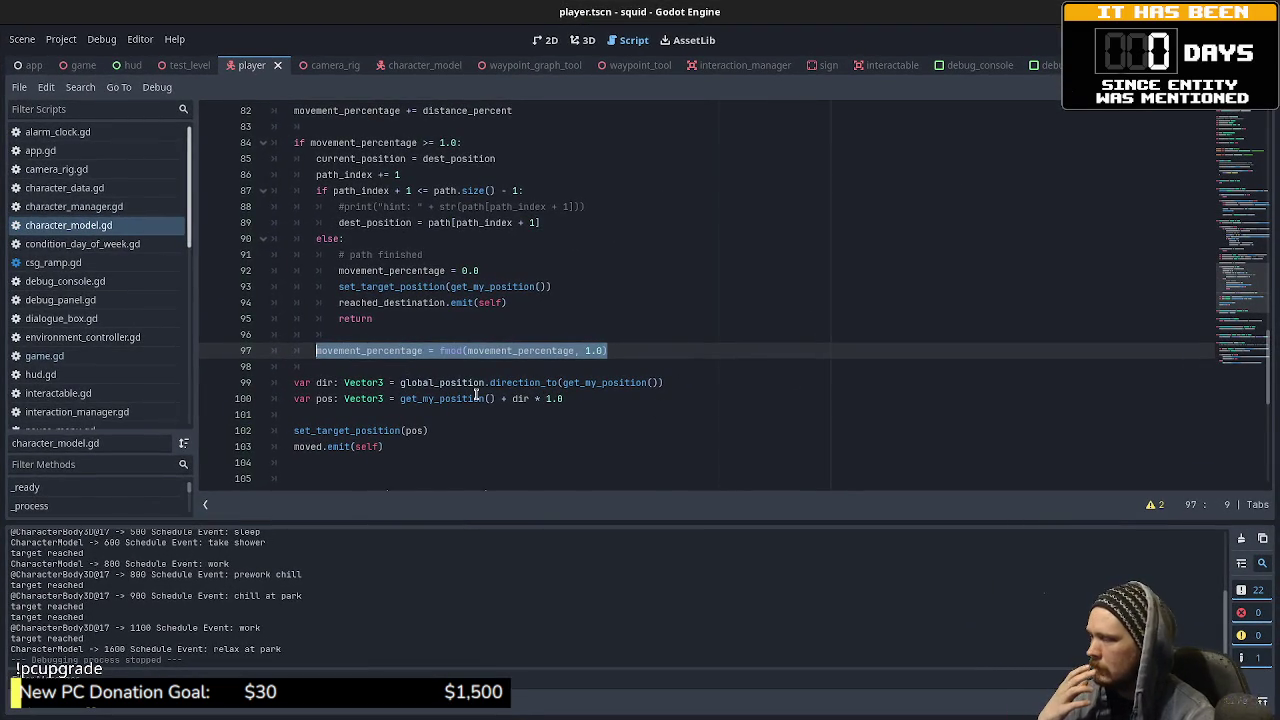
Step: Scroll through character_model.gd's tick(), highlighting movement_percentage in the reference lerp
scroll(476, 395, down, 4)
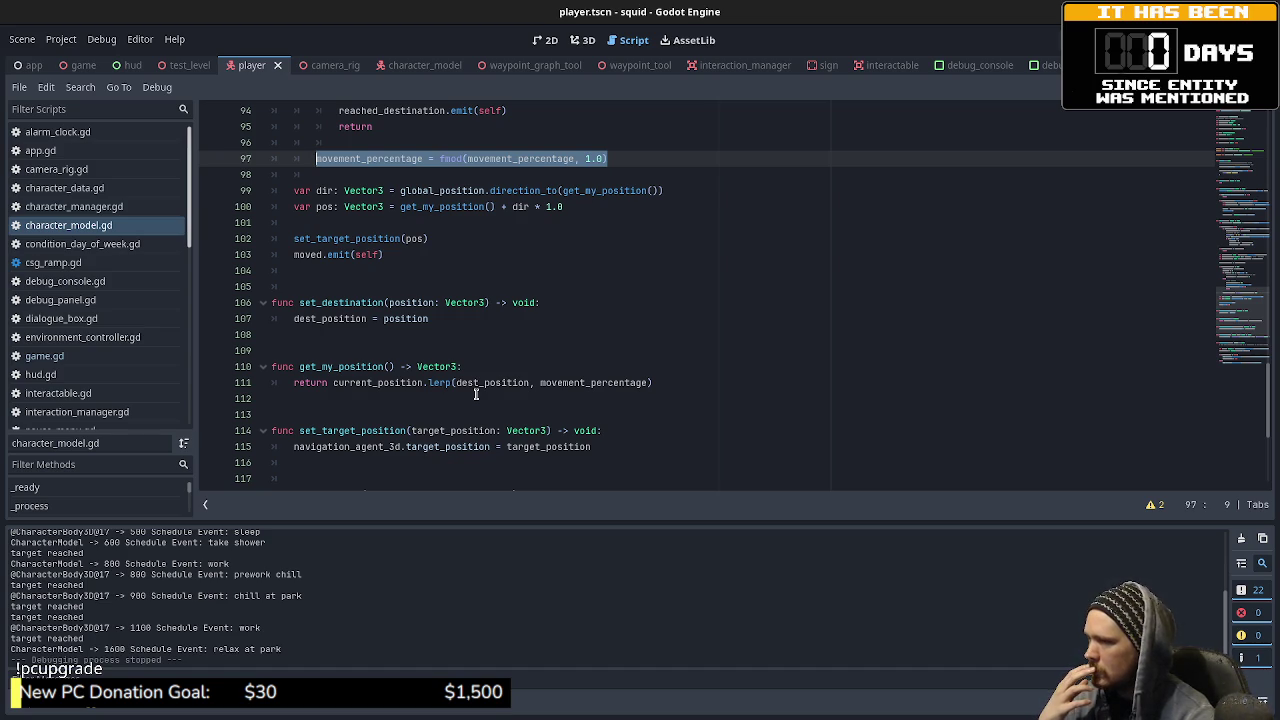
double_click(594, 383)
scroll(589, 388, up, 2)
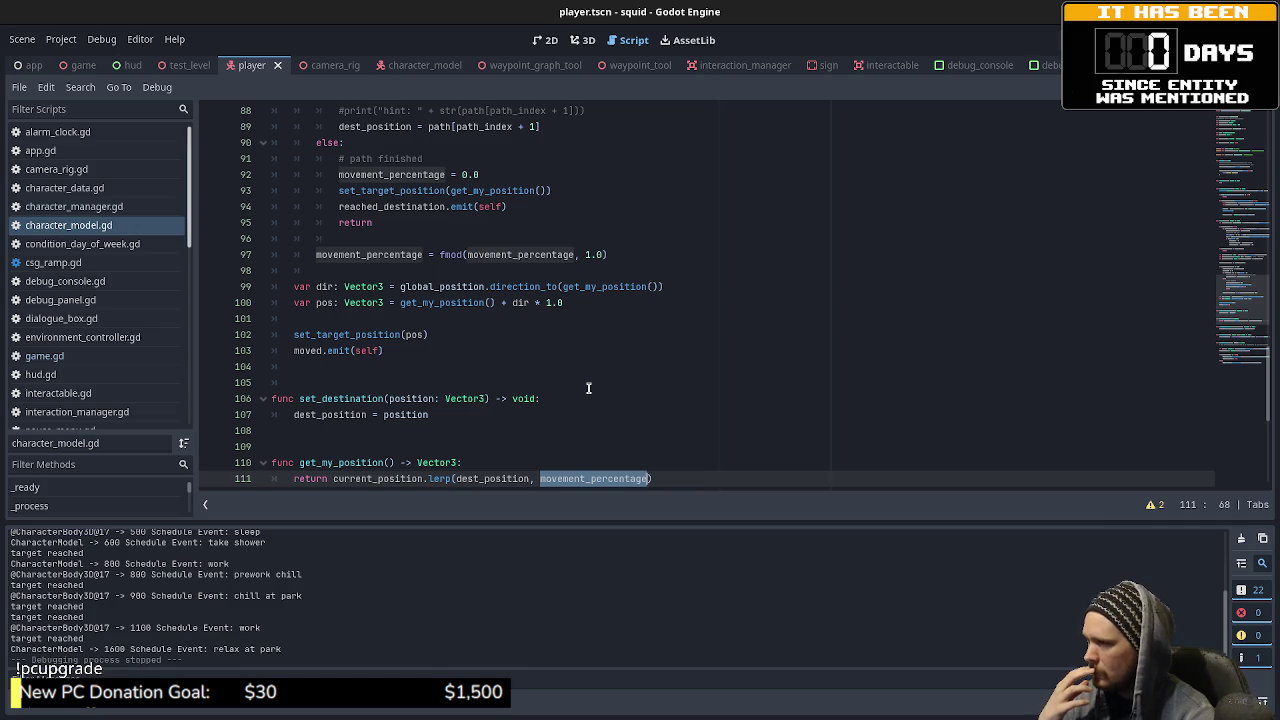
scroll(588, 388, up, 2)
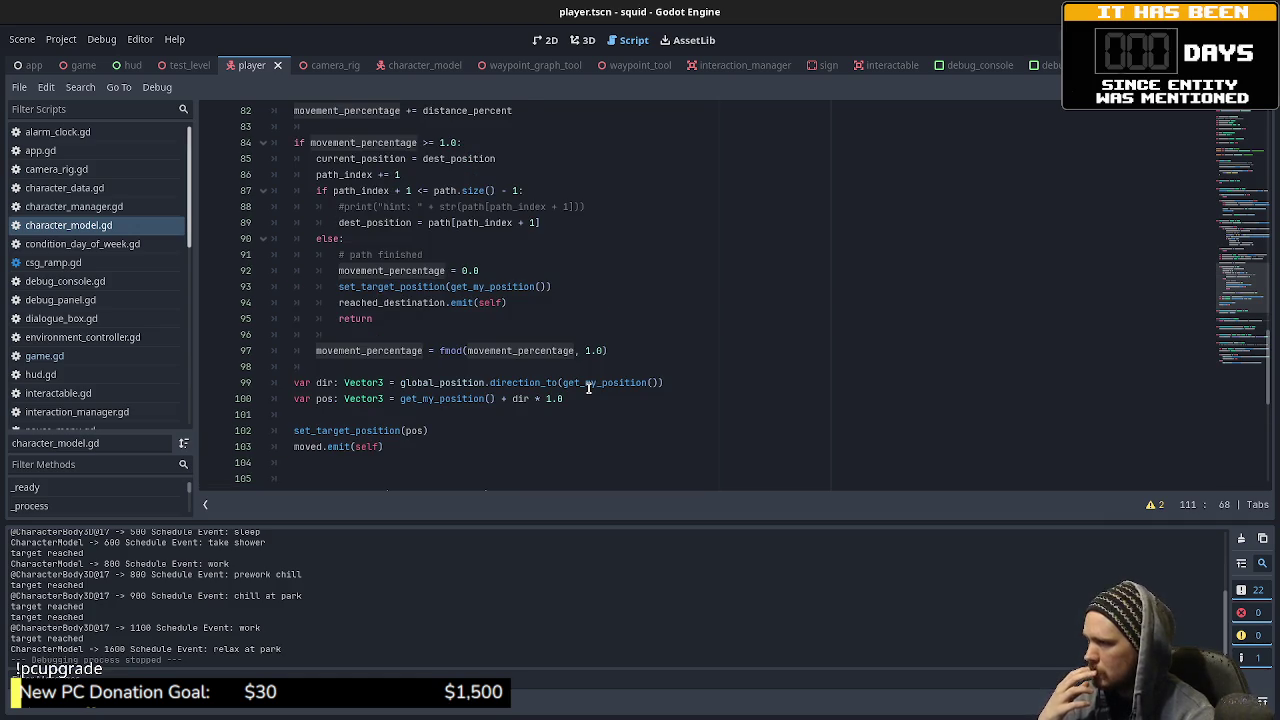
scroll(586, 394, down, 1)
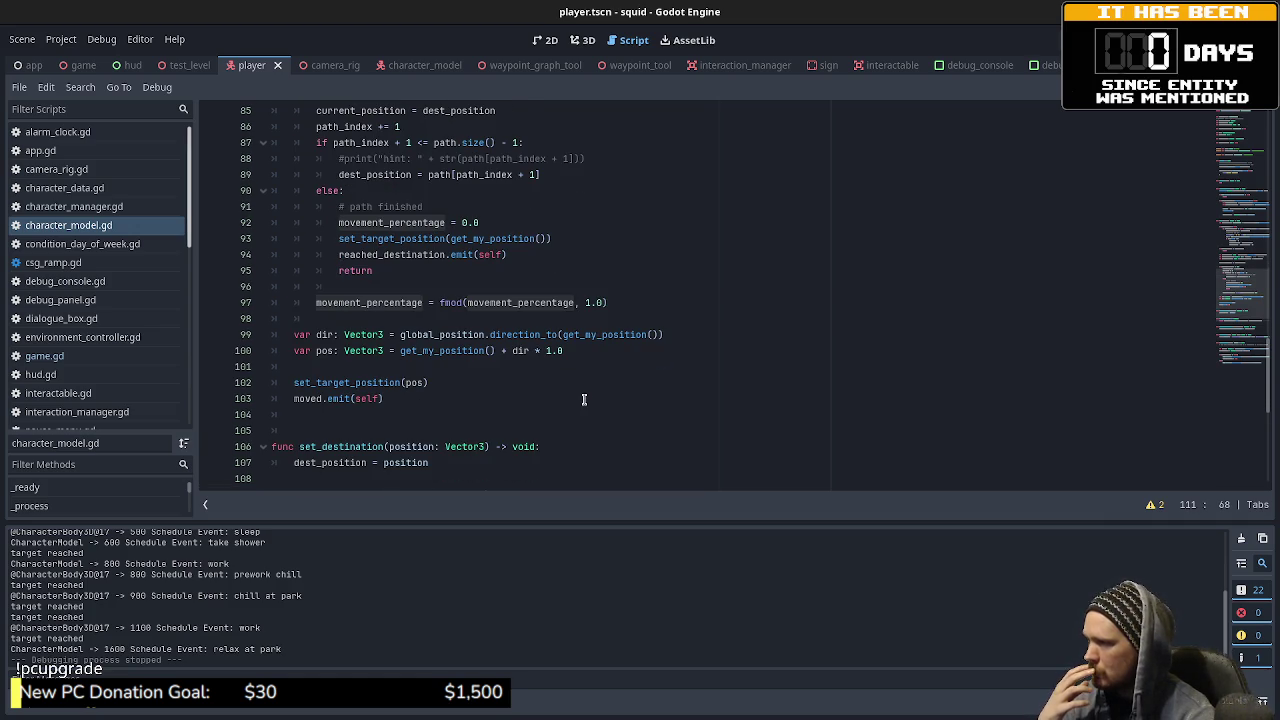
scroll(584, 399, down, 3)
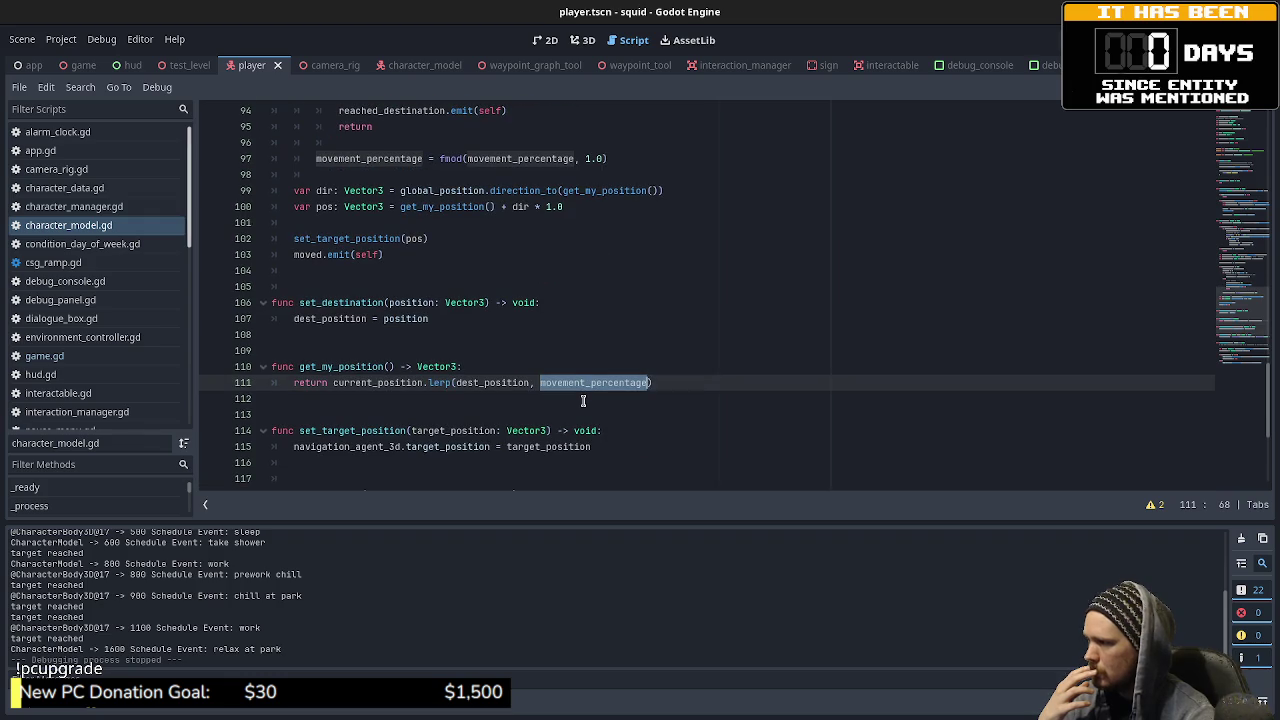
scroll(583, 400, down, 1)
scroll(584, 399, up, 4)
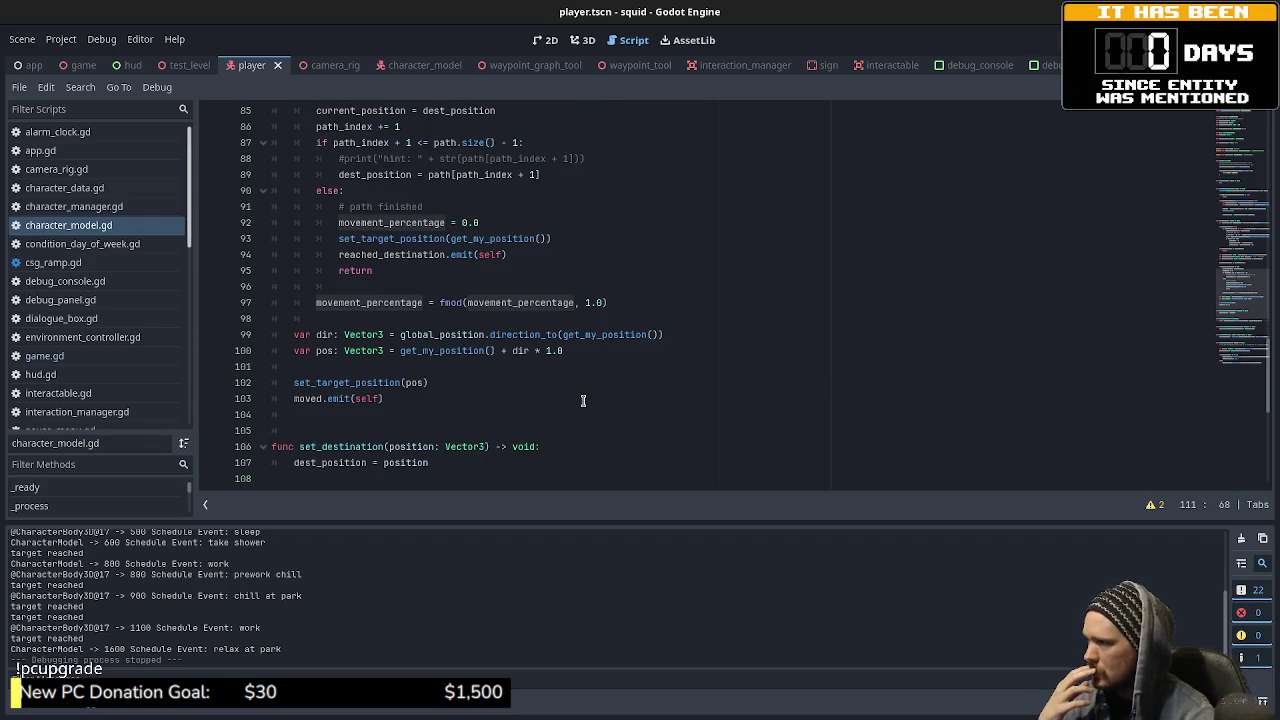
scroll(583, 400, up, 1)
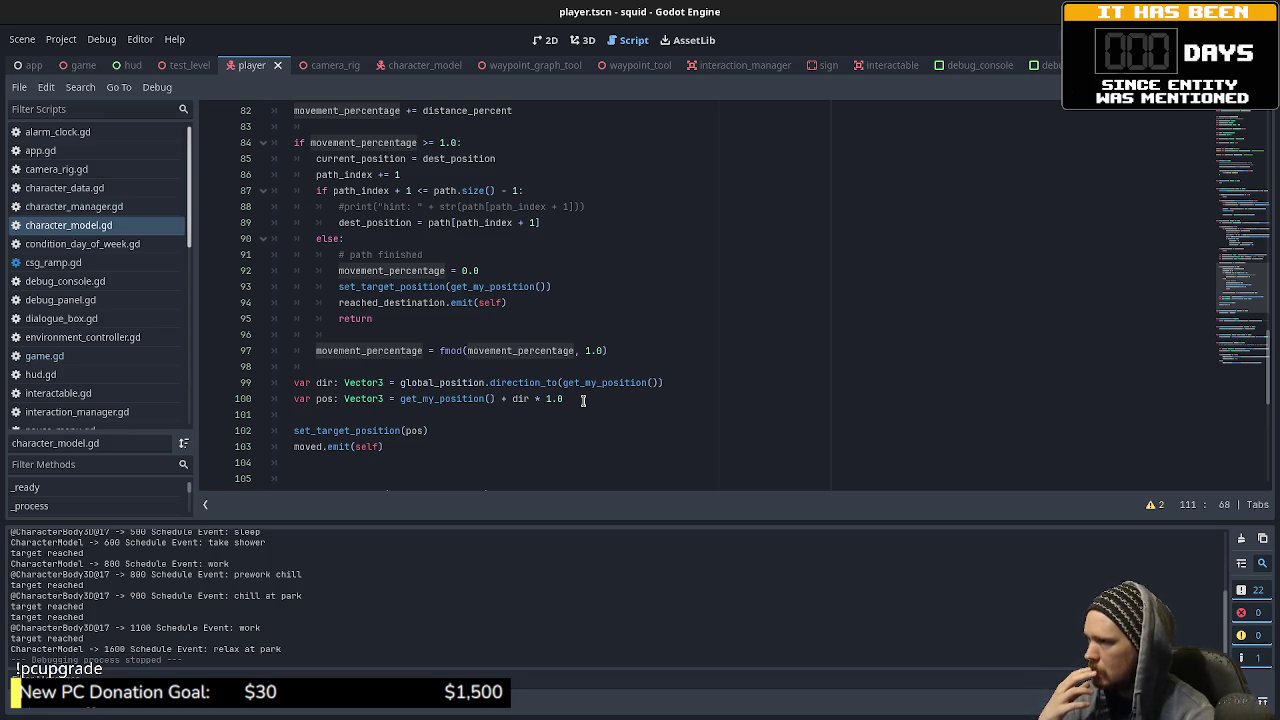
scroll(583, 400, up, 4)
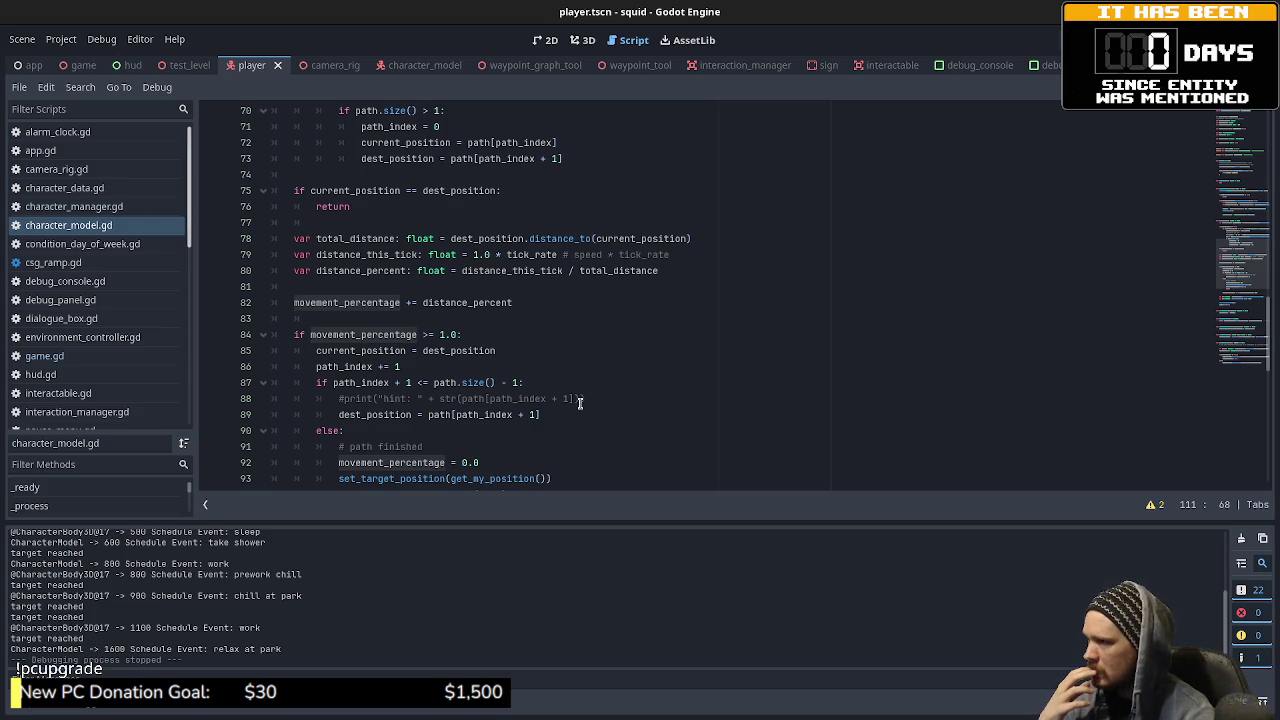
scroll(579, 402, up, 3)
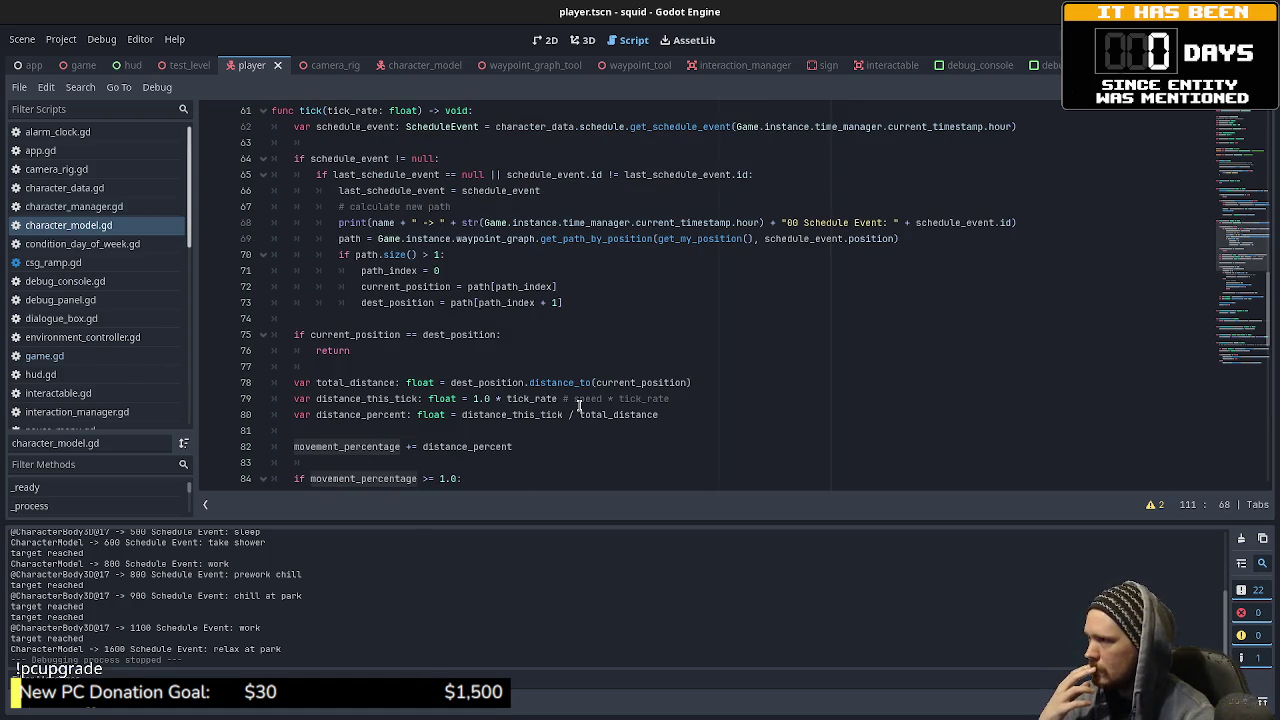
scroll(578, 405, down, 2)
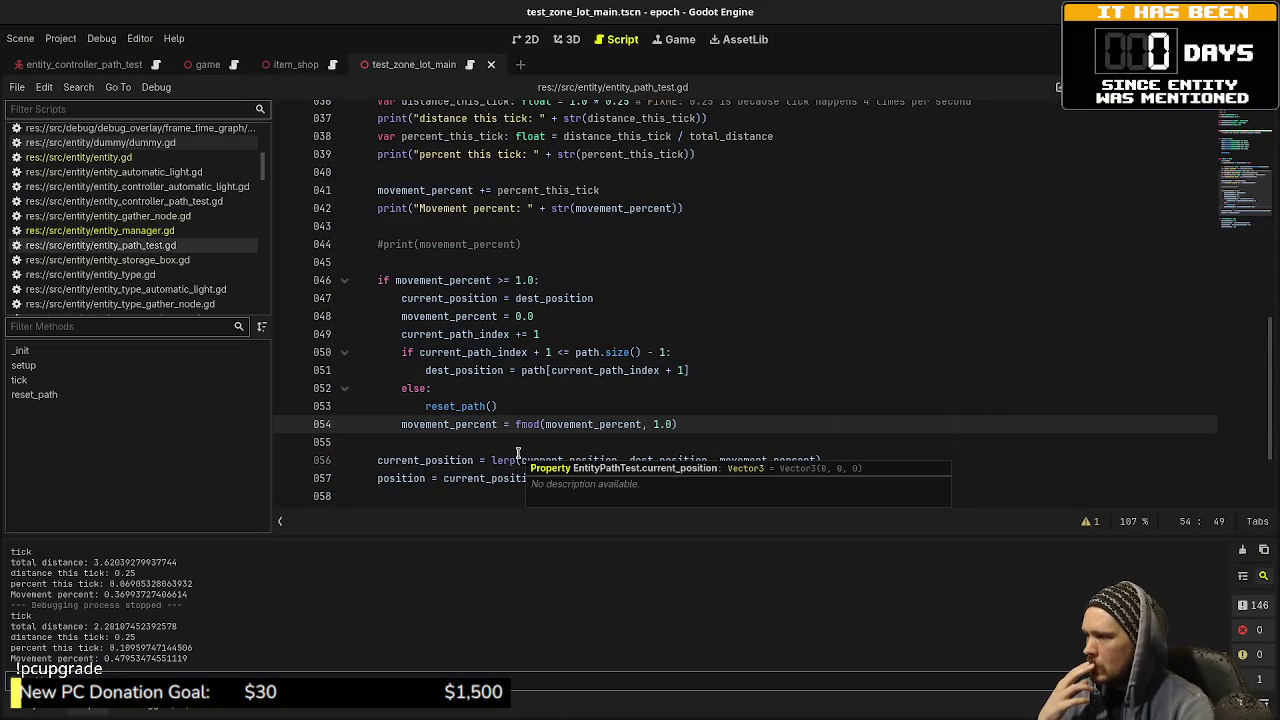
Step: Change the lerp's start from current_position to path[current_path_index] and save
click(569, 445)
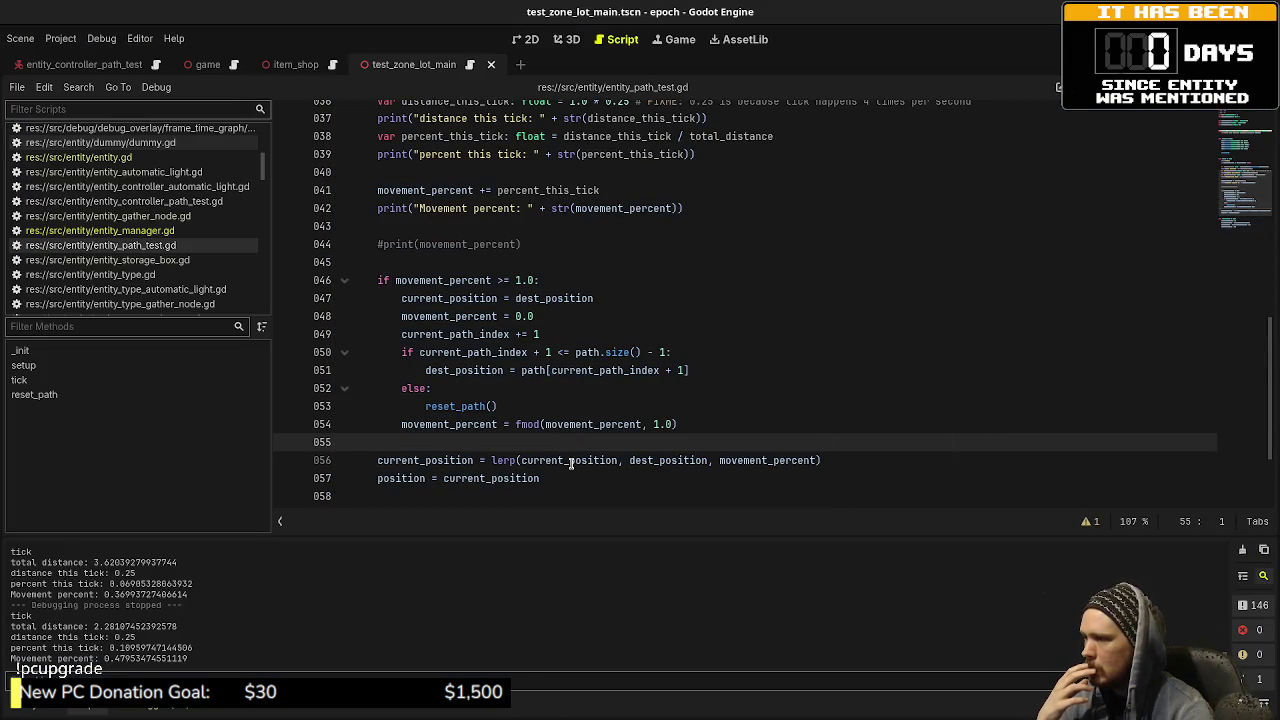
double_click(570, 462)
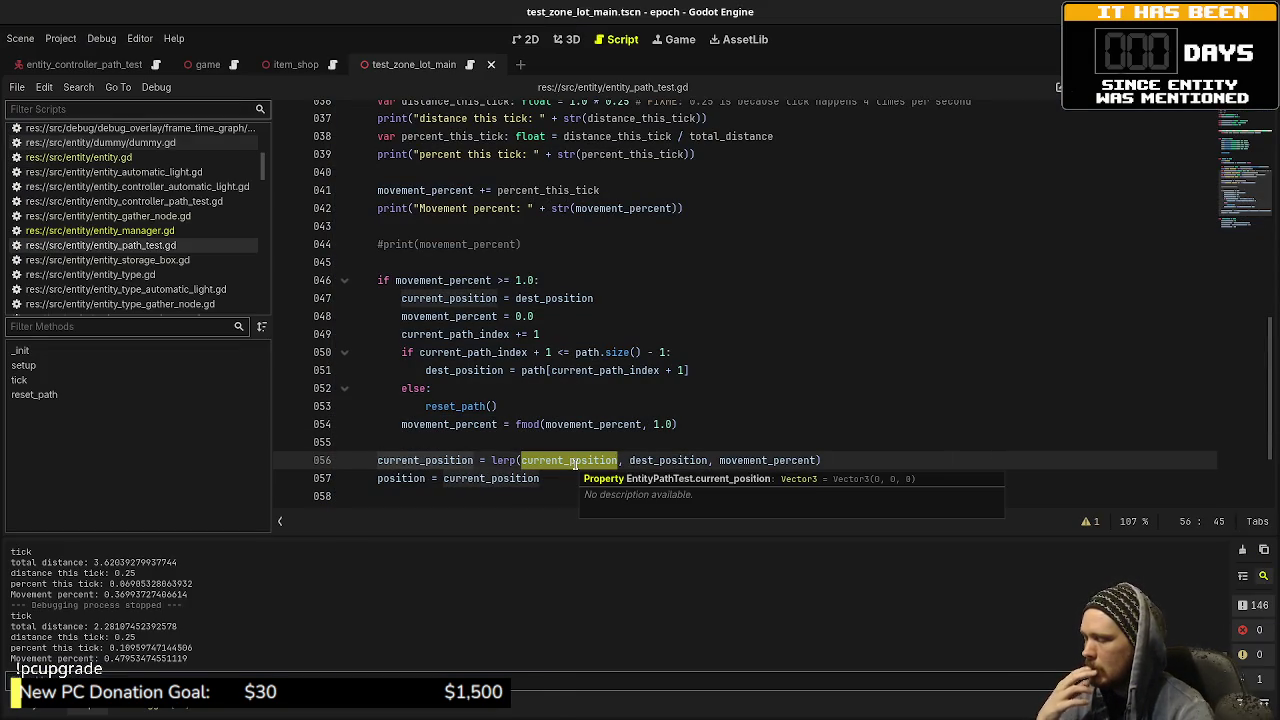
text(path[current_path)
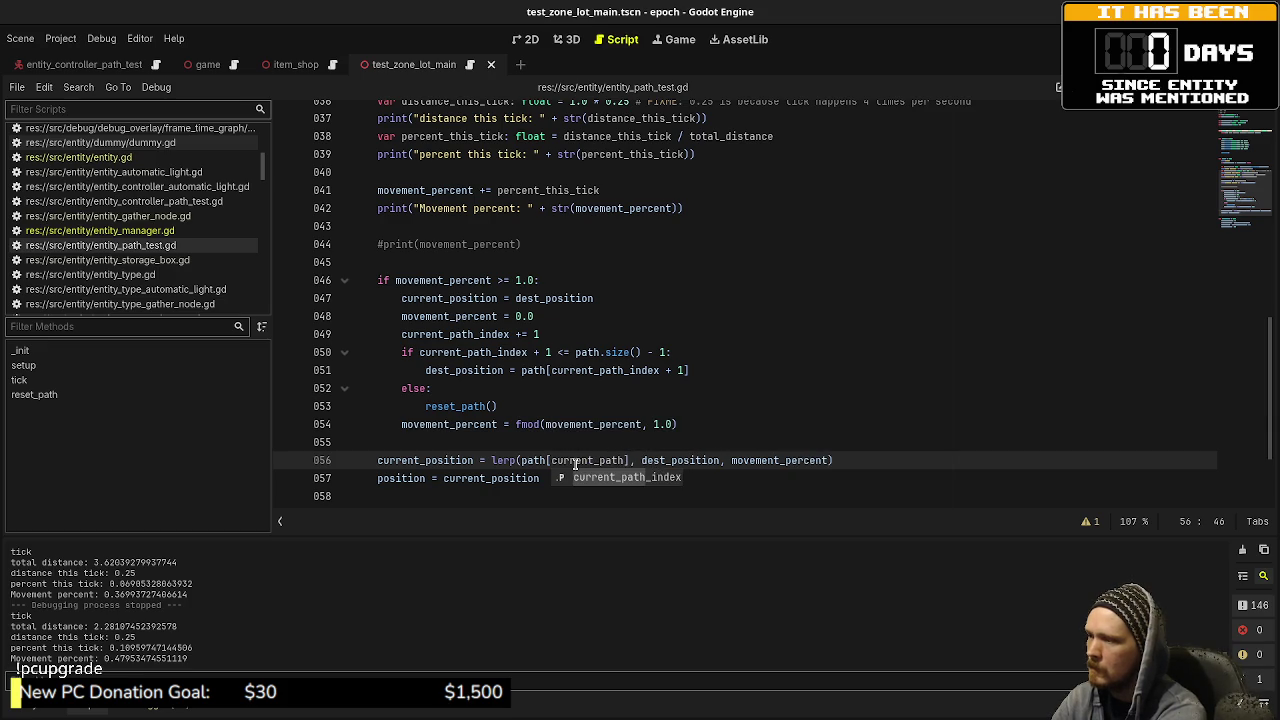
key(Return)
key(ctrl+s)
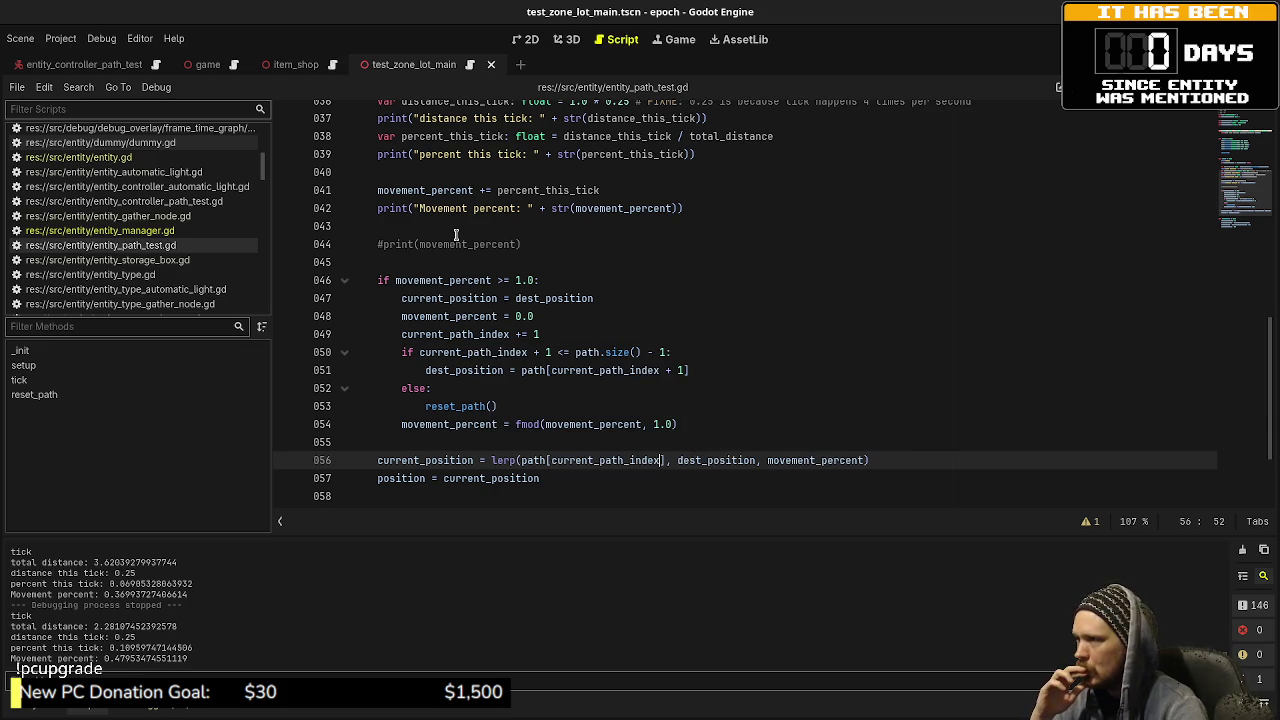
Step: Review the tick code and launch the game to test the new movement
scroll(475, 273, up, 1)
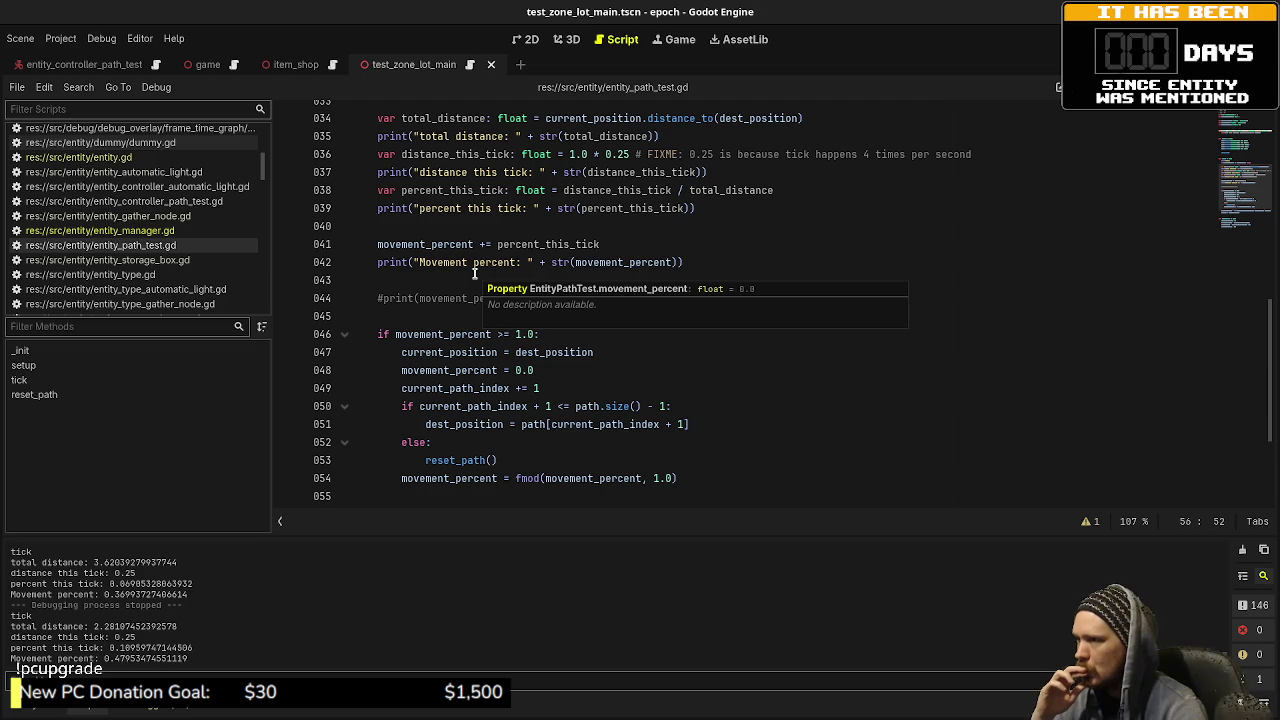
scroll(477, 278, down, 1)
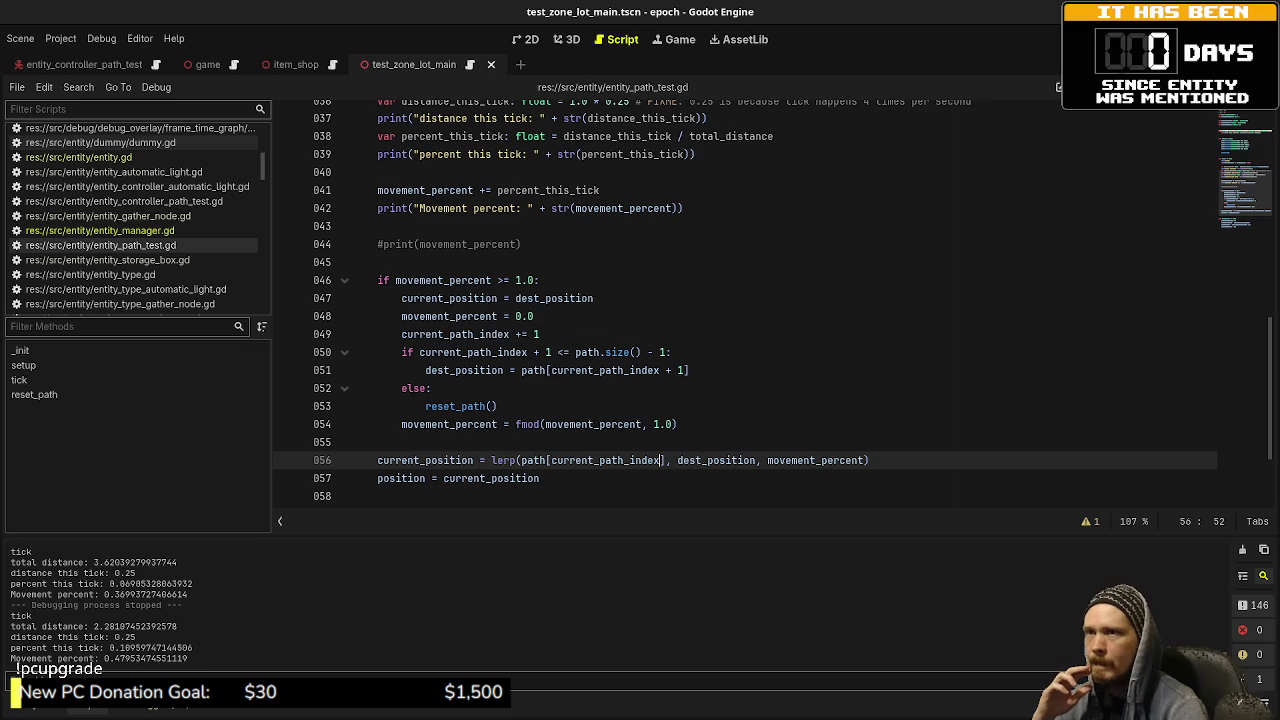
key(F6)
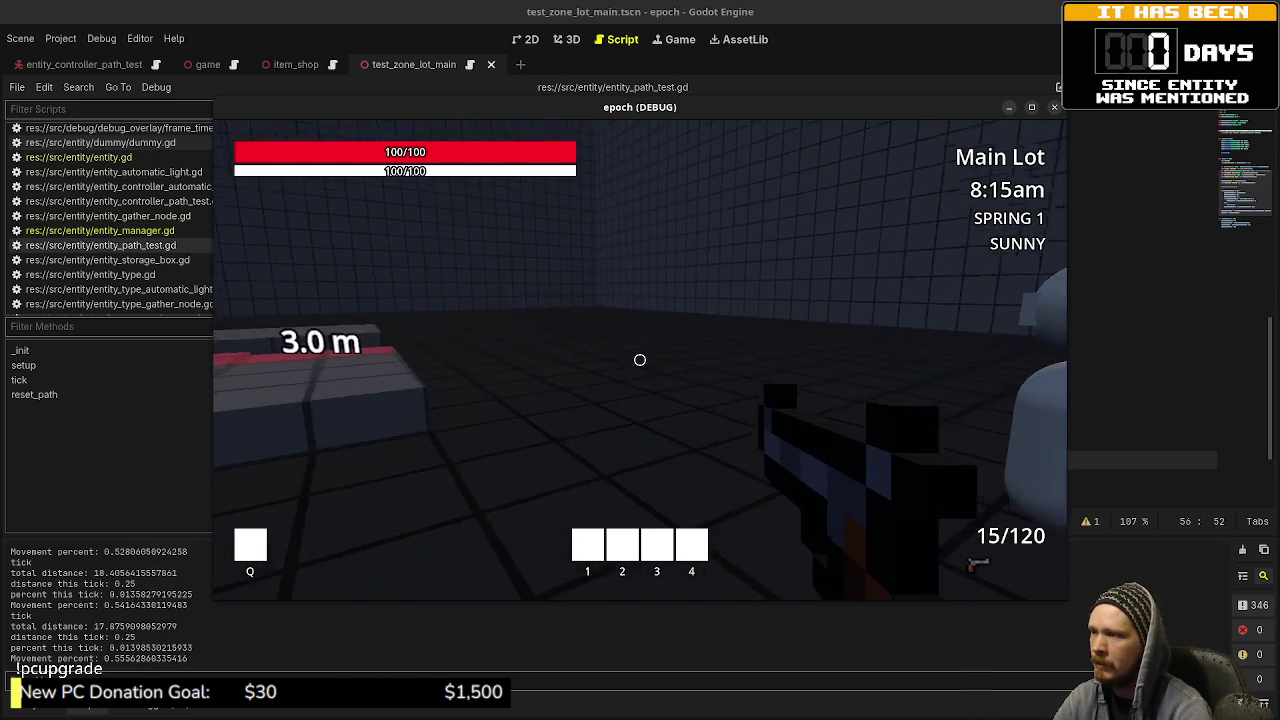
Step: Walk around the Main Lot with W, S and A watching the NPC, then stop the game
key(w)
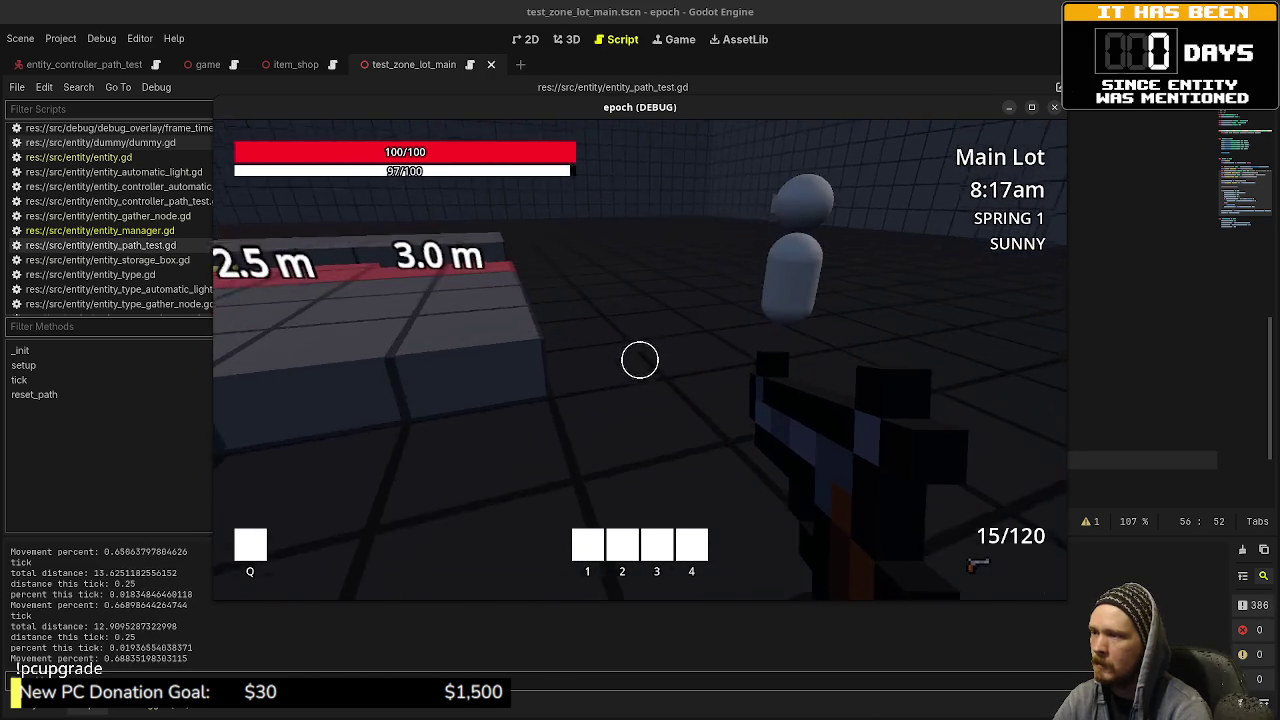
key(s)
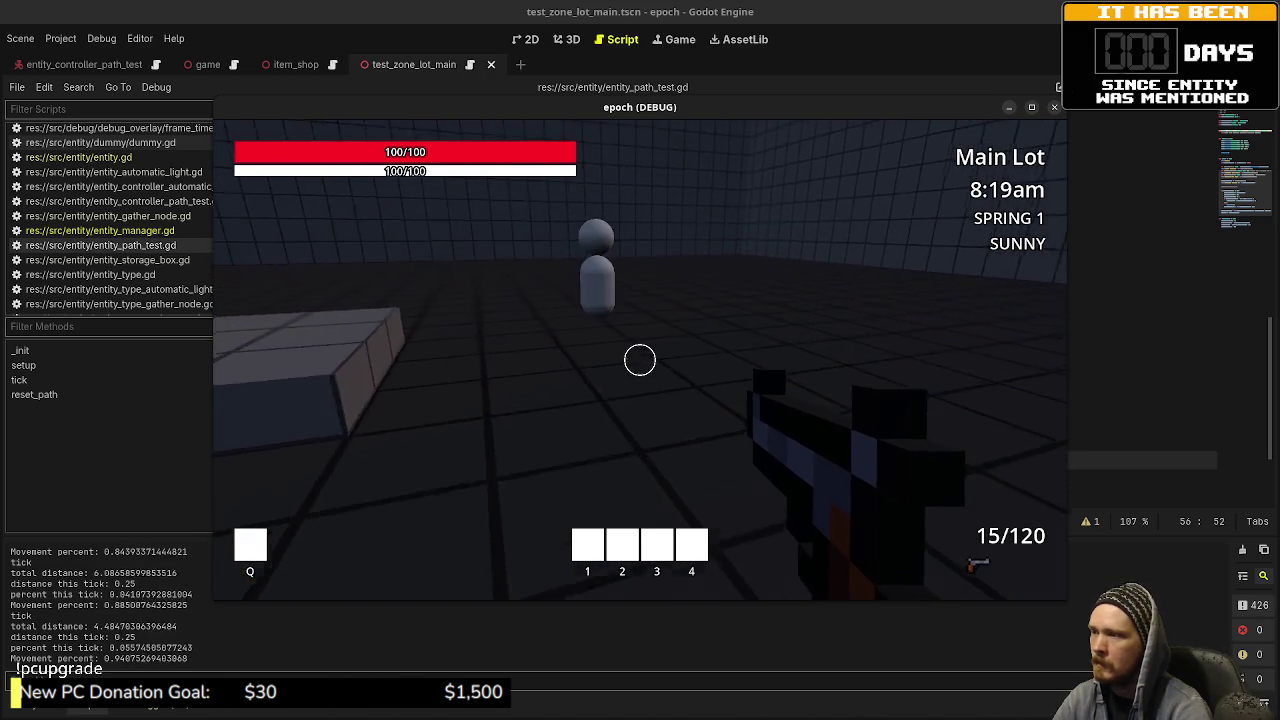
key(a)
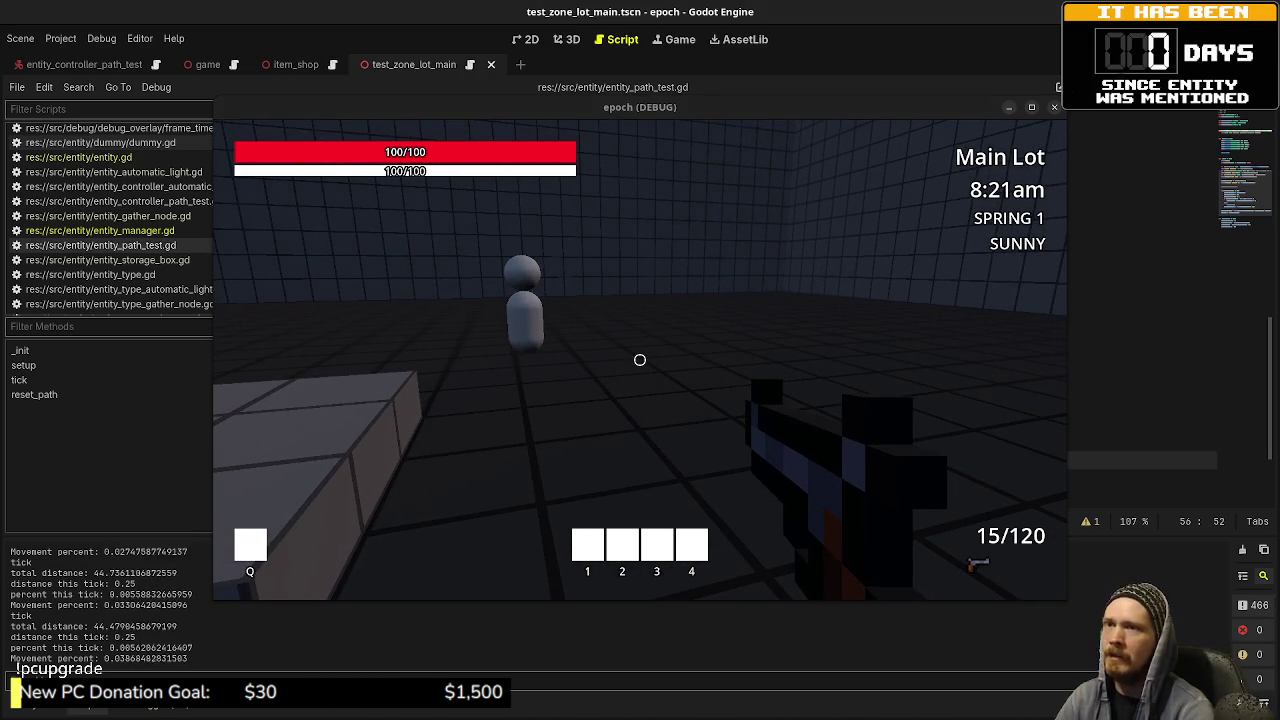
key(F8)
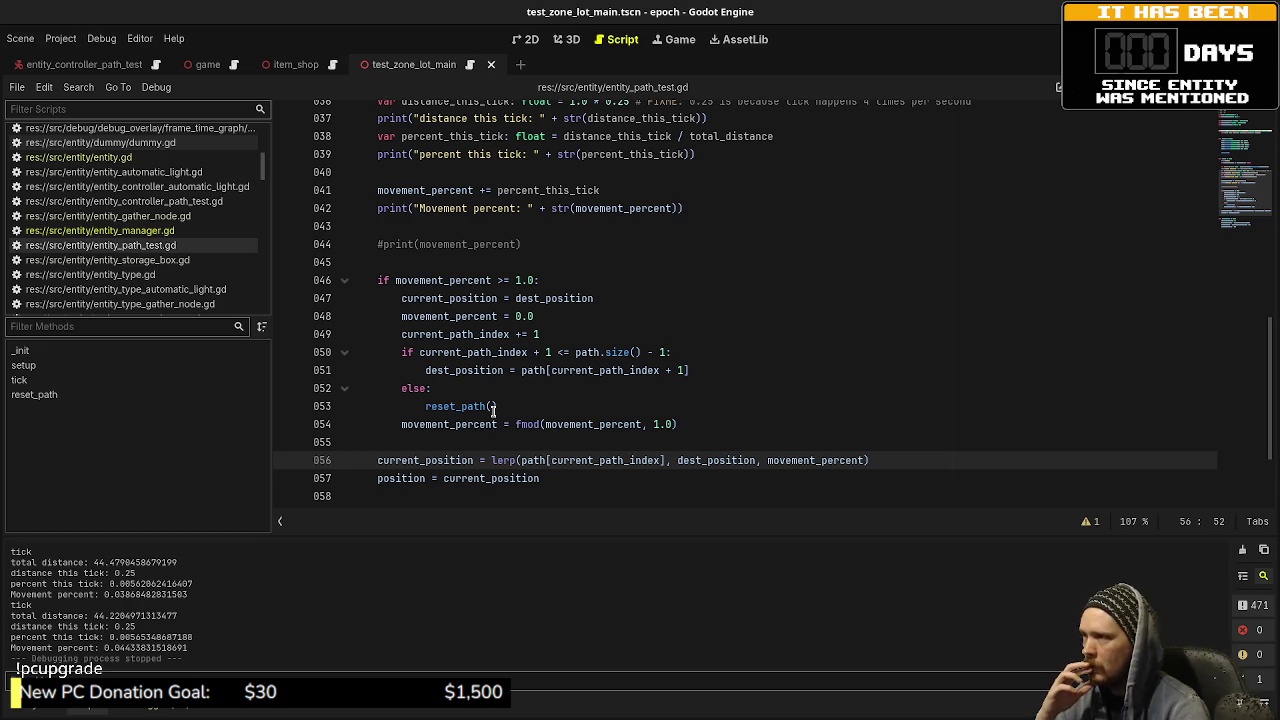
Step: Scroll through tick() in entity_path_test.gd, then run the epoch game again
scroll(493, 406, up, 1)
scroll(493, 411, up, 1)
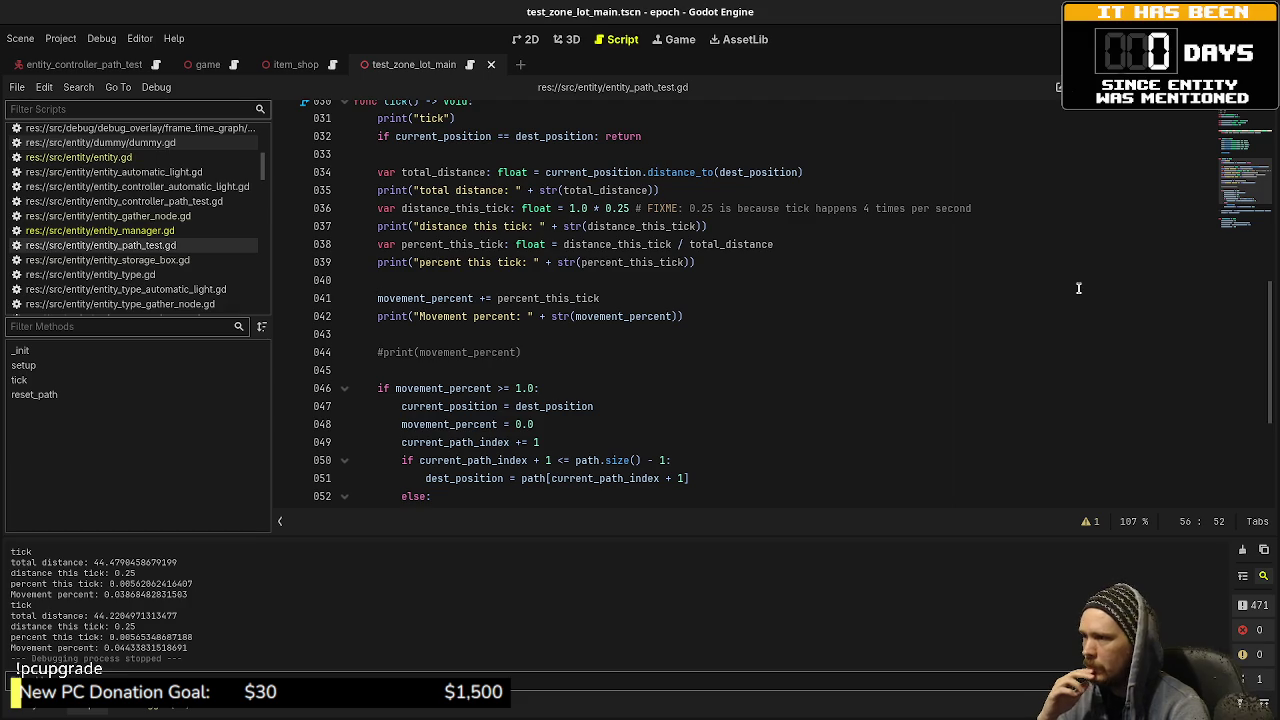
scroll(1014, 334, down, 1)
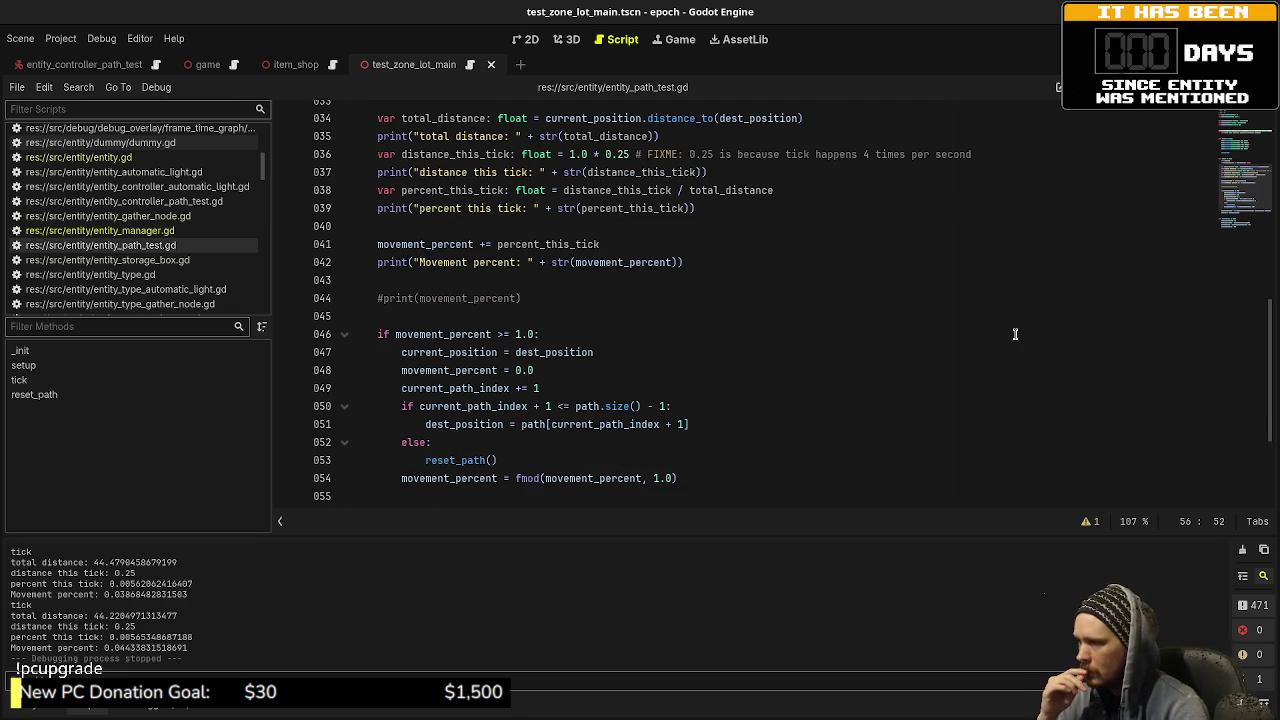
scroll(1015, 334, down, 2)
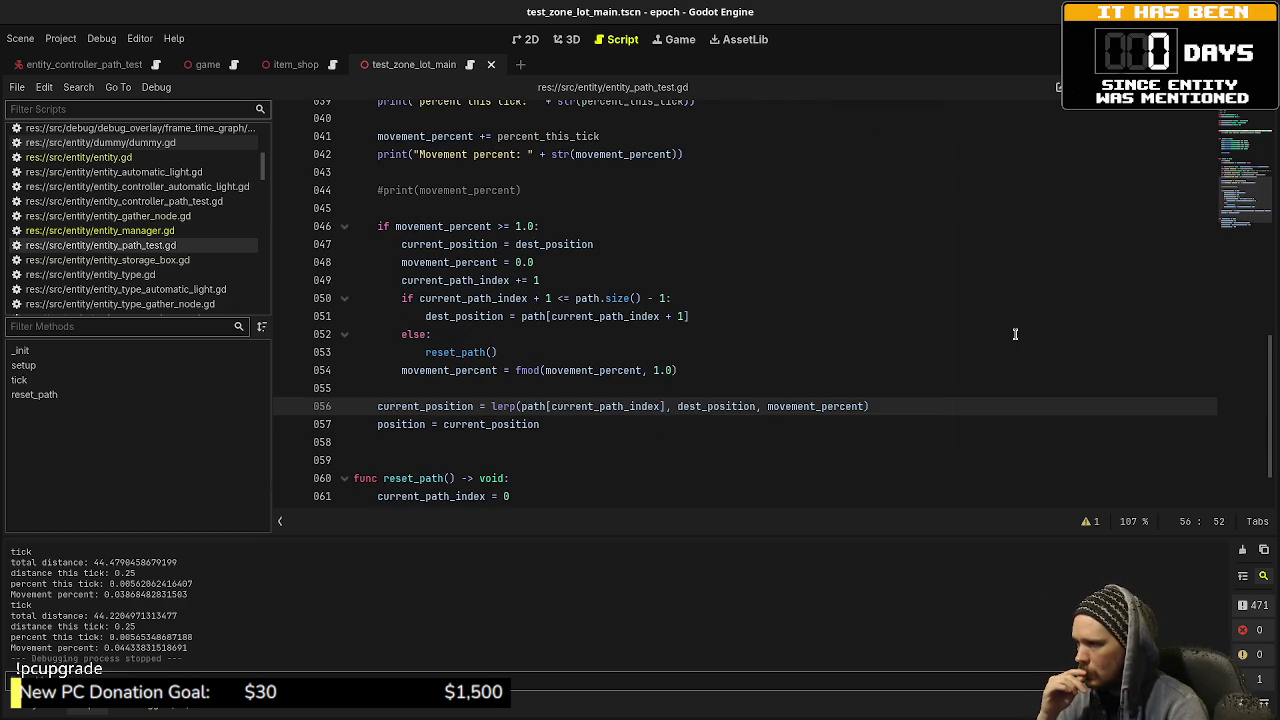
key(F5)
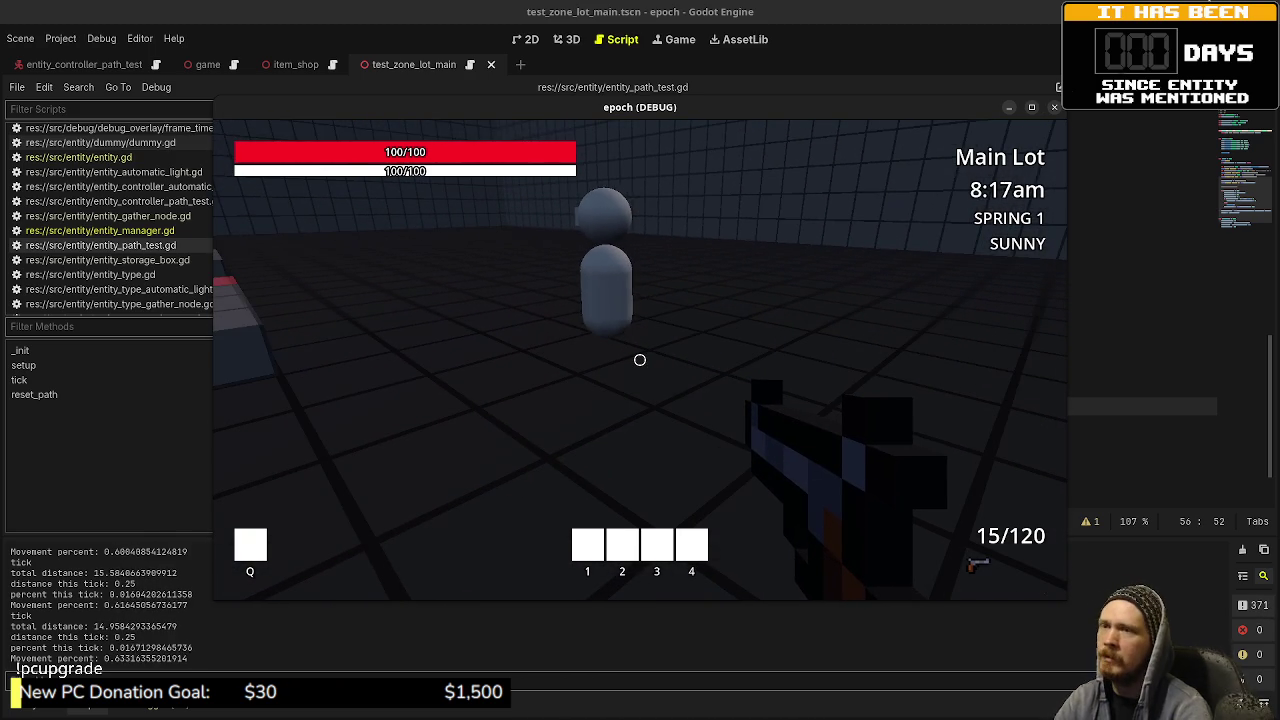
Step: Stop the running epoch game
key(F8)
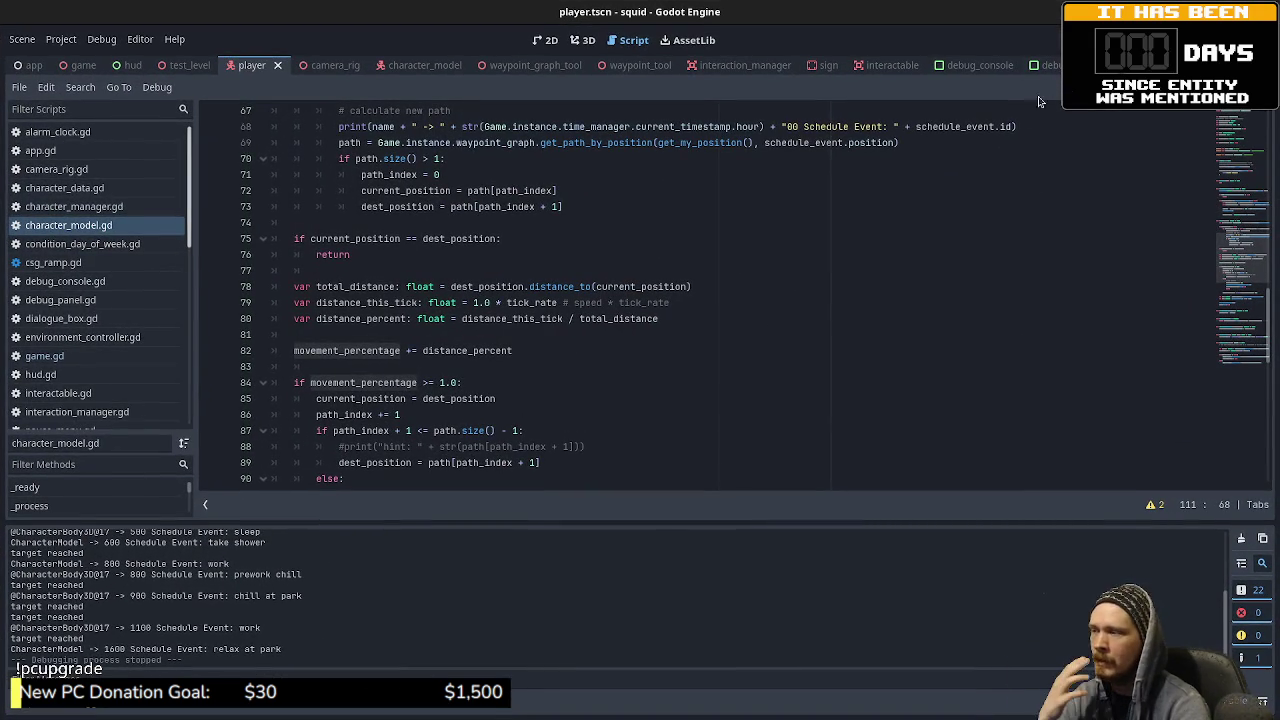
Step: Save the squid project's scene and script, then run it
key(ctrl+s)
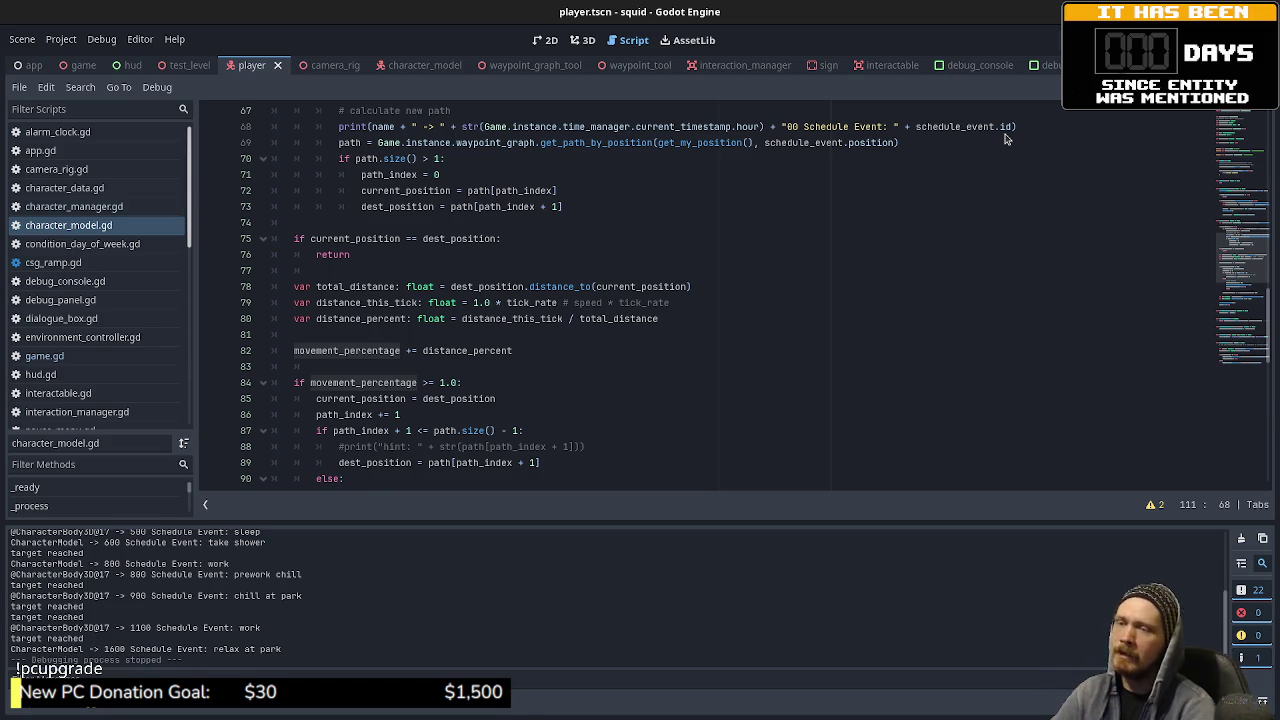
key(F5)
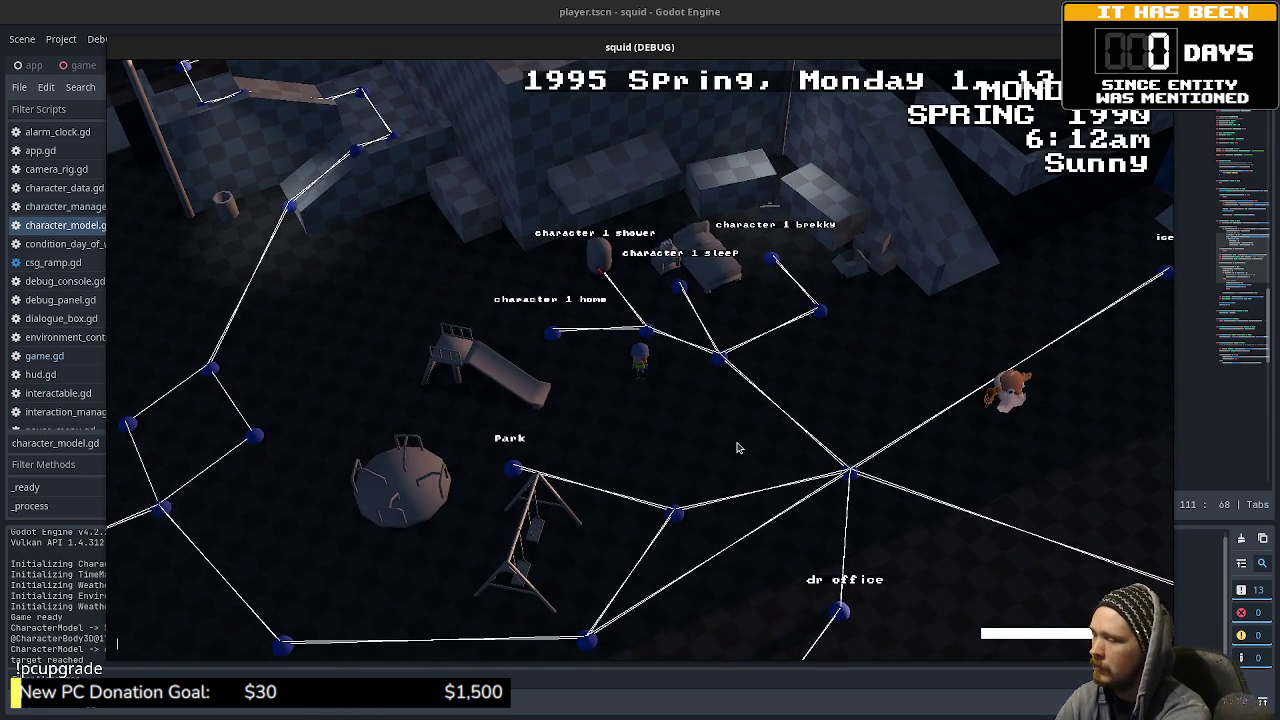
Step: Set the game's time scale to 4, then 16 via the debug console, and close the game
text(set_time)
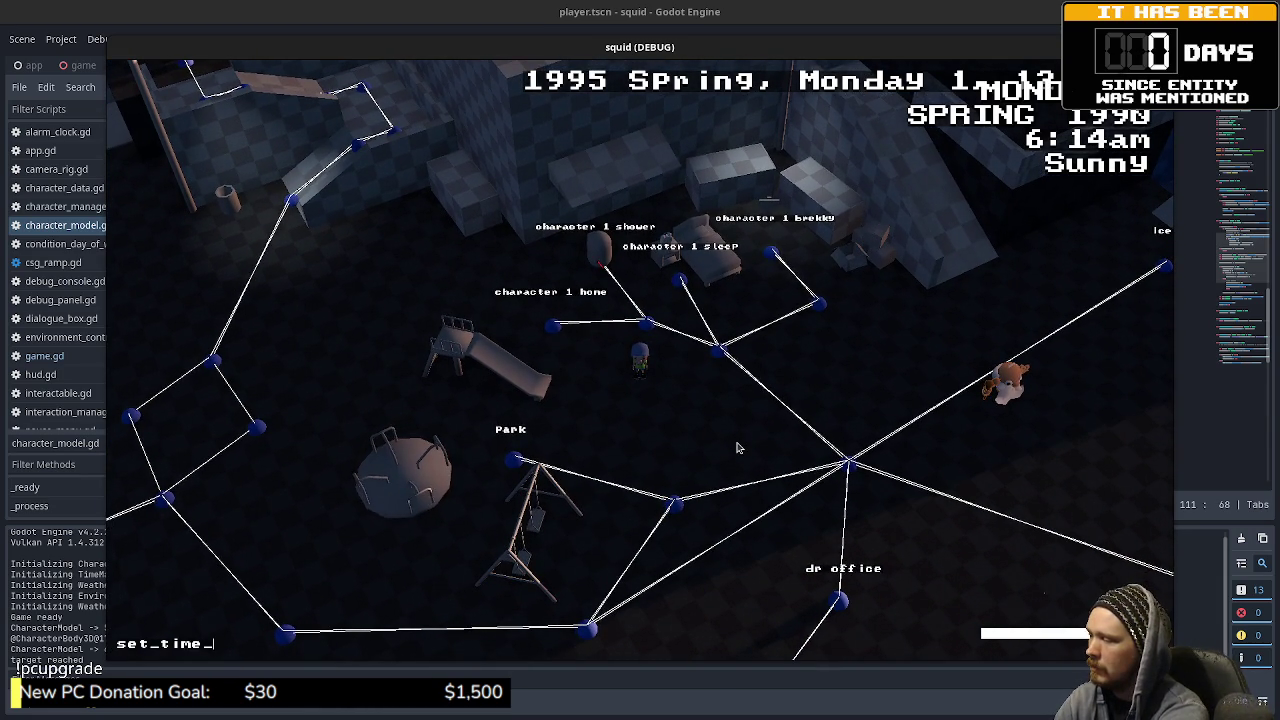
text(_scale()
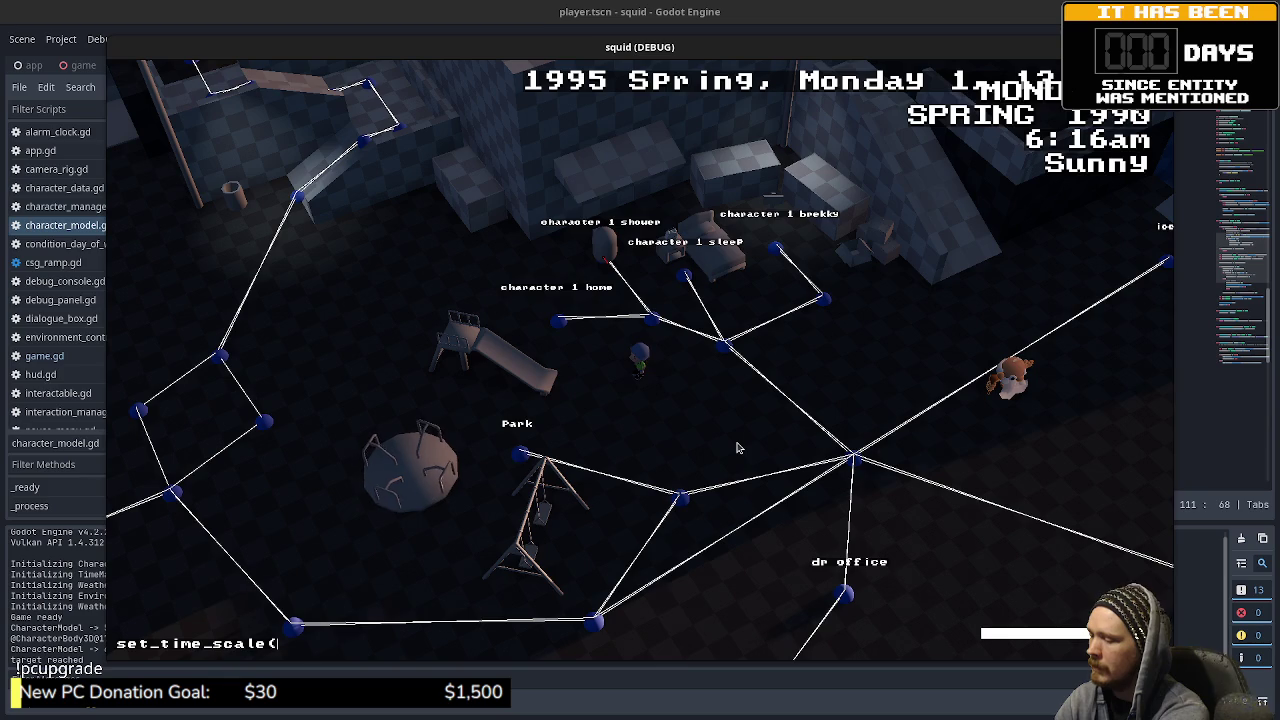
text(4.)
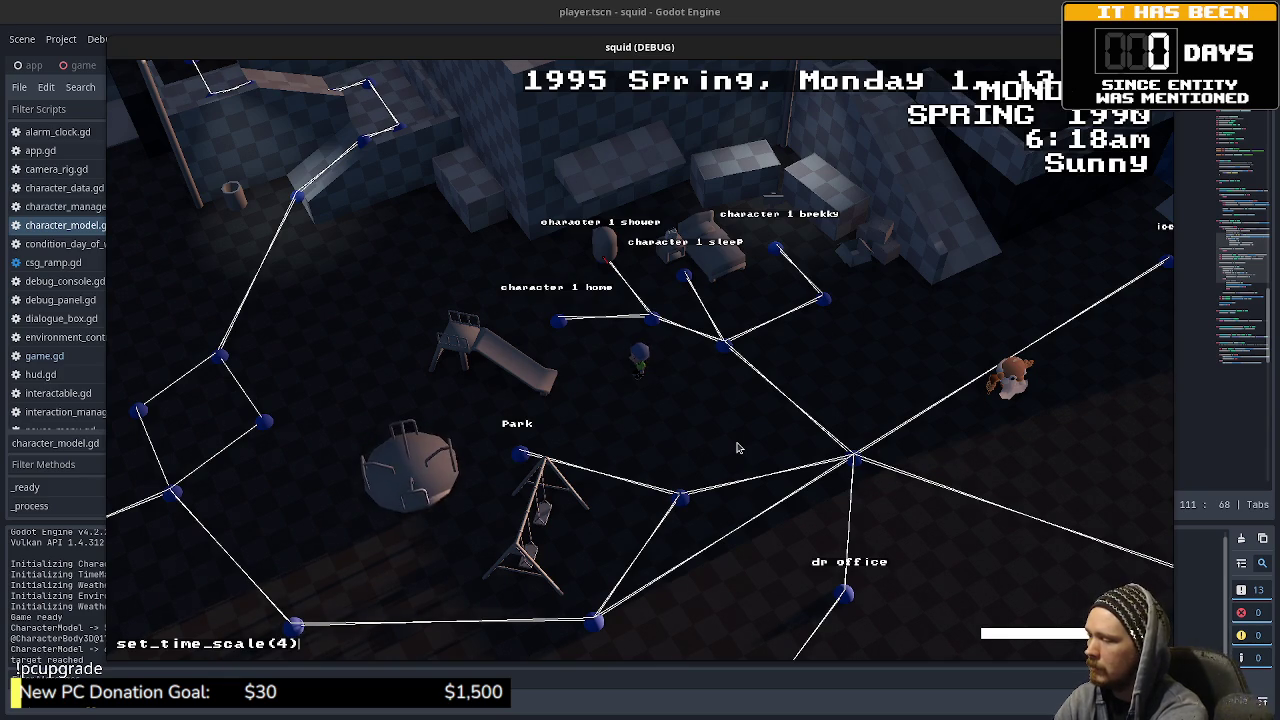
key(Return)
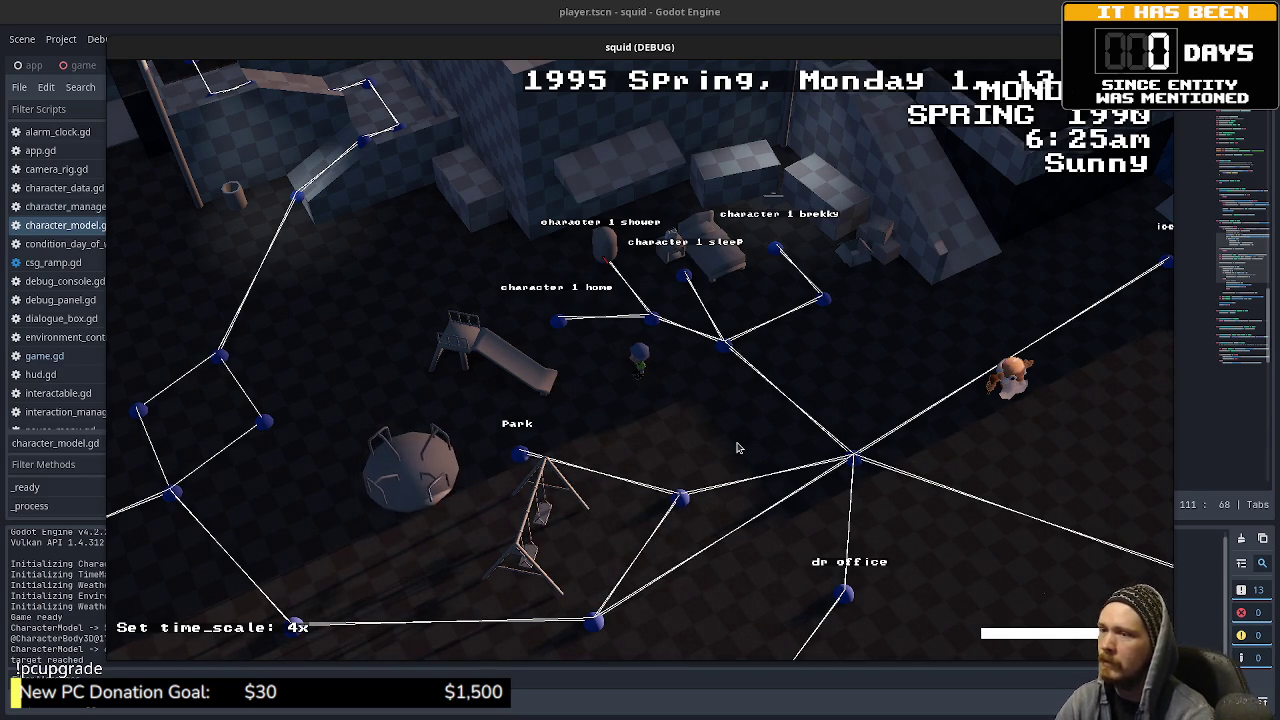
text(set_ti)
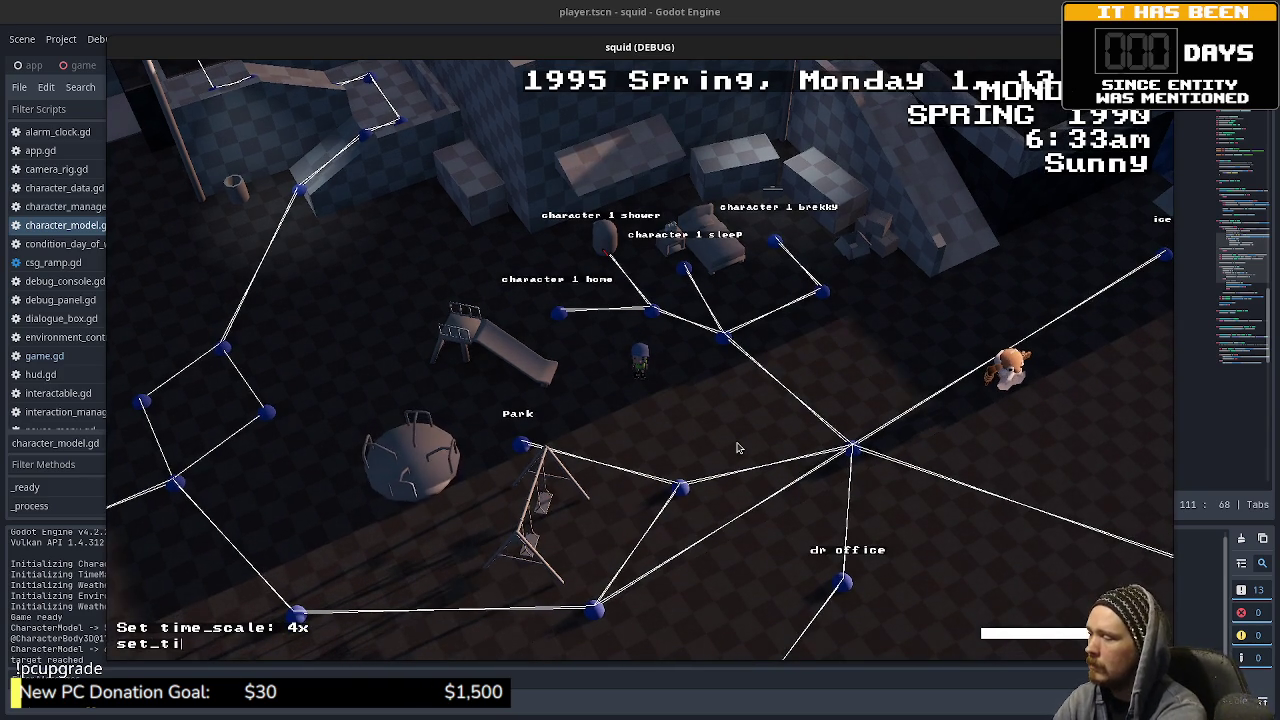
text(me_scale()
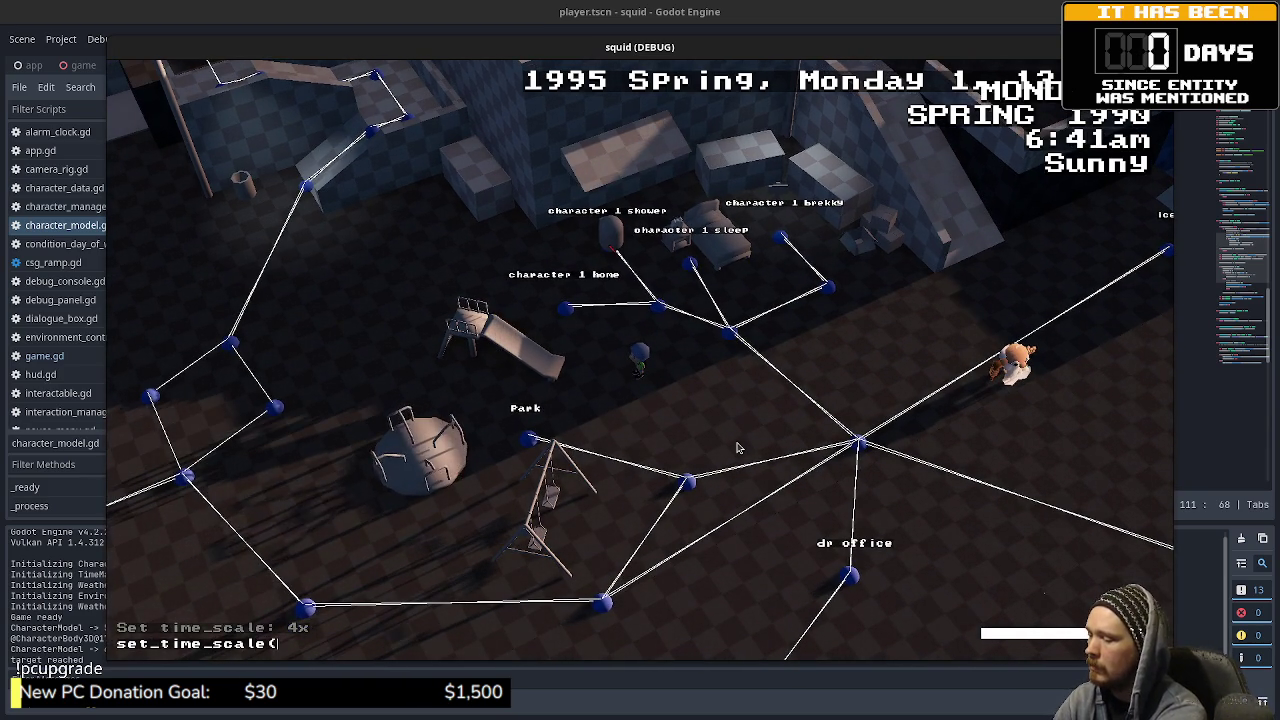
text(32))
key(BackSpace)
key(BackSpace)
key(BackSpace)
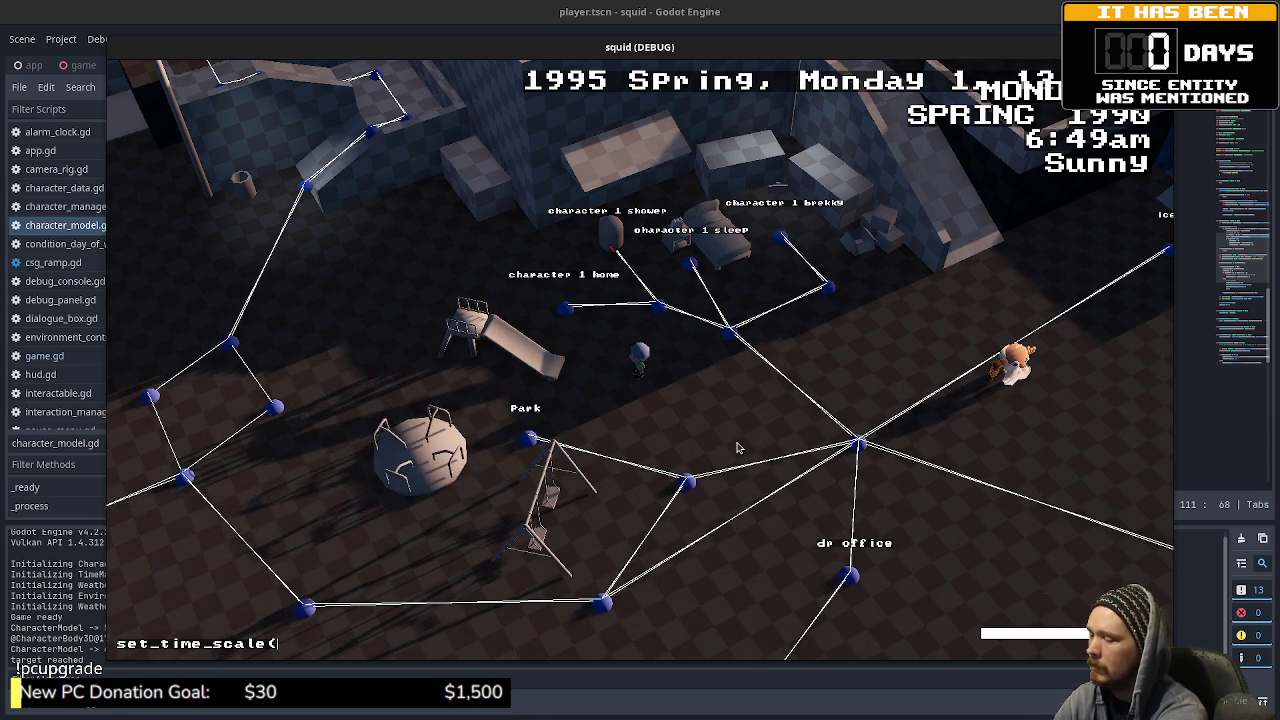
text(16))
key(Return)
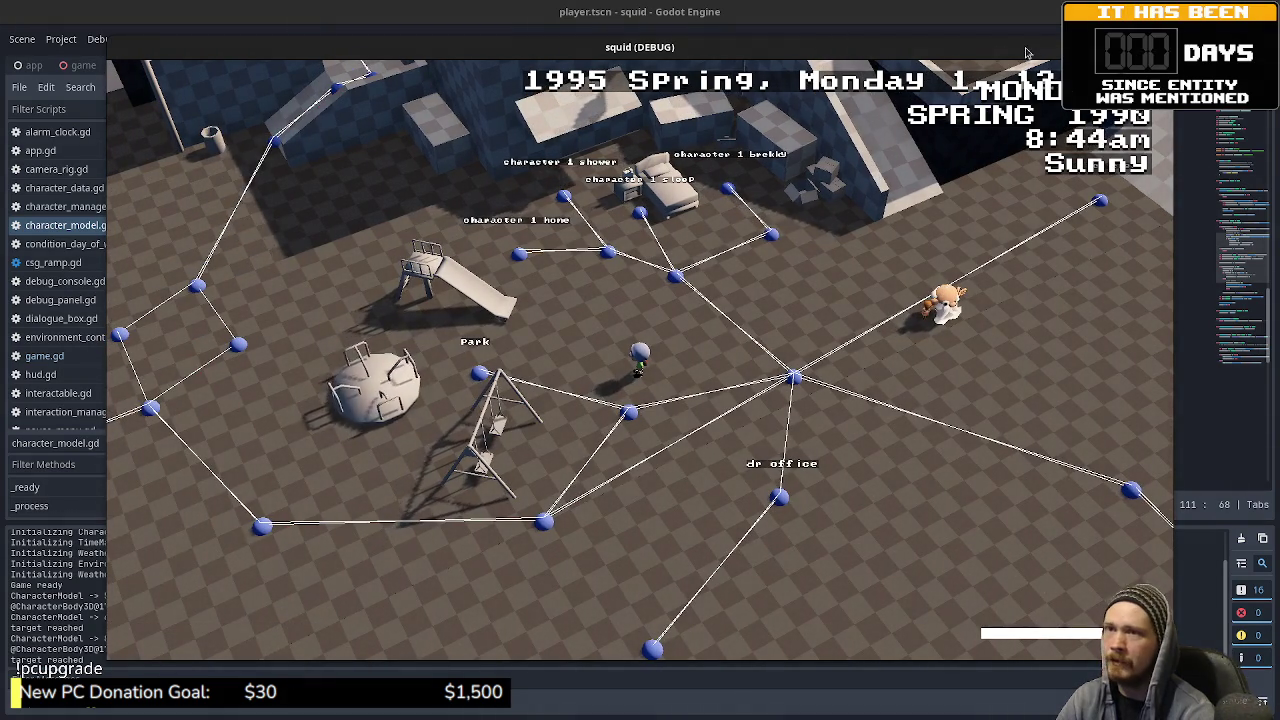
click(1158, 47)
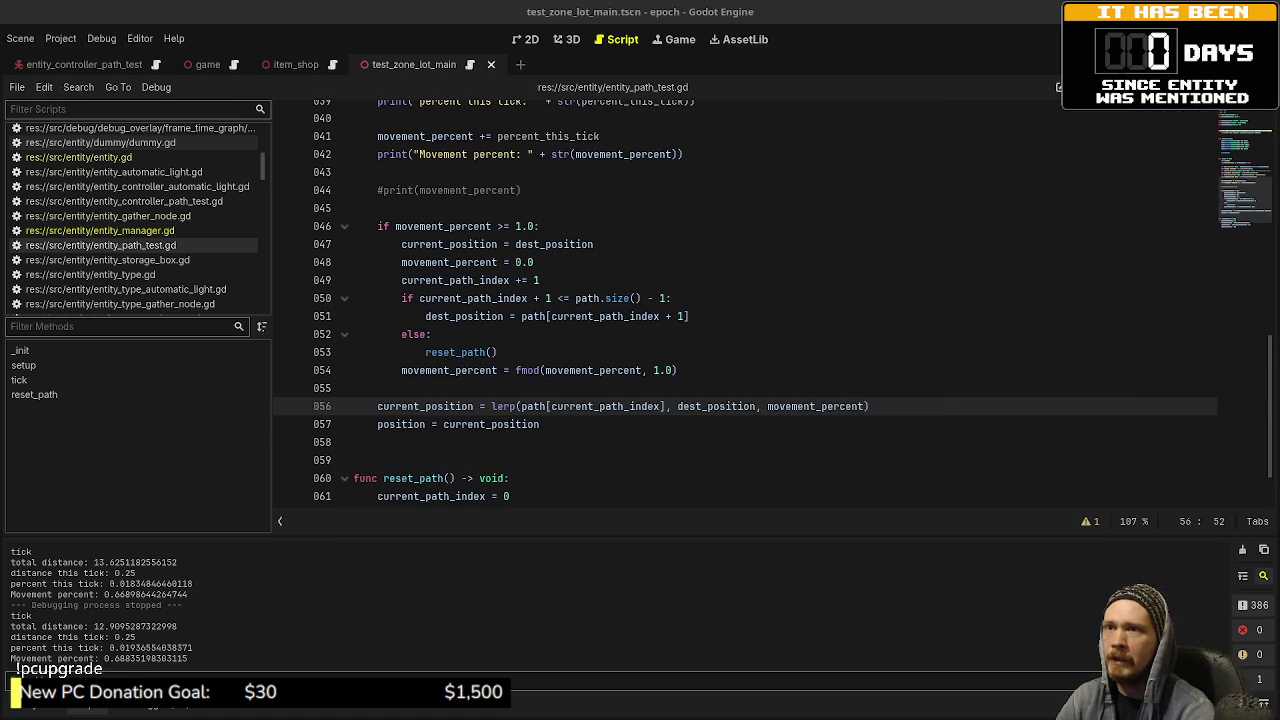
Step: Run the debug build and walk around Main Lot watching the capsule entity follow its path
key(F5)
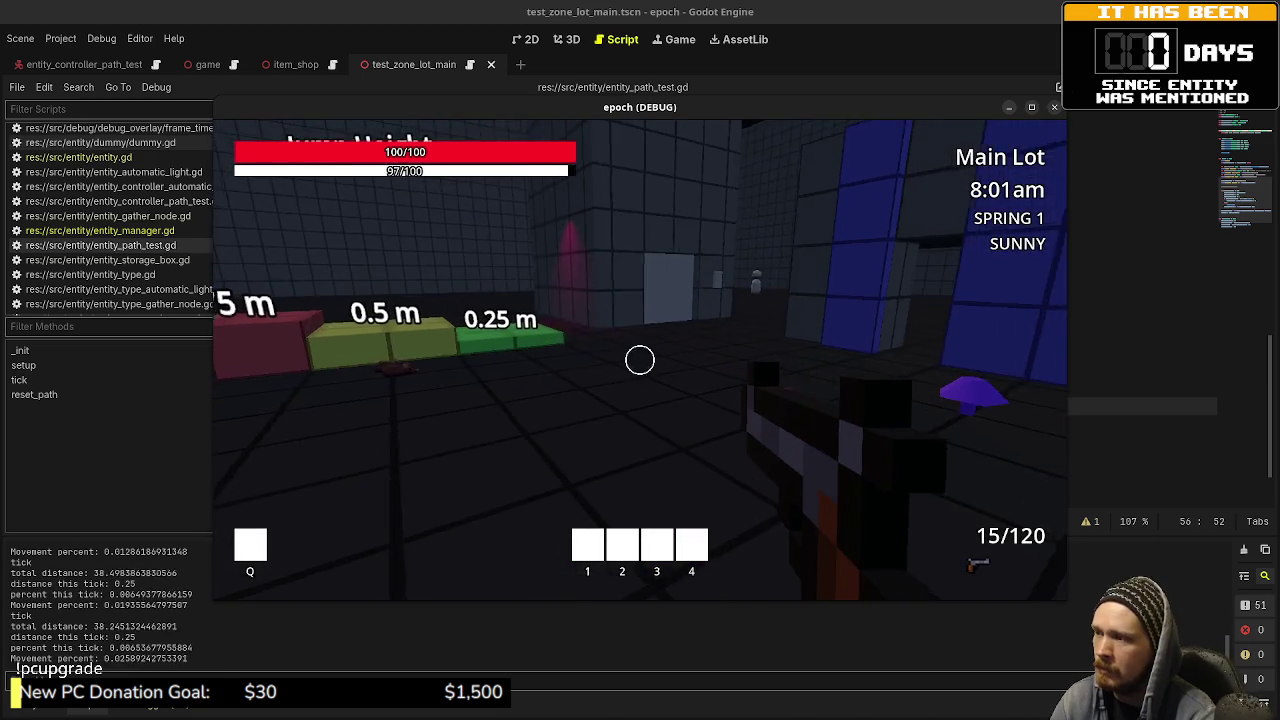
key(w)
key(space)
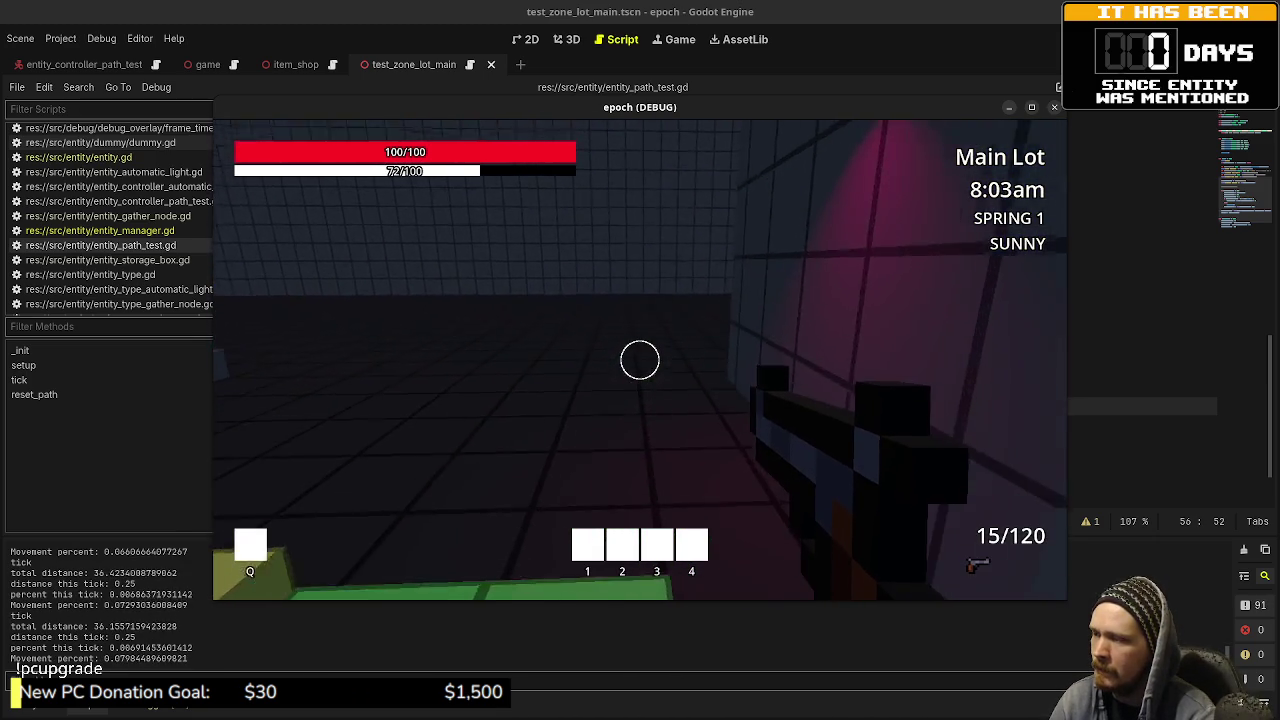
key(w)
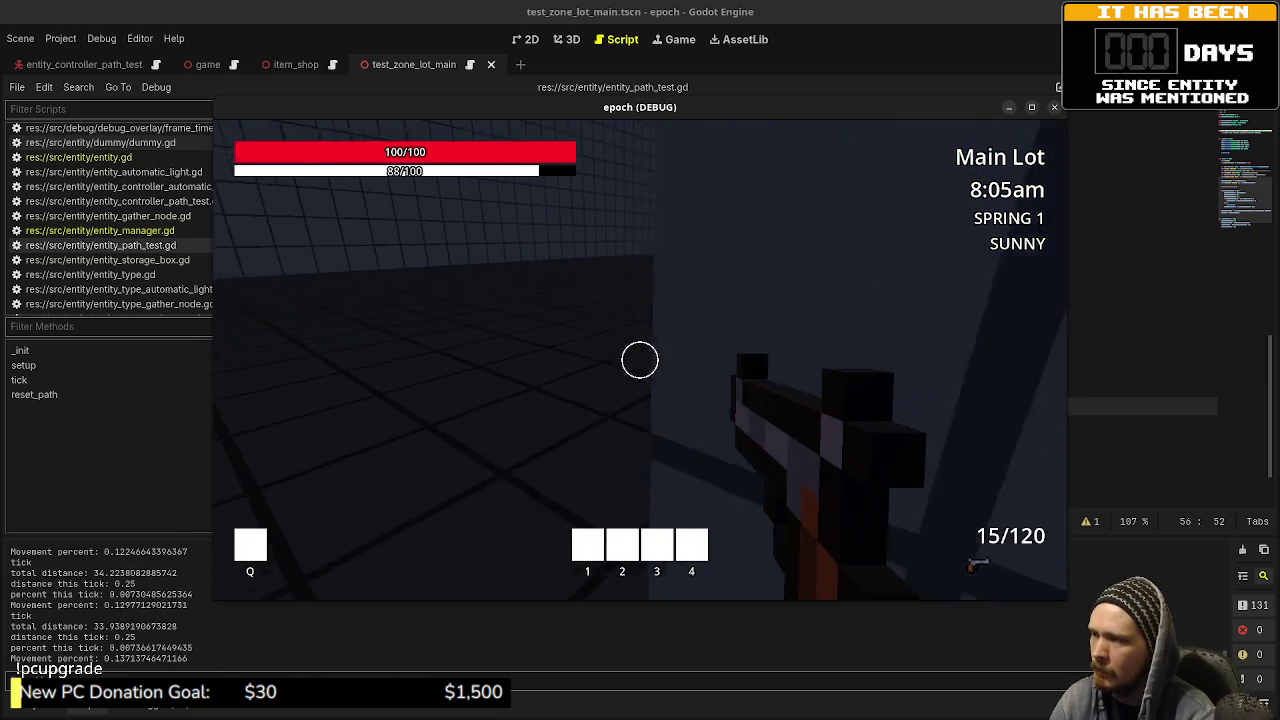
key(w)
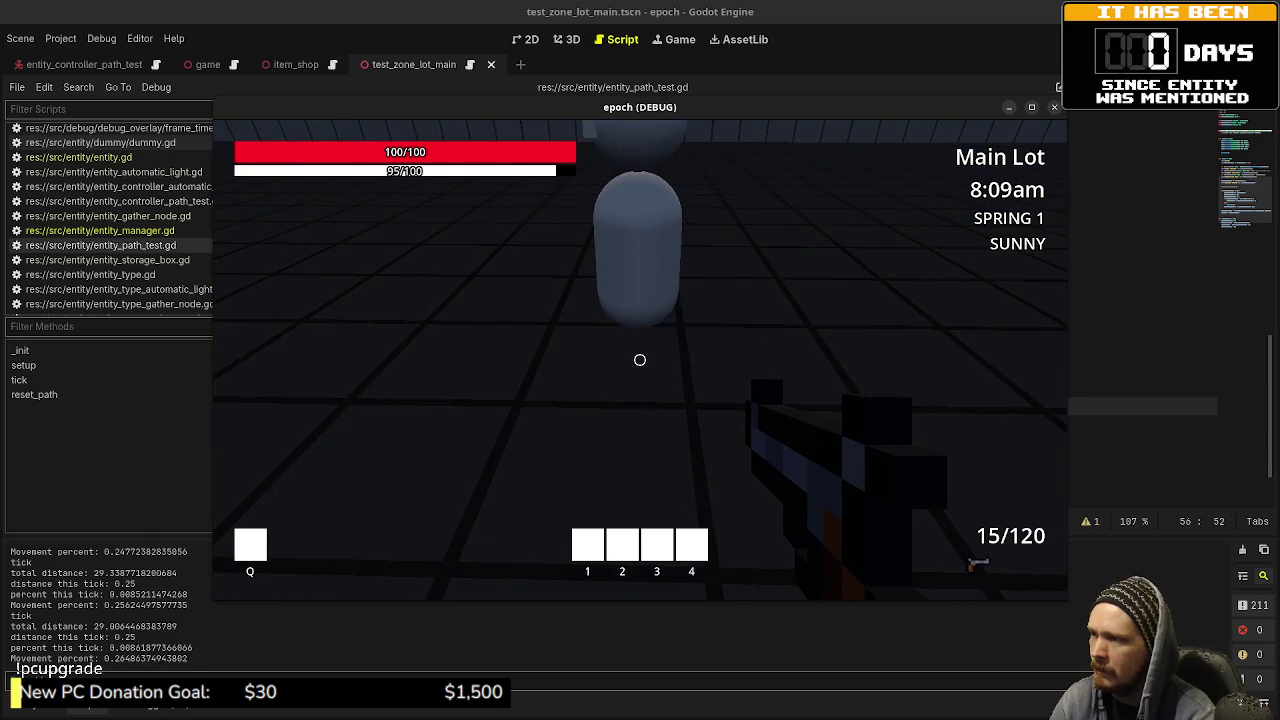
key(w)
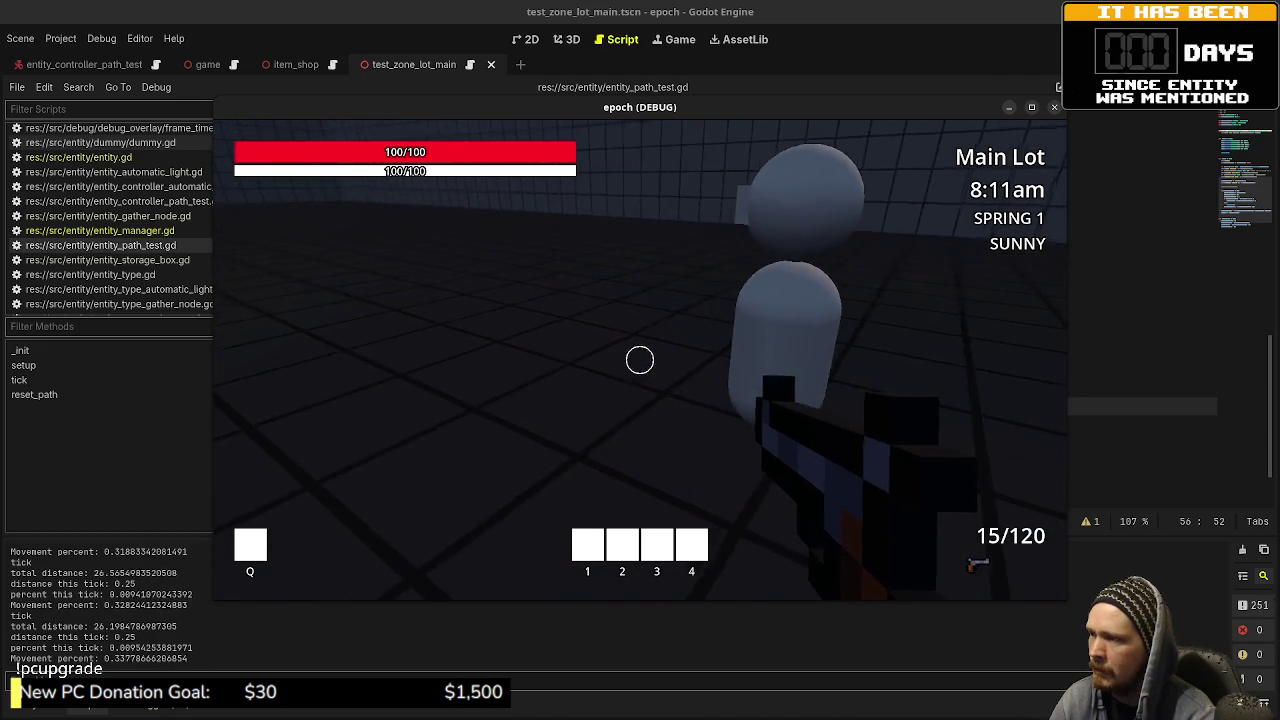
key(w)
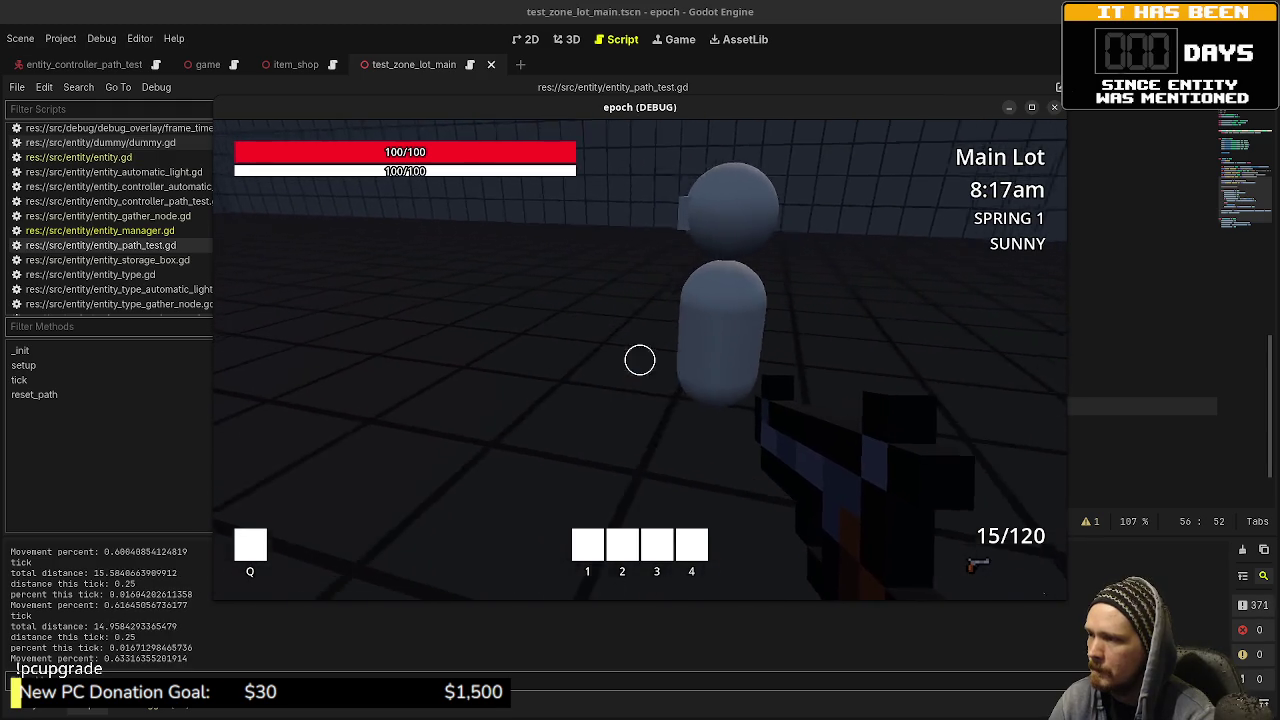
key(s)
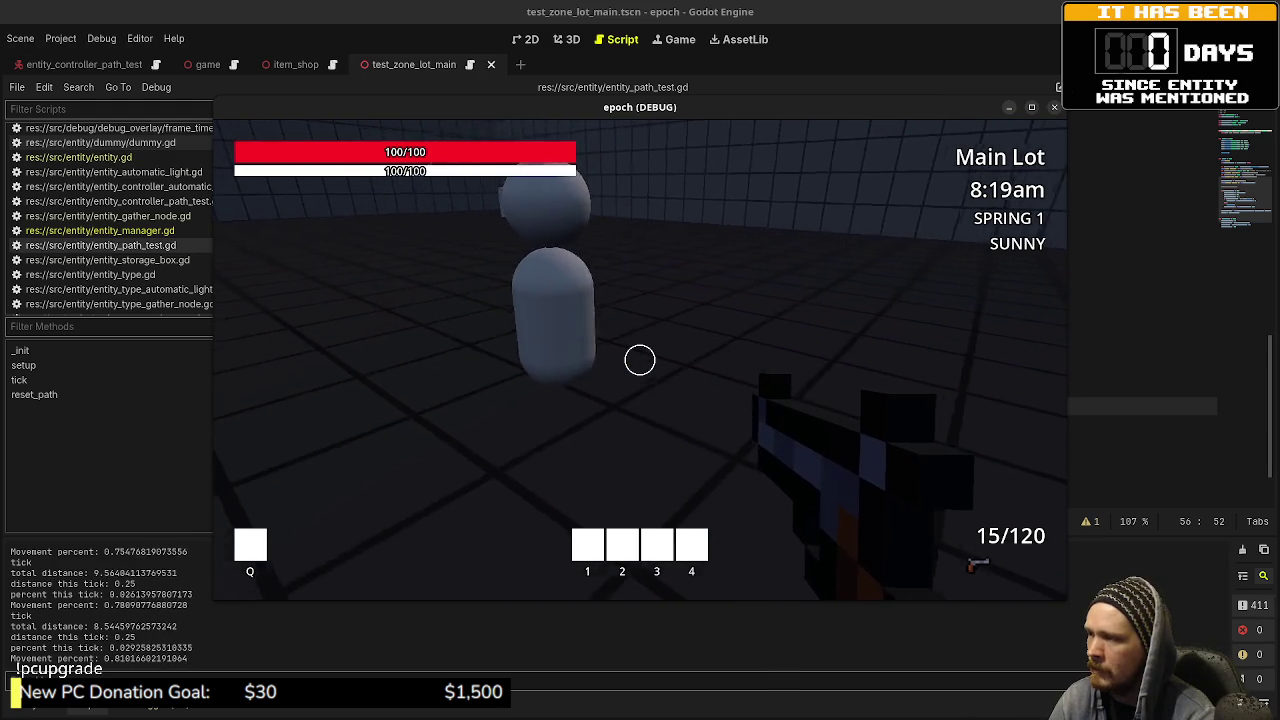
key(w)
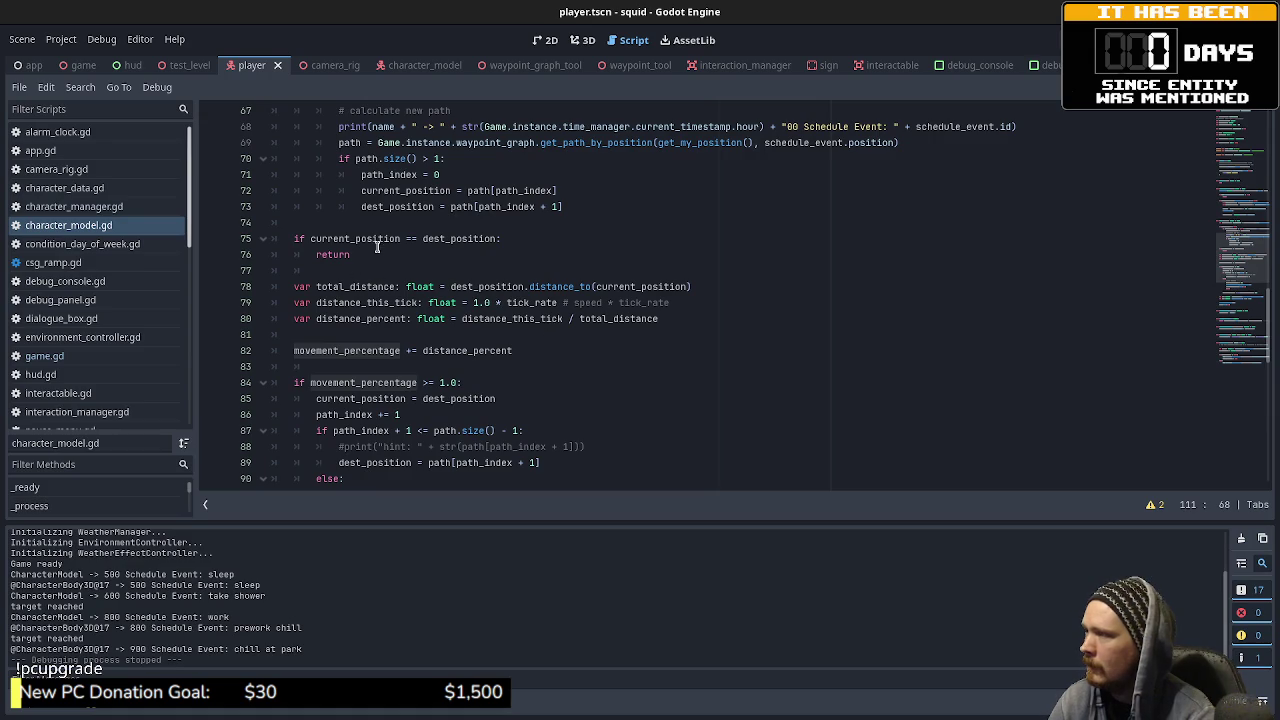
Step: Study the line 78 distance calculation in character_model.gd, then select current_position on line 56 of entity_path_test.gd
drag(355, 286, 595, 287)
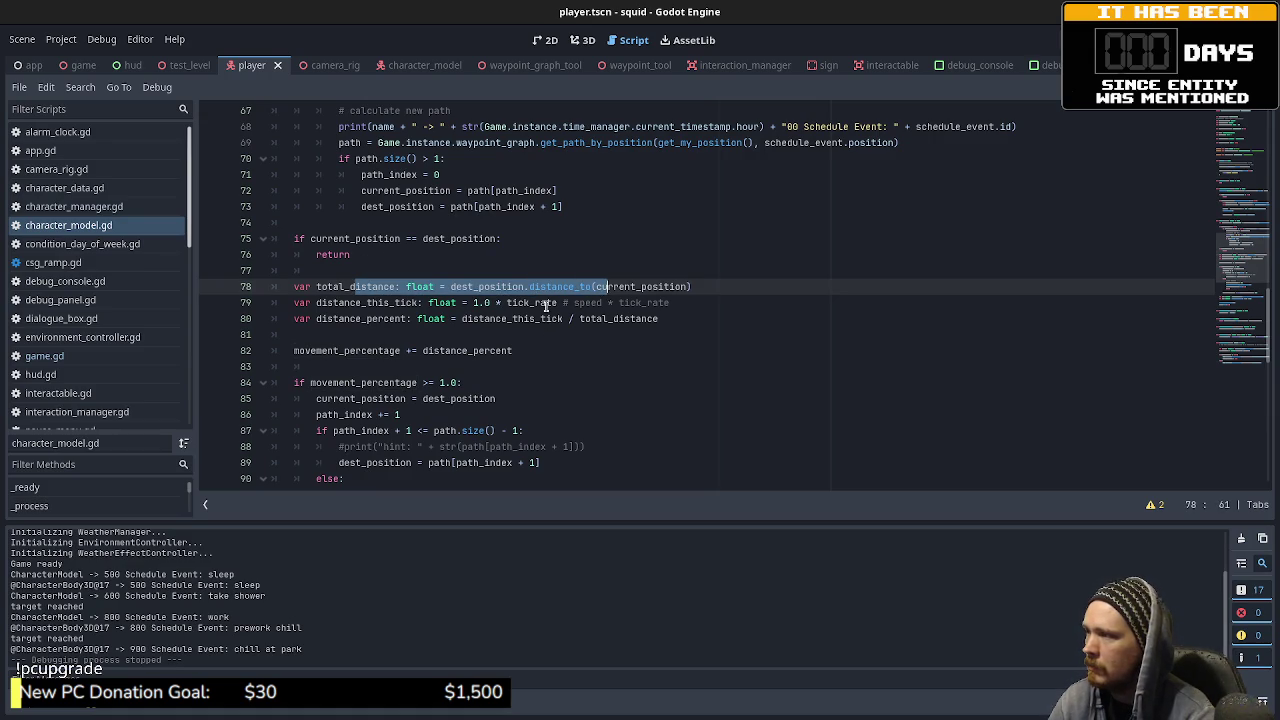
scroll(466, 302, up, 1)
scroll(468, 304, down, 5)
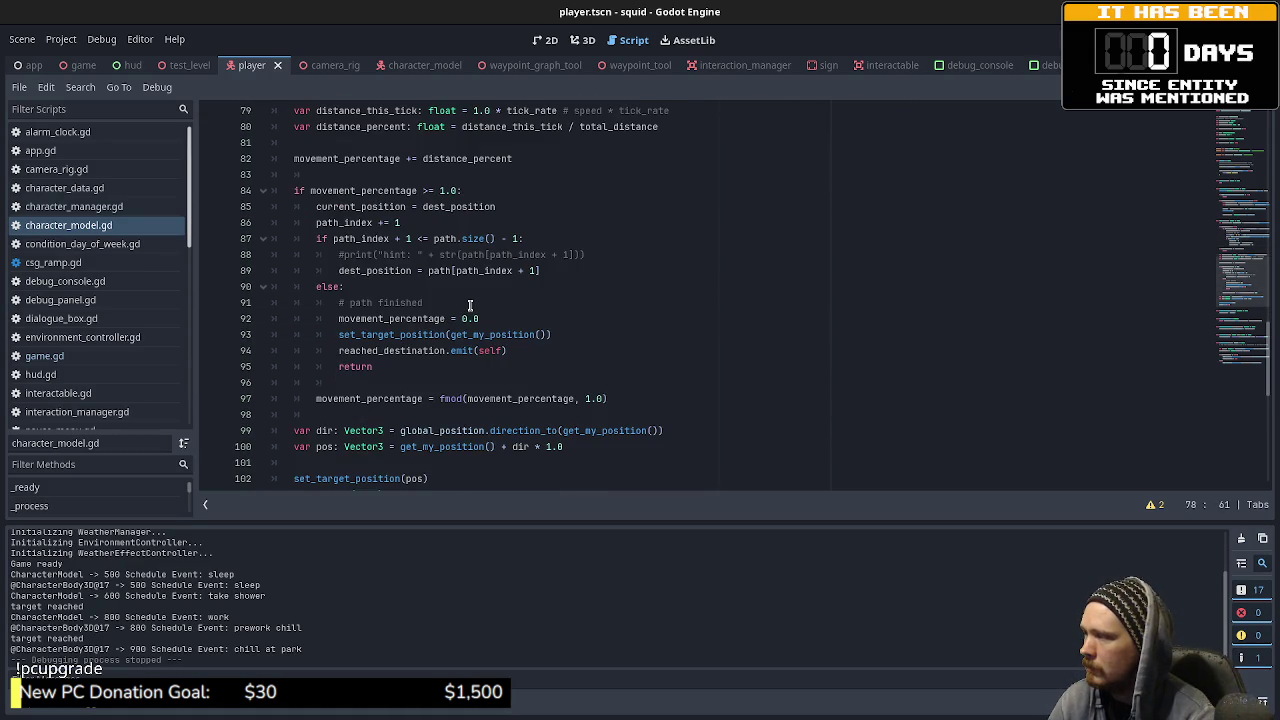
scroll(473, 303, down, 1)
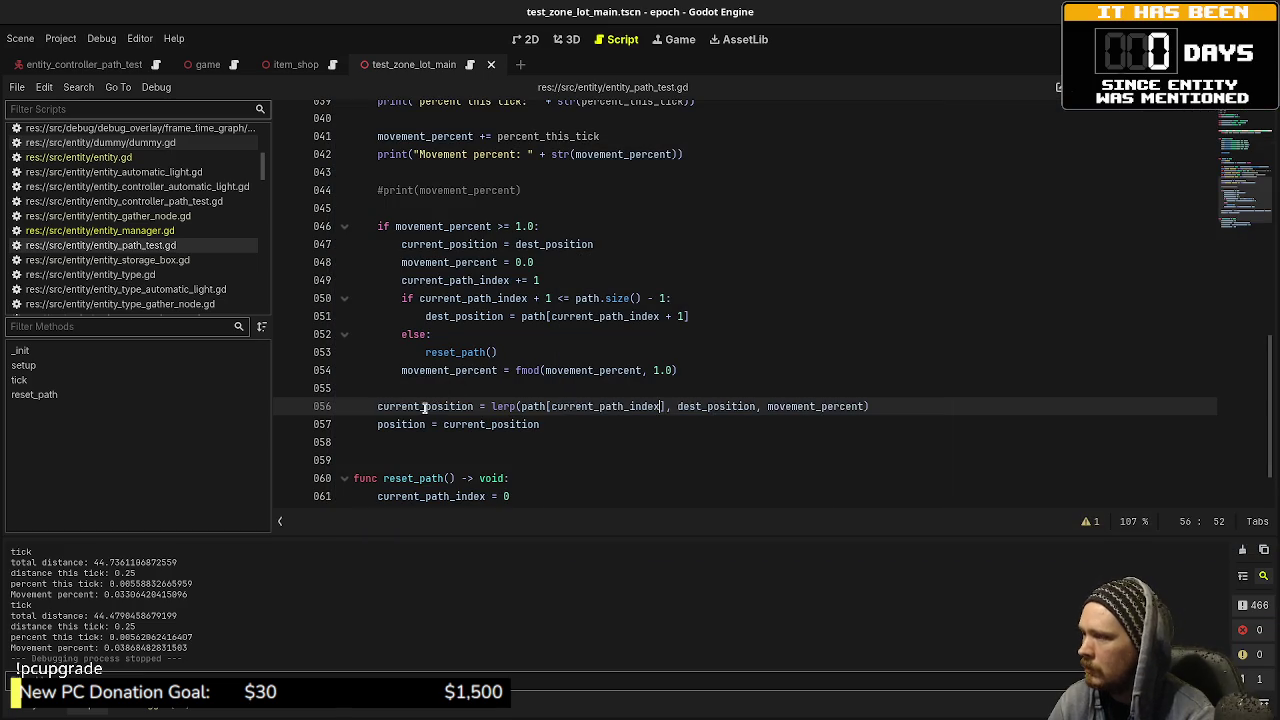
double_click(425, 407)
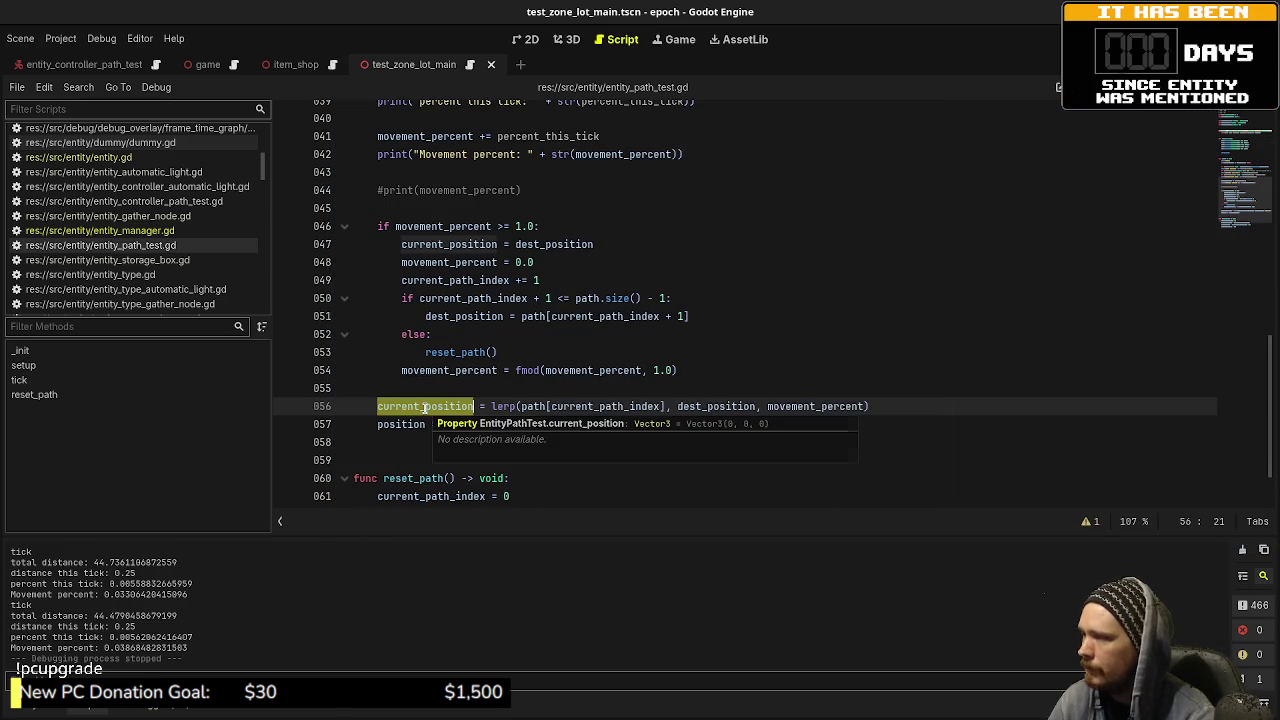
Step: Make line 56 position = lerp(current_position, dest_position, movement_percent), delete line 57, and save
text(position)
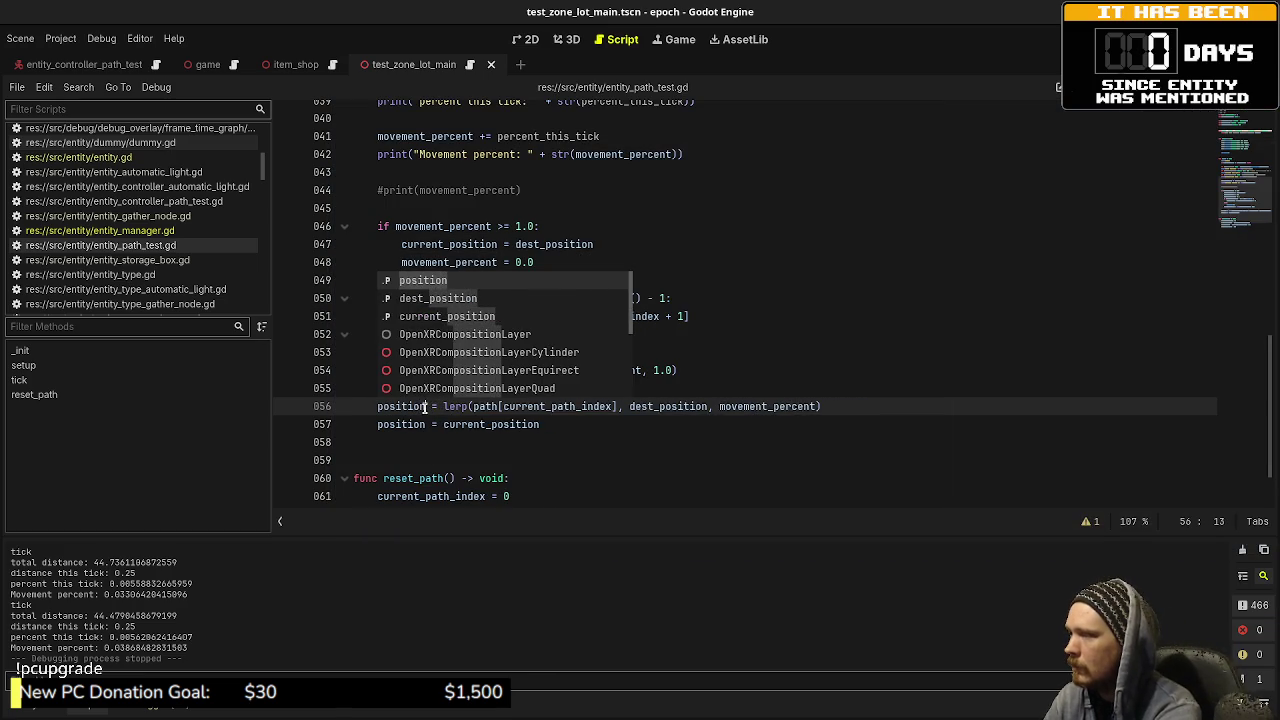
click(564, 422)
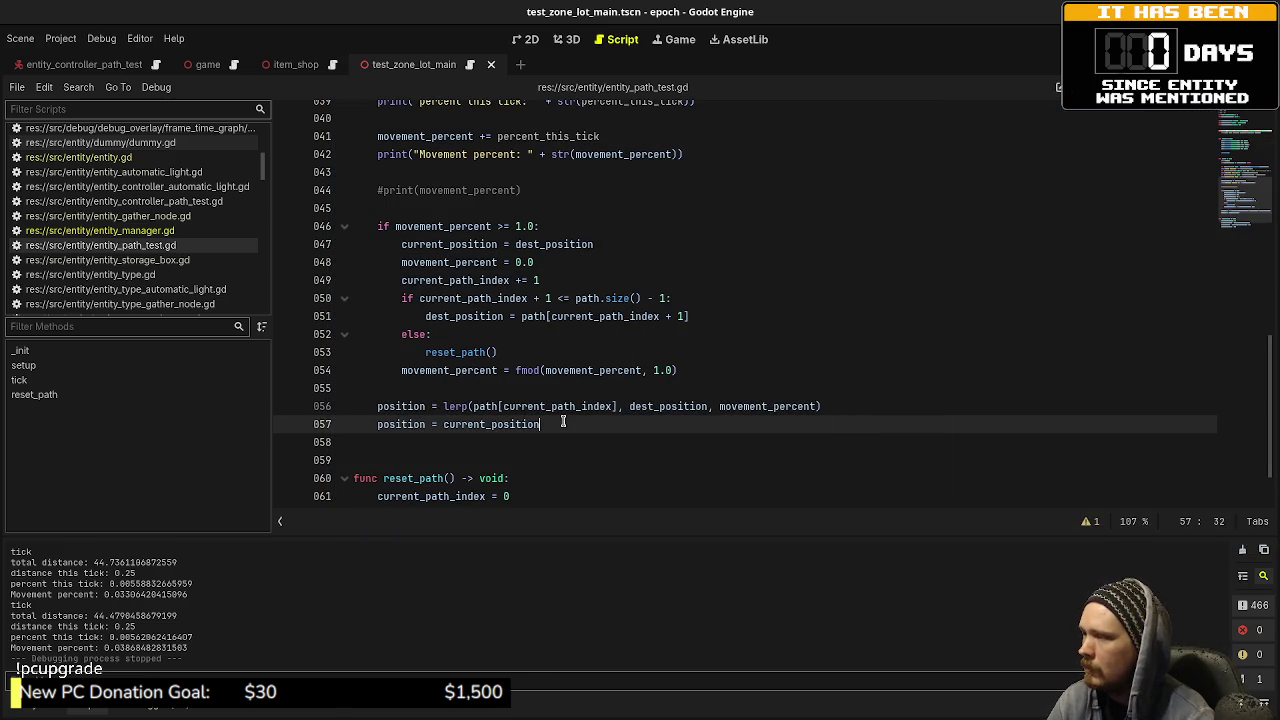
drag(620, 407, 472, 407)
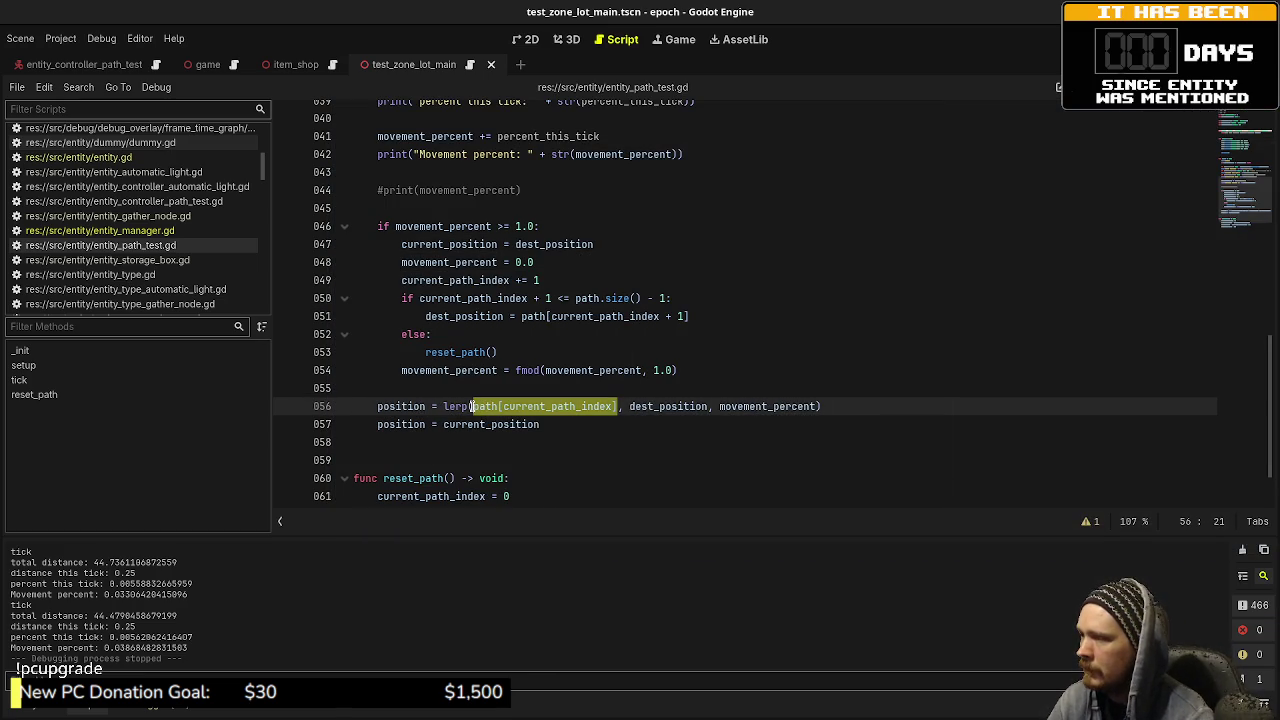
key(BackSpace)
text(current)
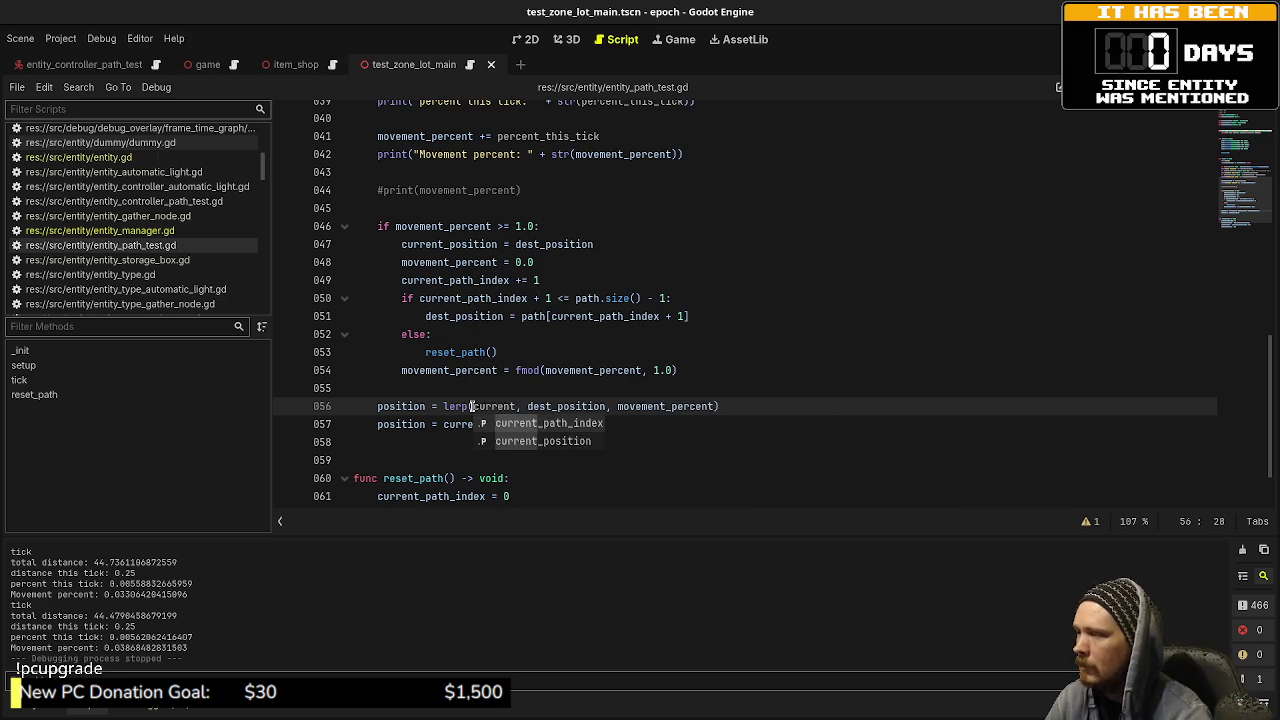
key(Down)
key(Return)
mouse_move(376, 424)
mouse_down()
mouse_move(565, 407)
mouse_move(545, 424)
mouse_move(568, 419)
mouse_up()
key(BackSpace)
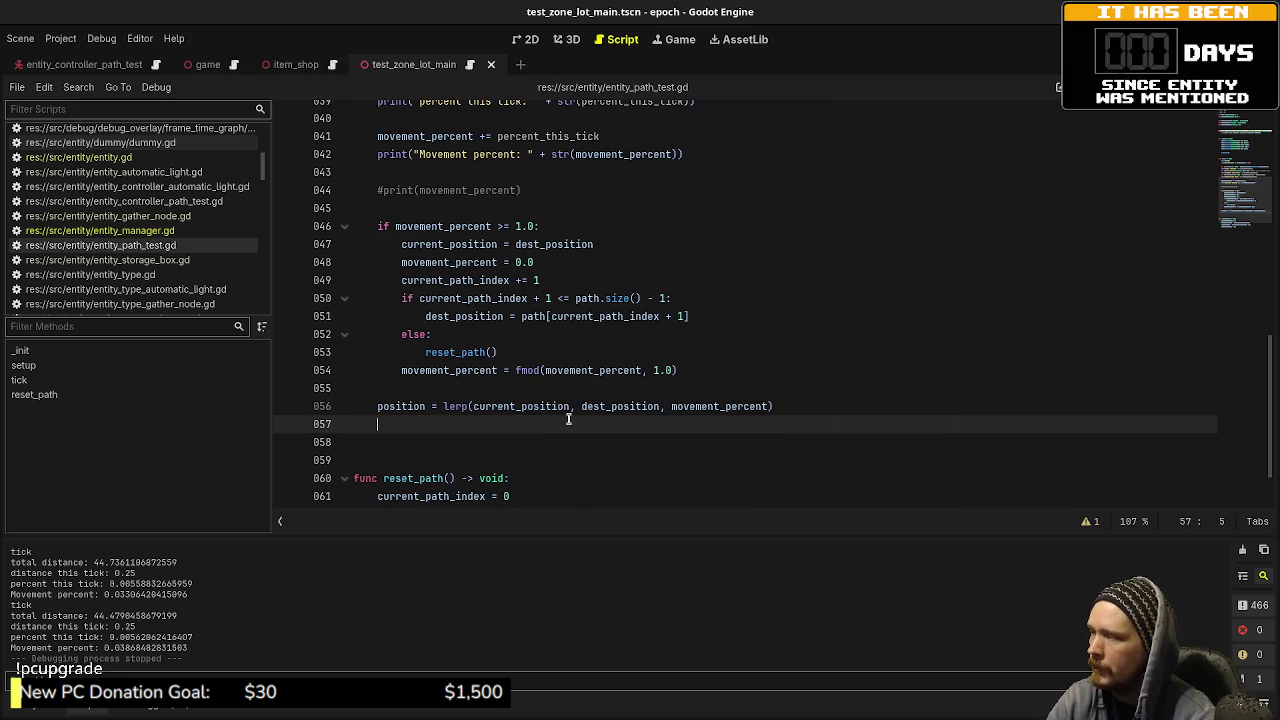
key(BackSpace)
key(ctrl+s)
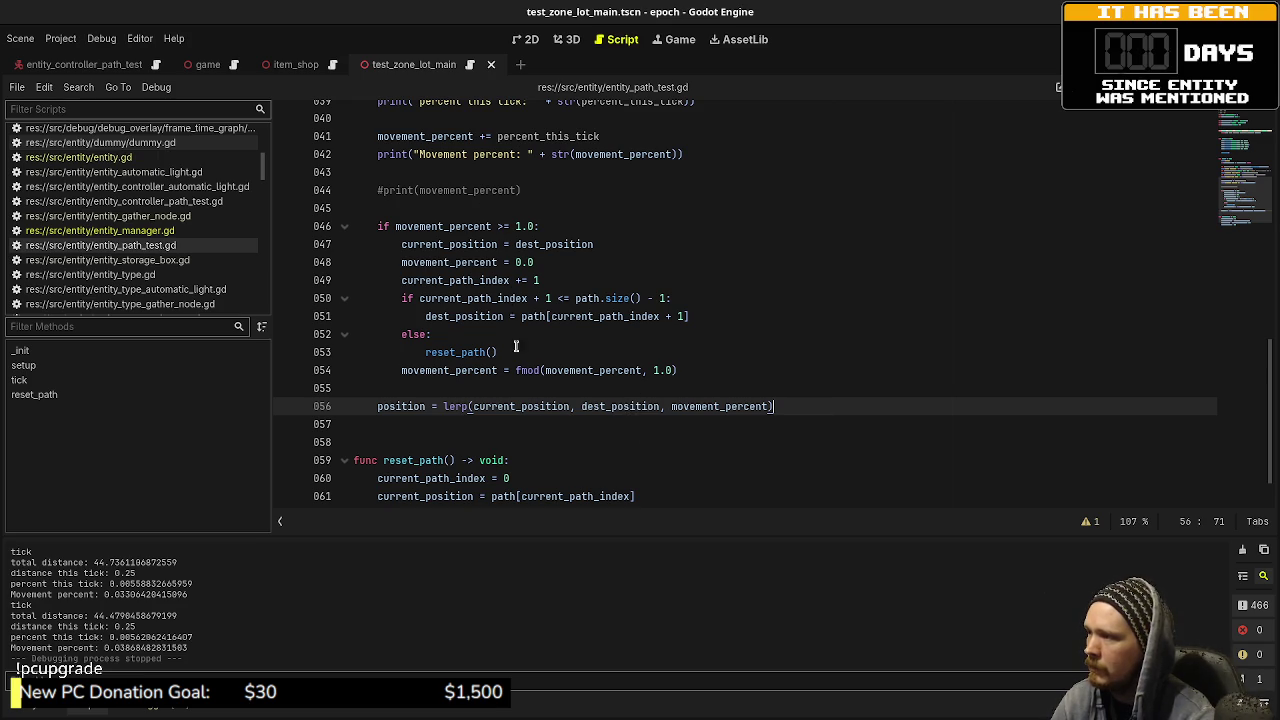
Step: Comment out the fmod wrap on line 54, save, and run the game to test
click(398, 370)
text(#)
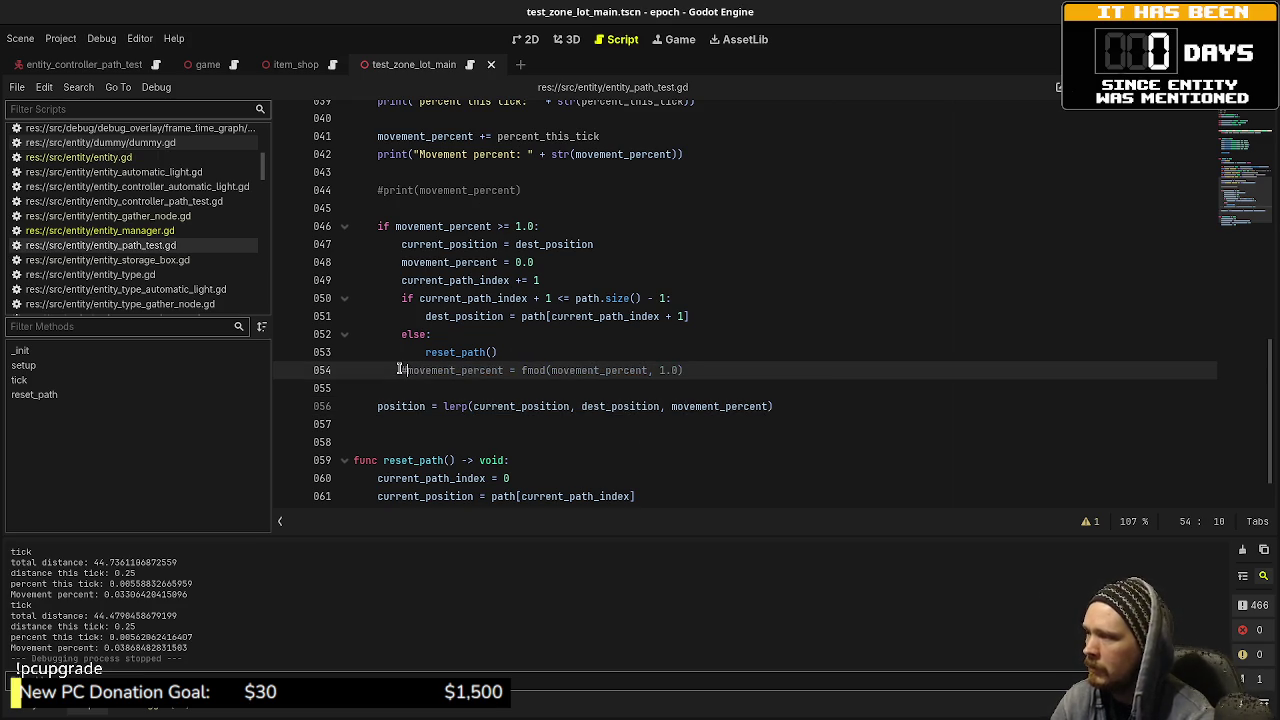
key(ctrl+s)
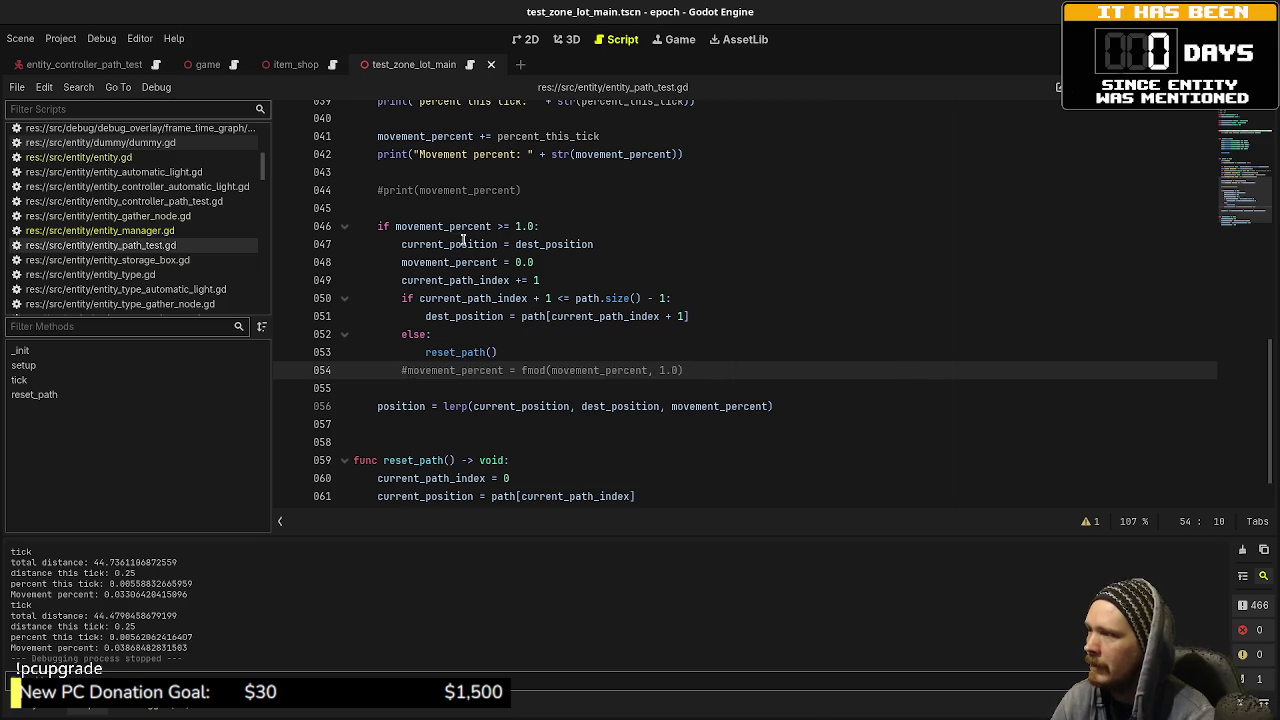
key(F5)
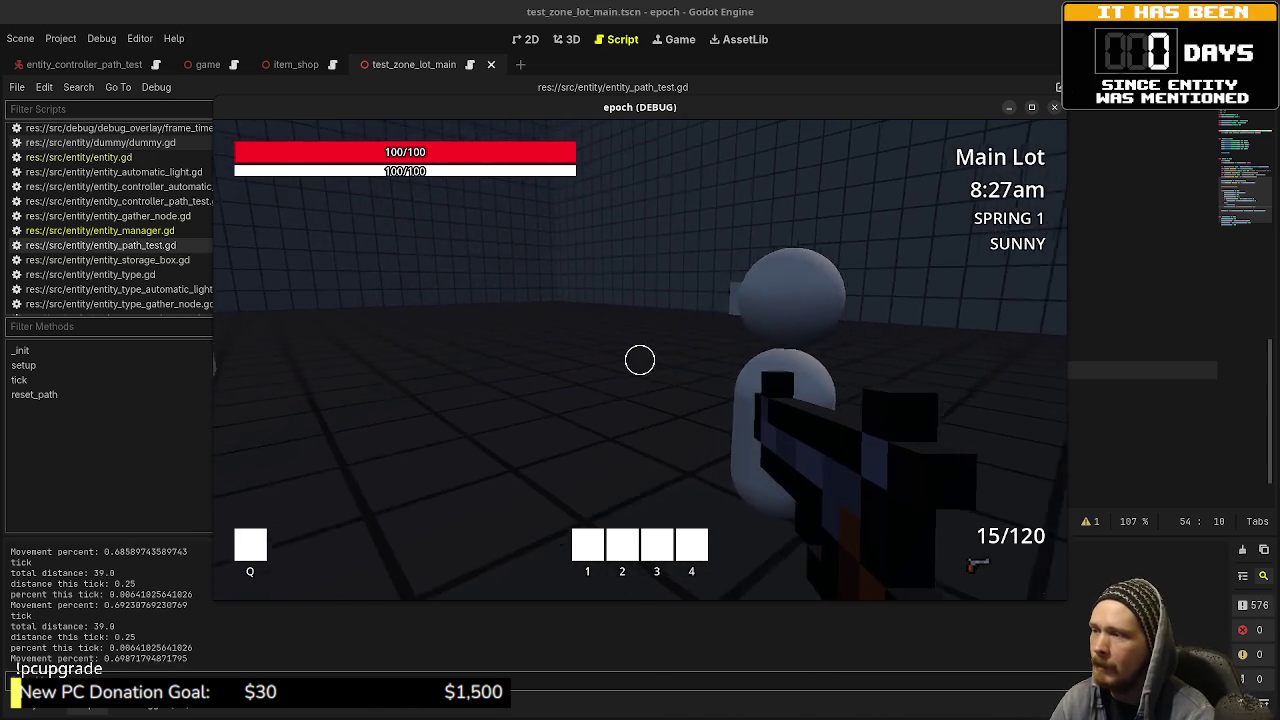
key(space)
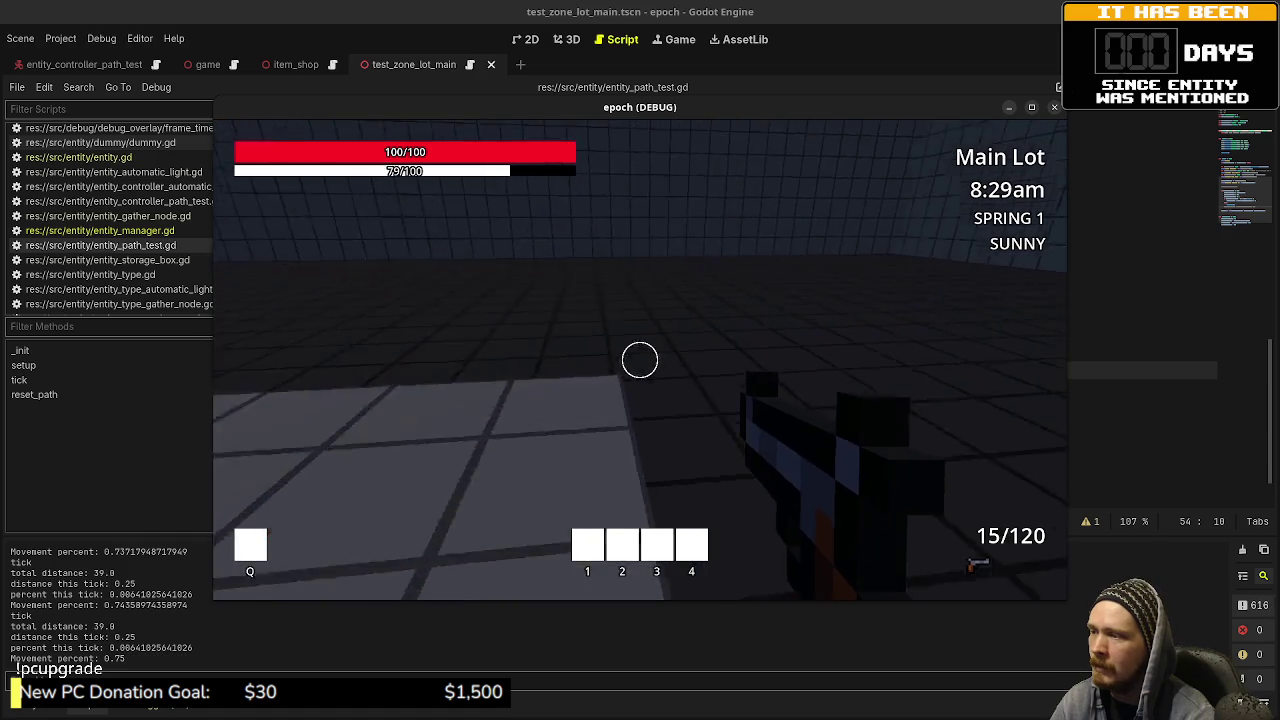
key(w)
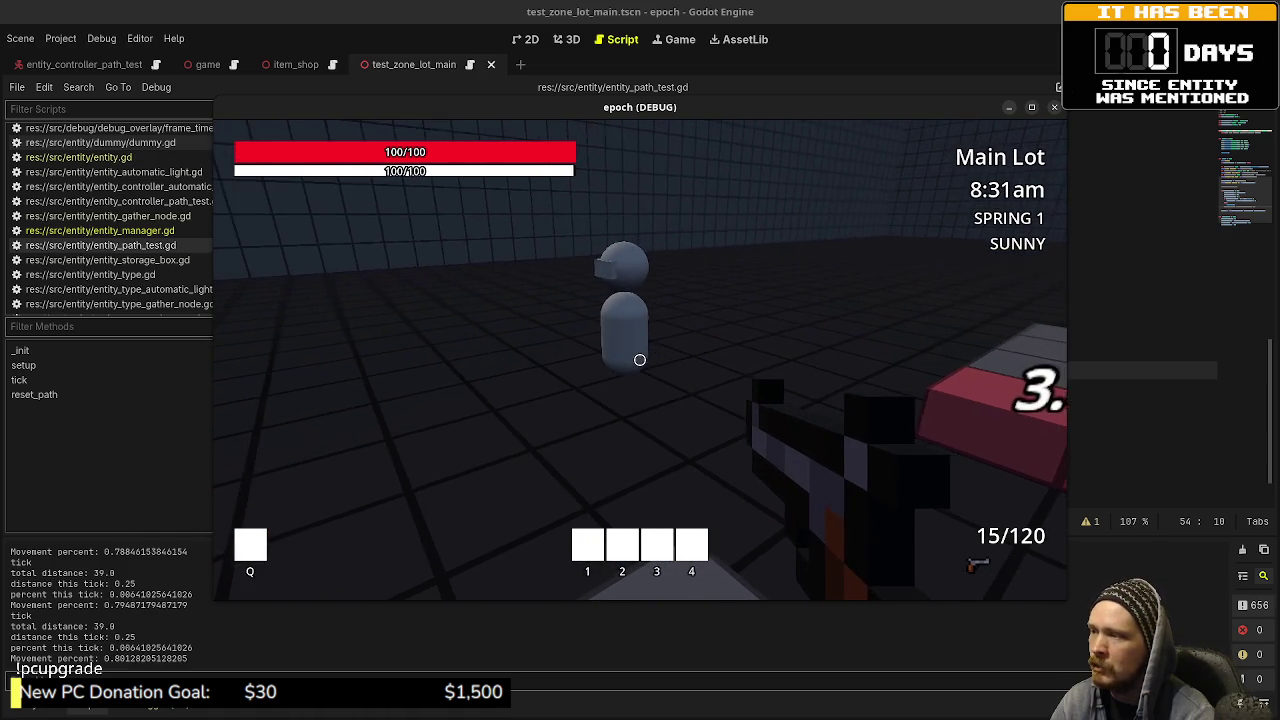
key(w)
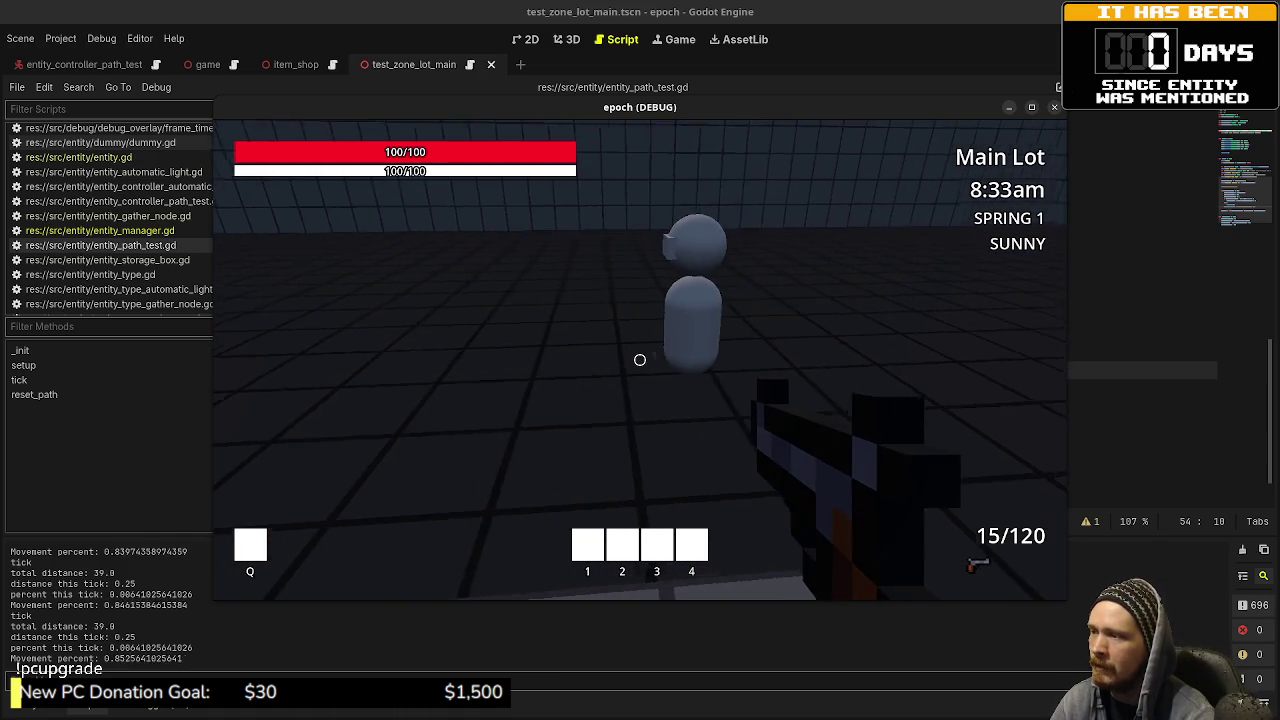
key(s)
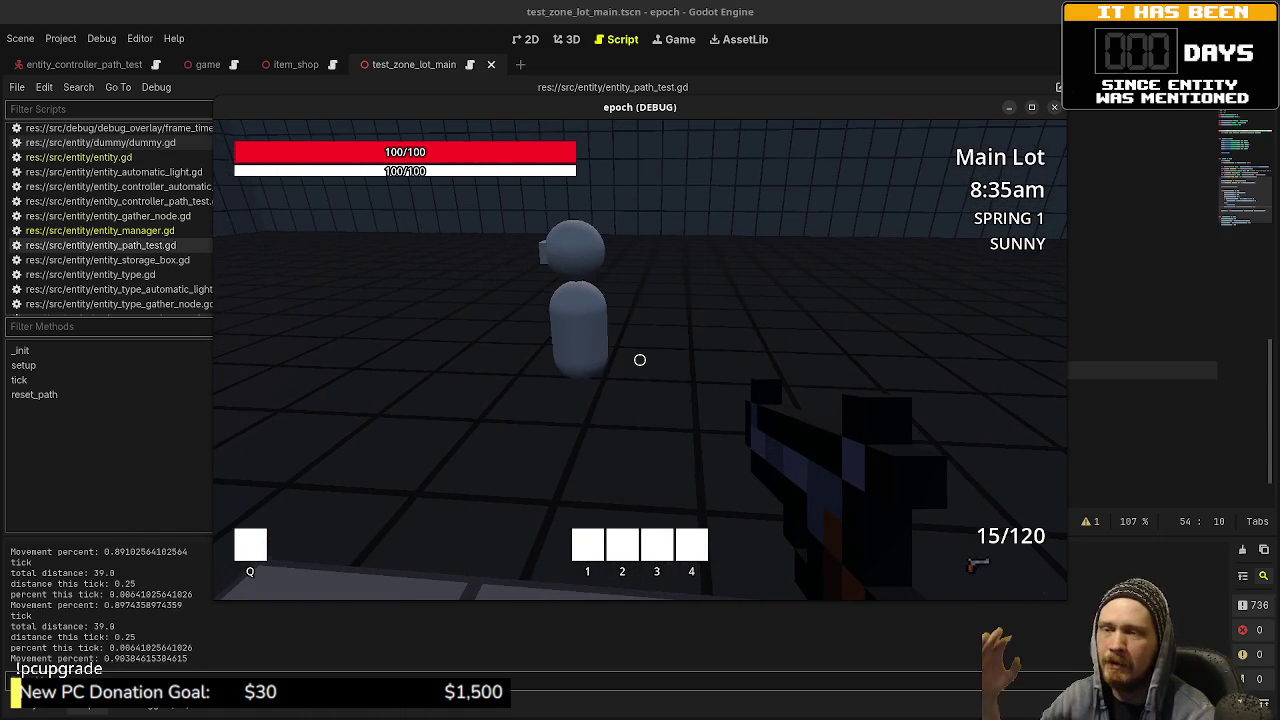
key(s)
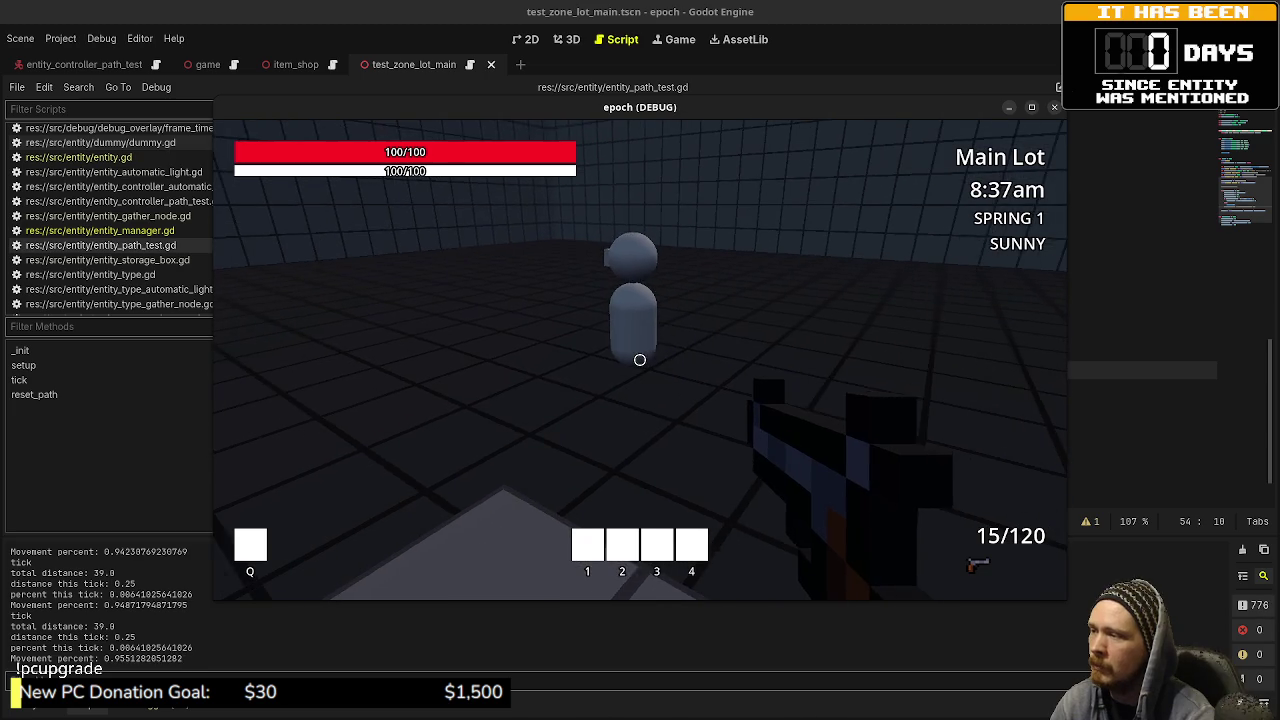
key(s)
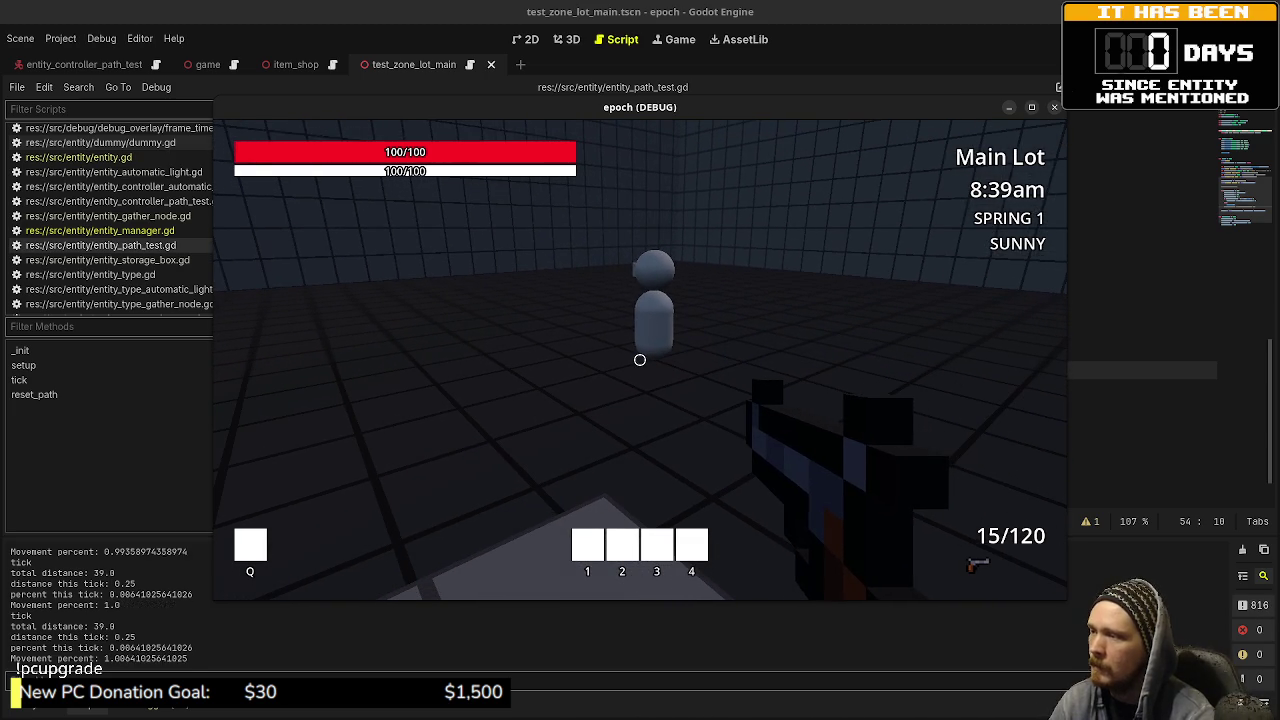
key(F8)
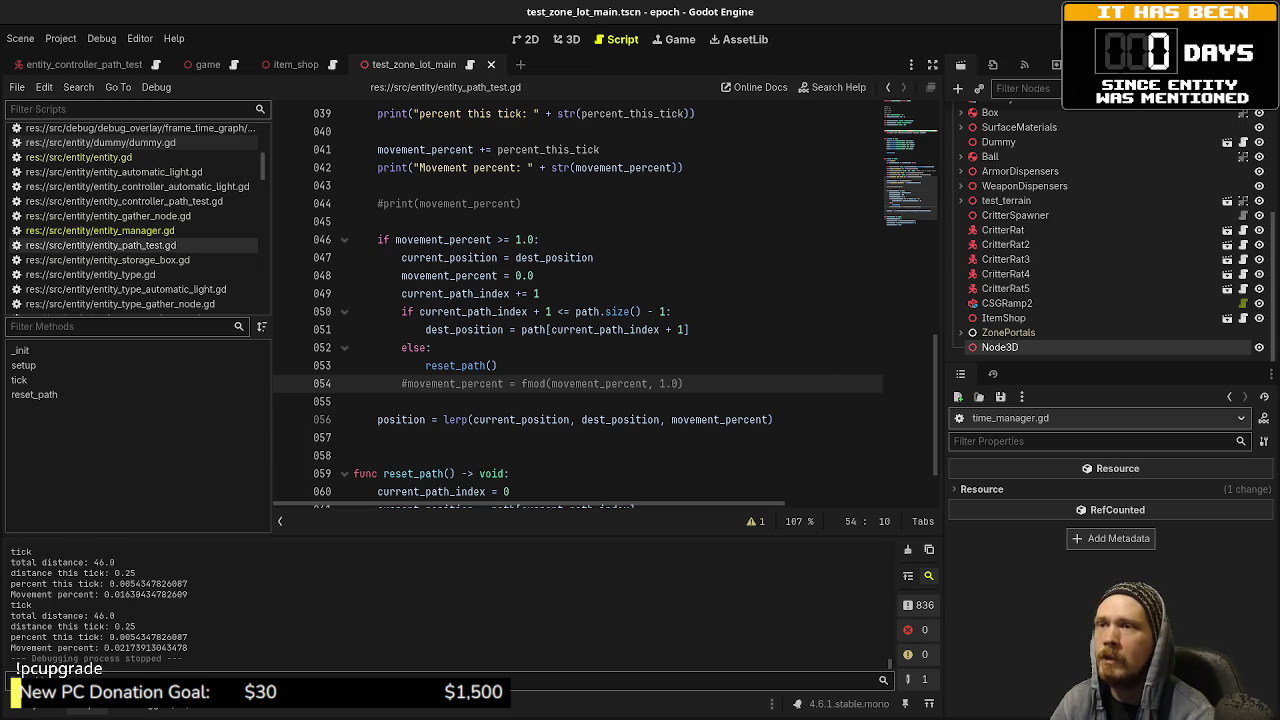
Step: Relaunch the debug game and turn the player past the Ladder Climb and Jump areas toward Crouch Height
key(F5)
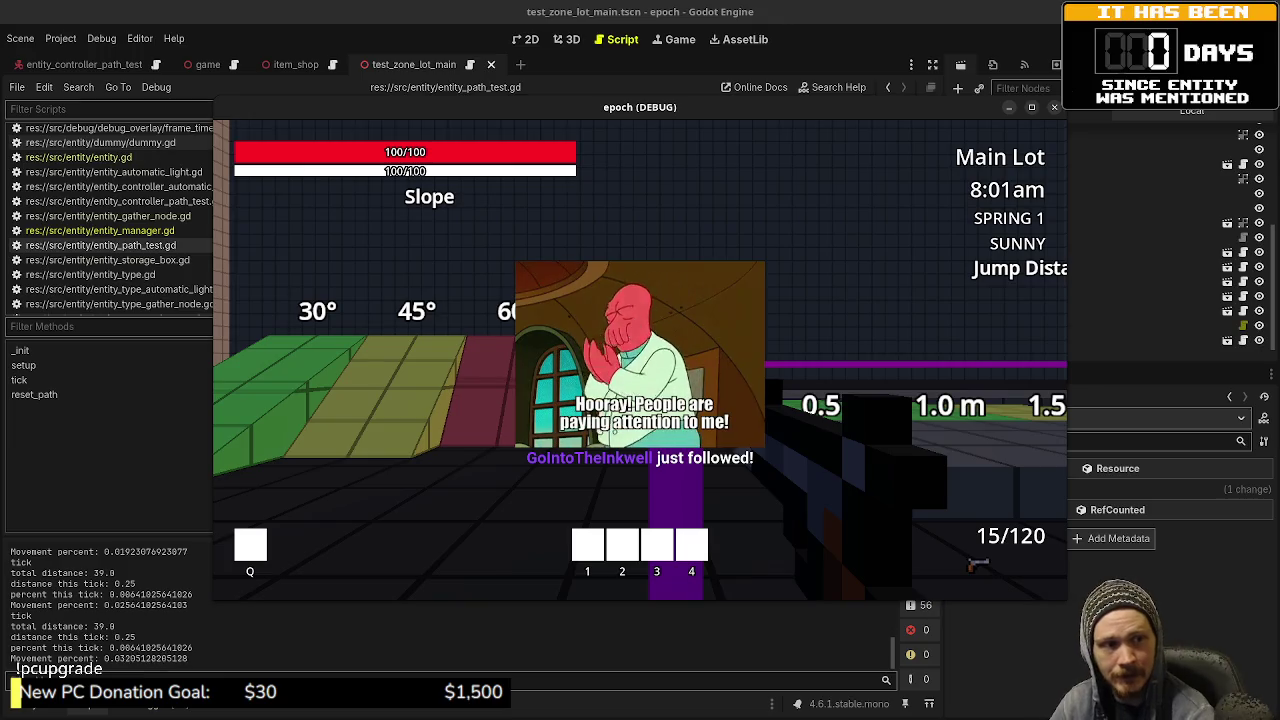
mouse_move(966, 427)
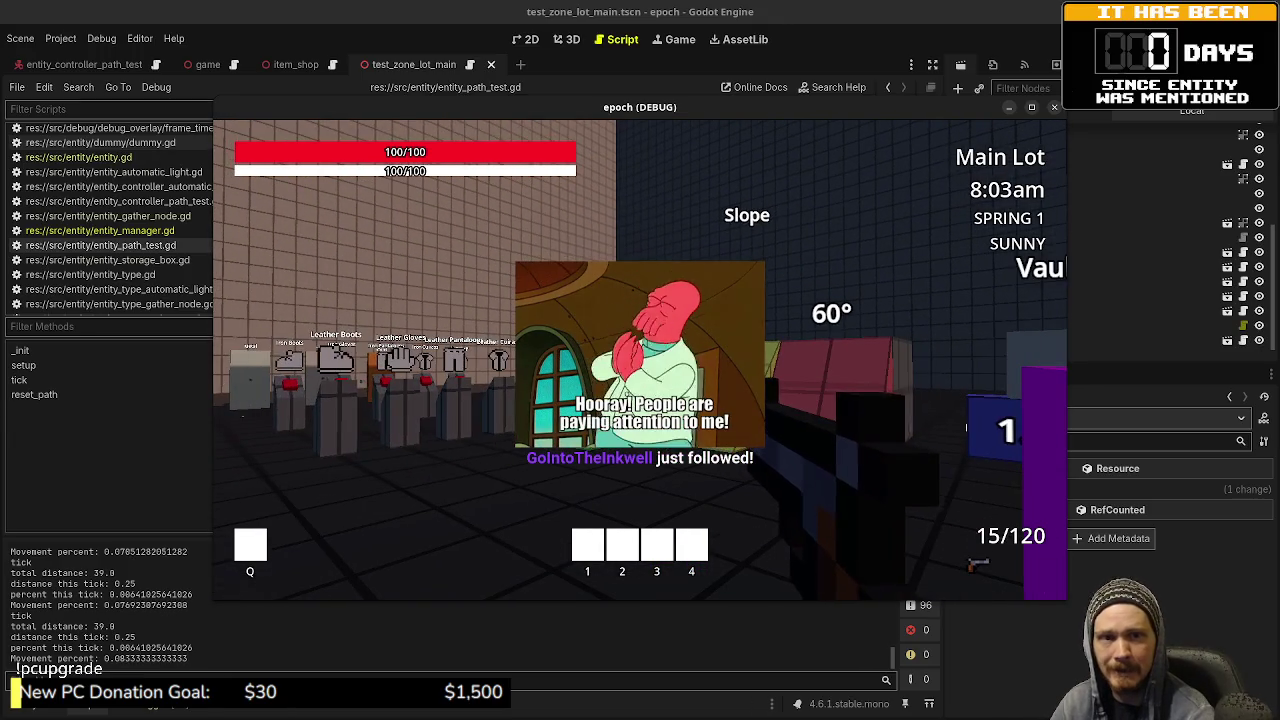
mouse_move(1000, 410)
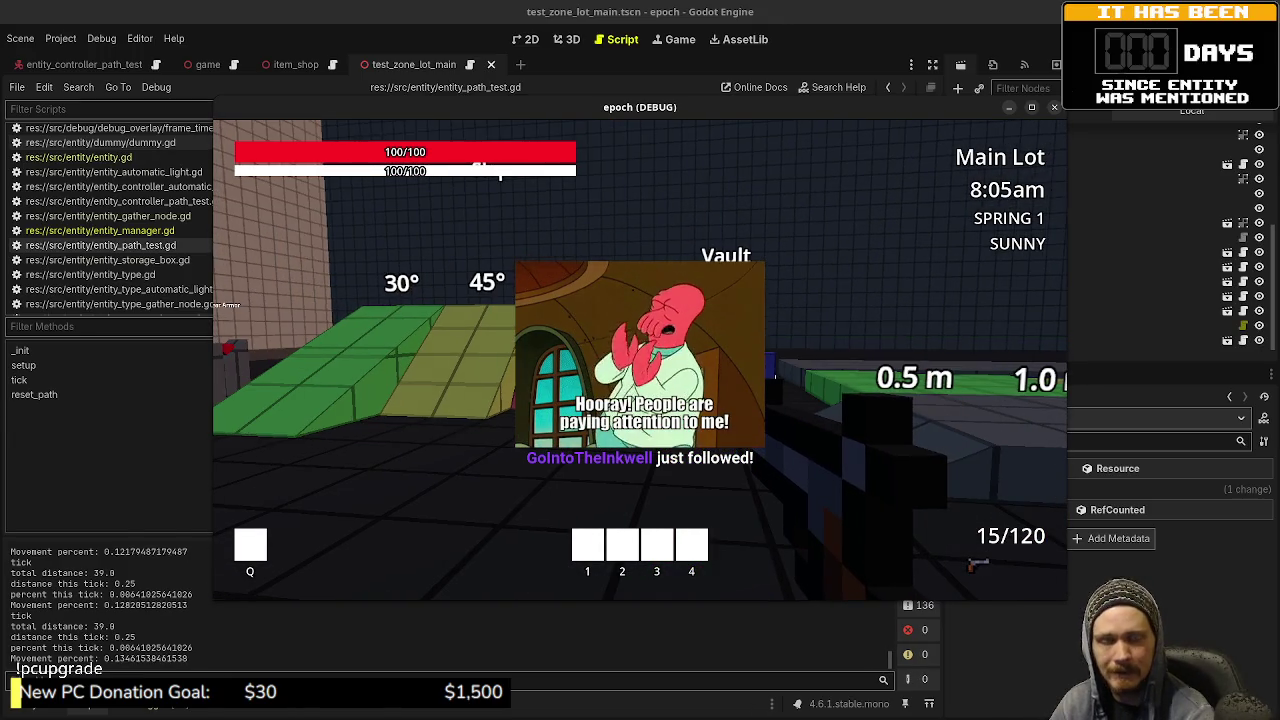
key(w)
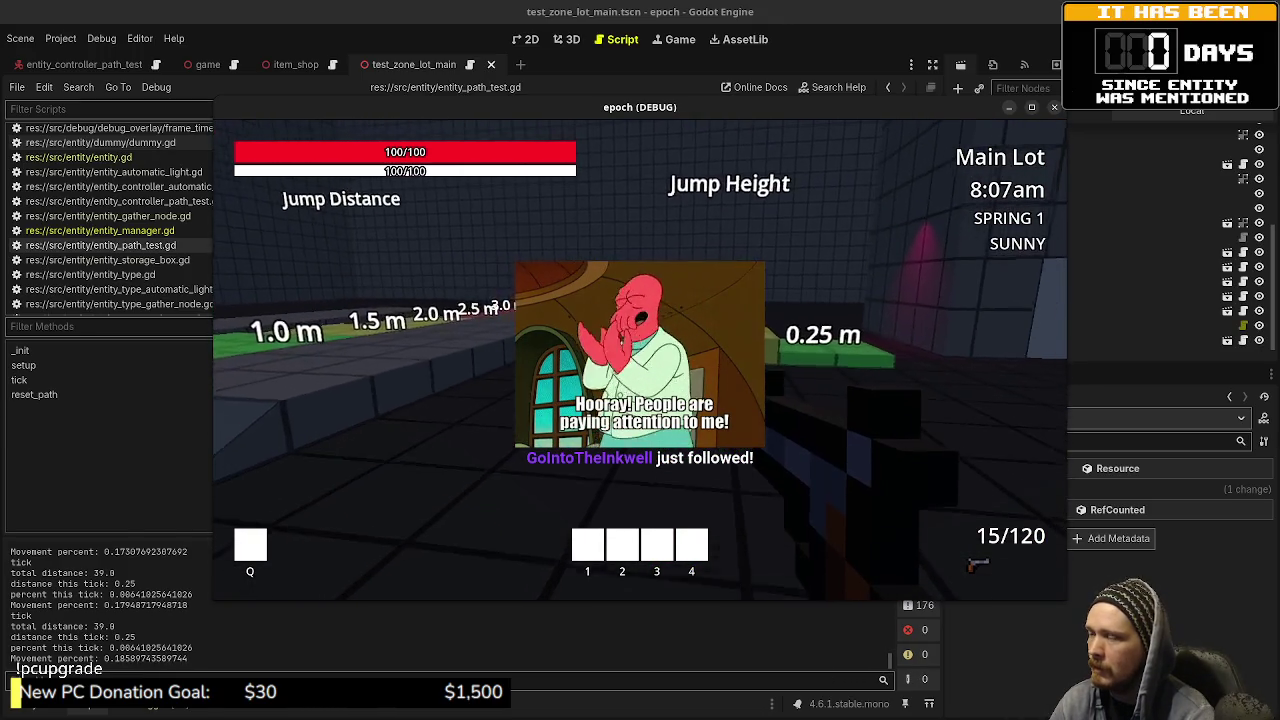
mouse_move(640, 360)
key(Escape)
click(1033, 108)
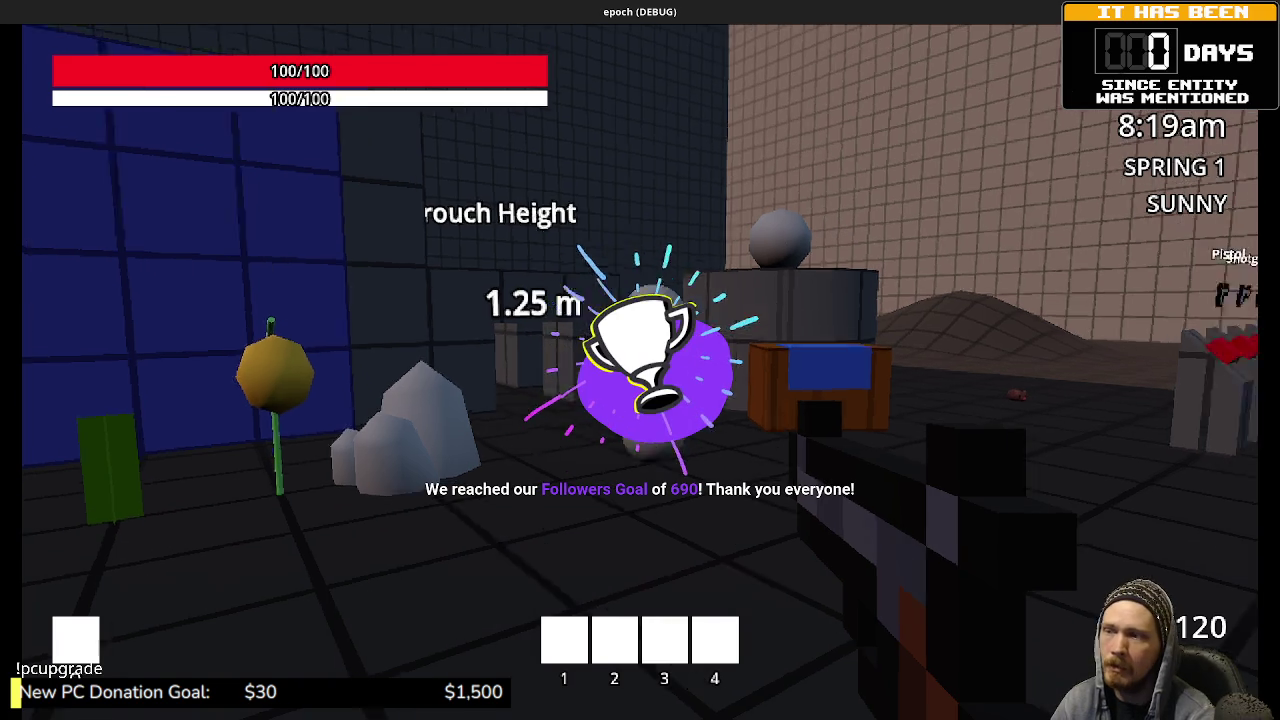
Step: Walk around the shop shelves to the weapon and armour pedestals
mouse_move(665, 261)
mouse_move(640, 372)
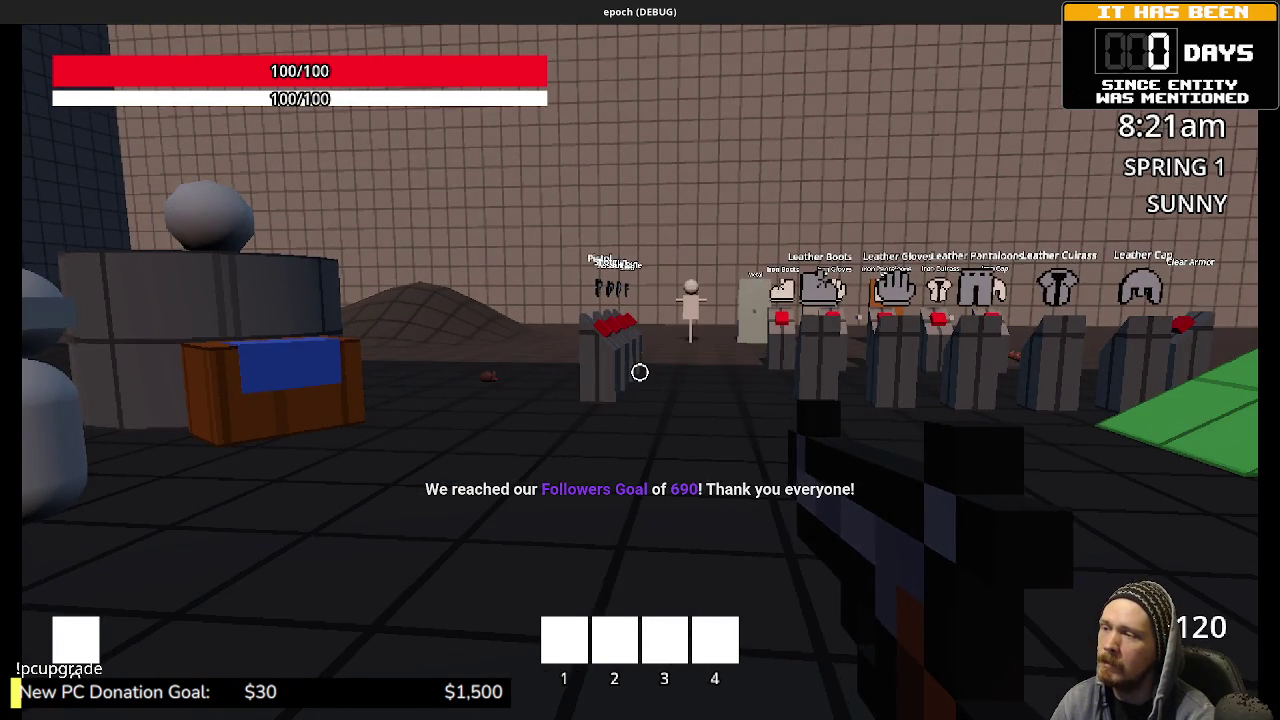
key(w)
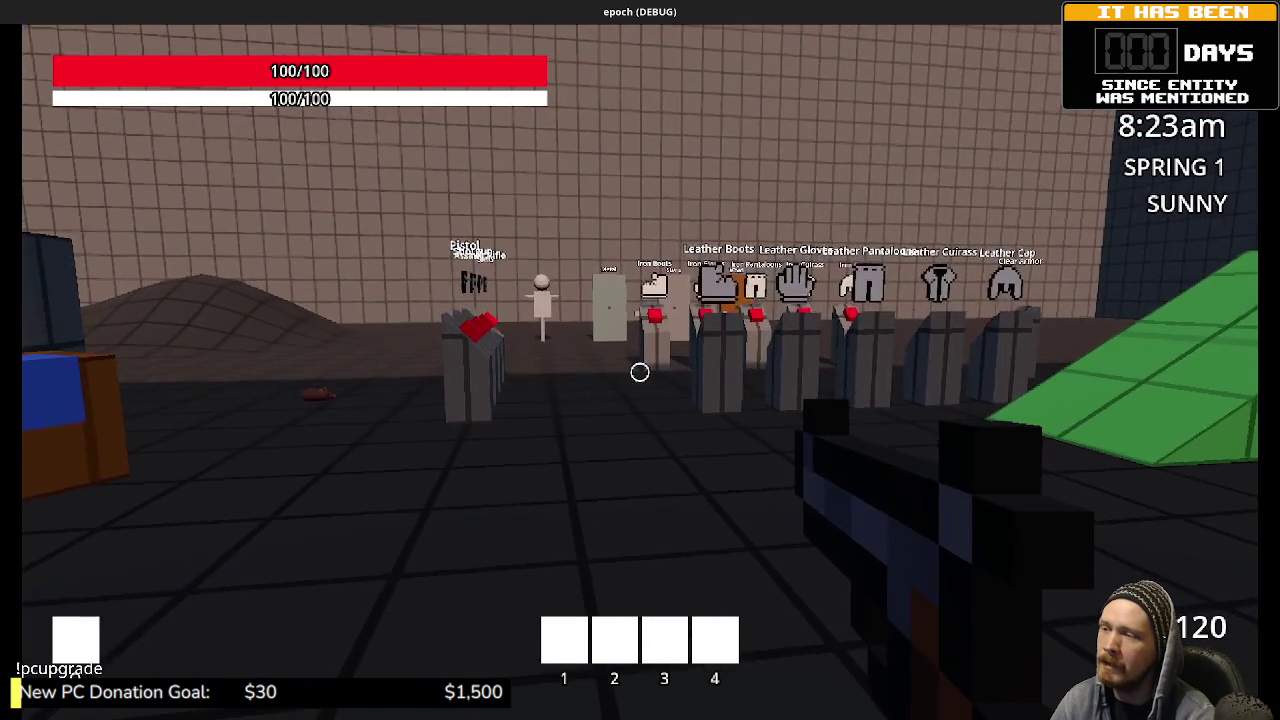
key(s)
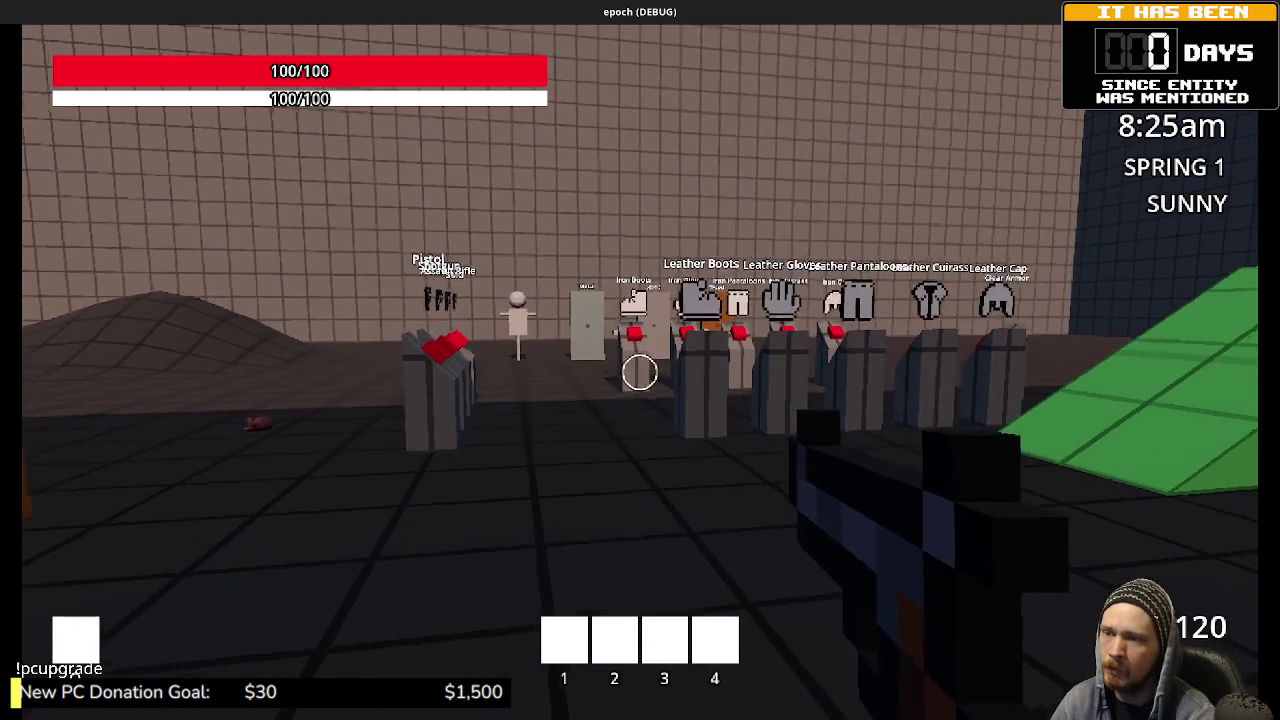
key(s)
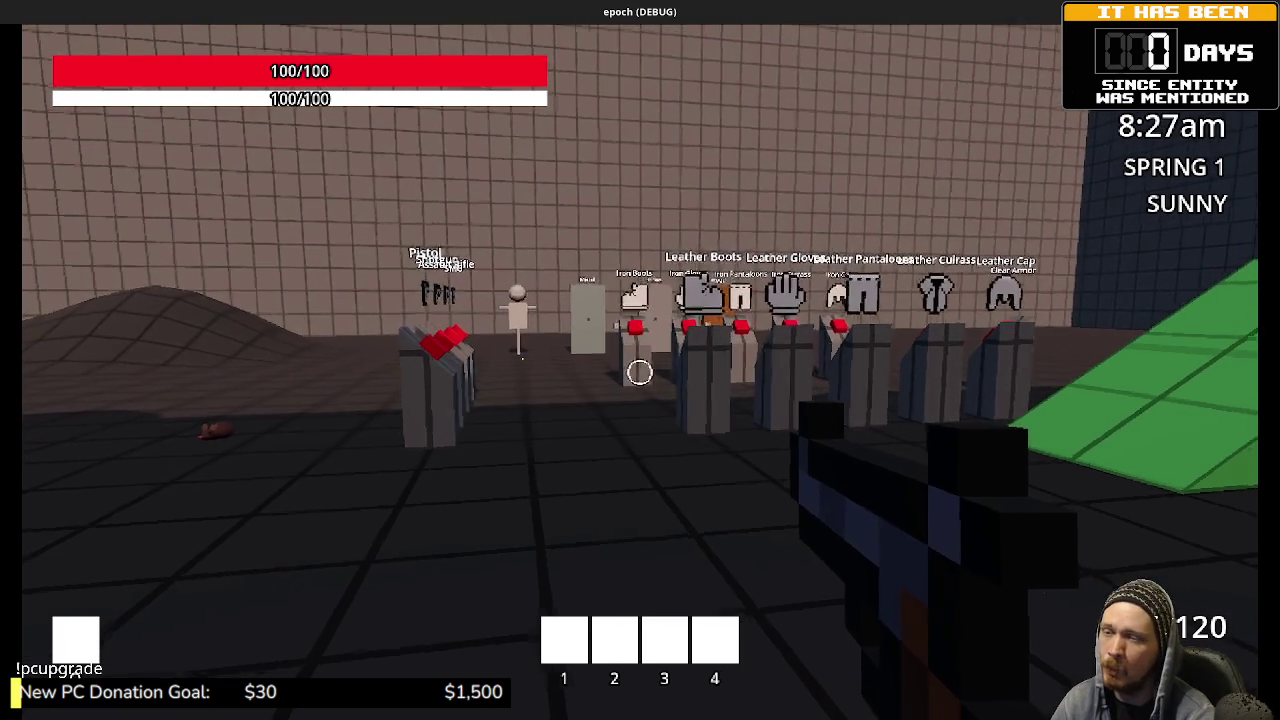
key(d)
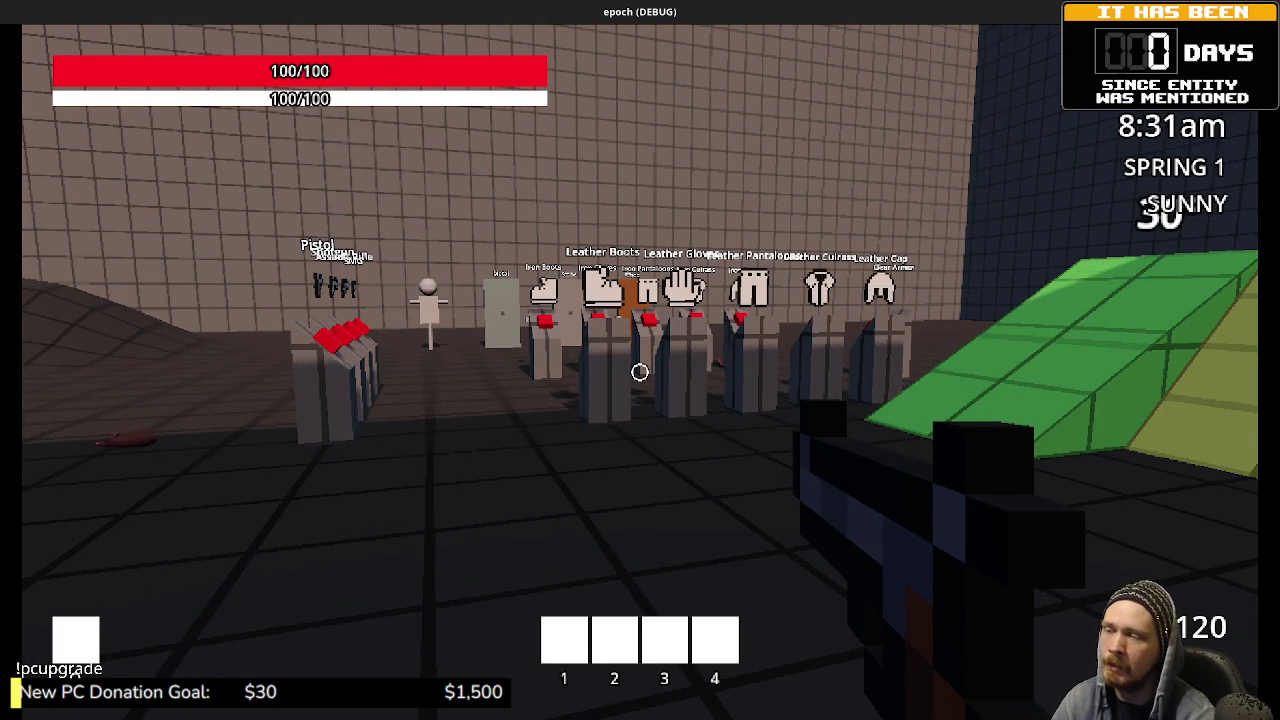
key(w)
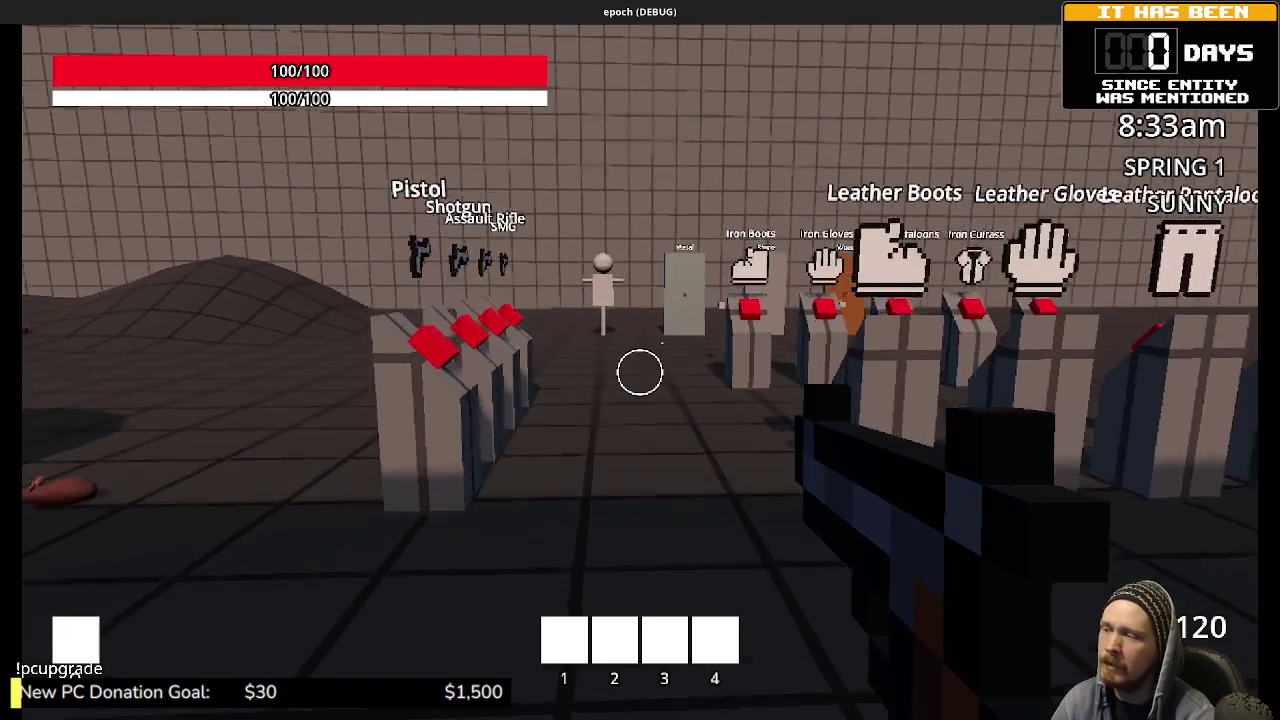
key(s)
key(w)
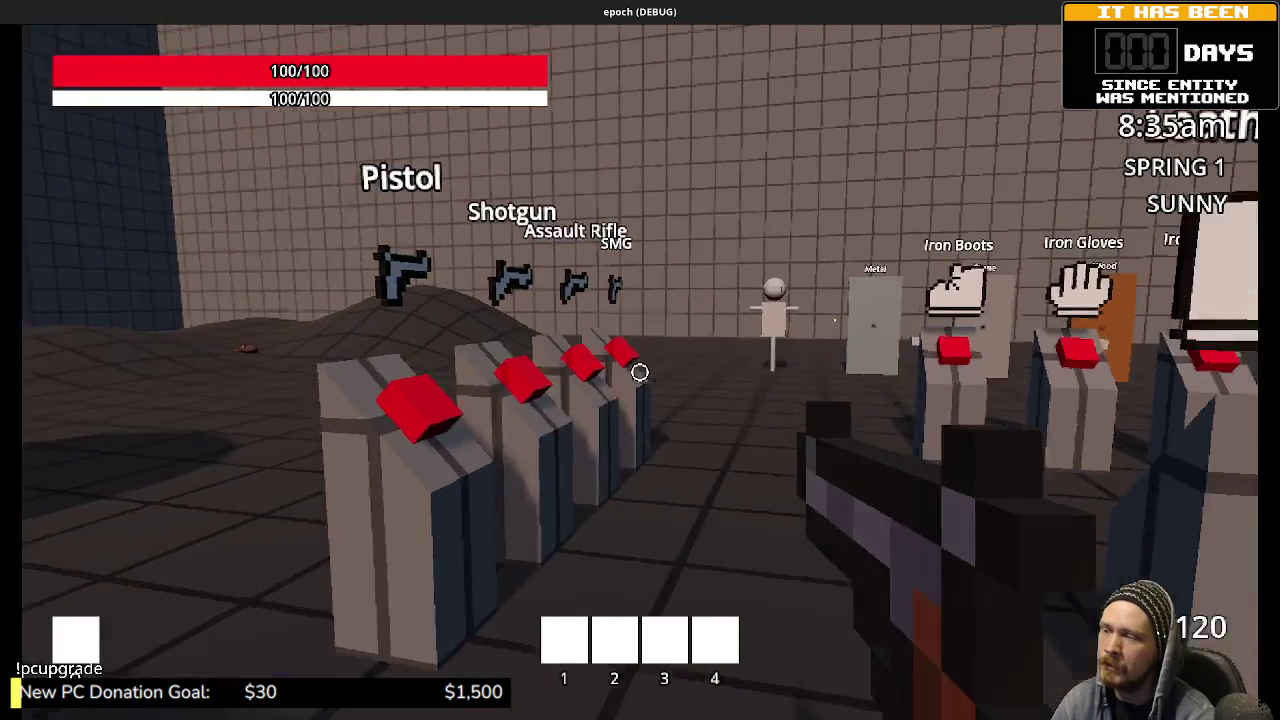
Step: Tour the slope area, the Vault block ramp and the Jump Height blocks, then return to the pedestals
key(s)
key(w)
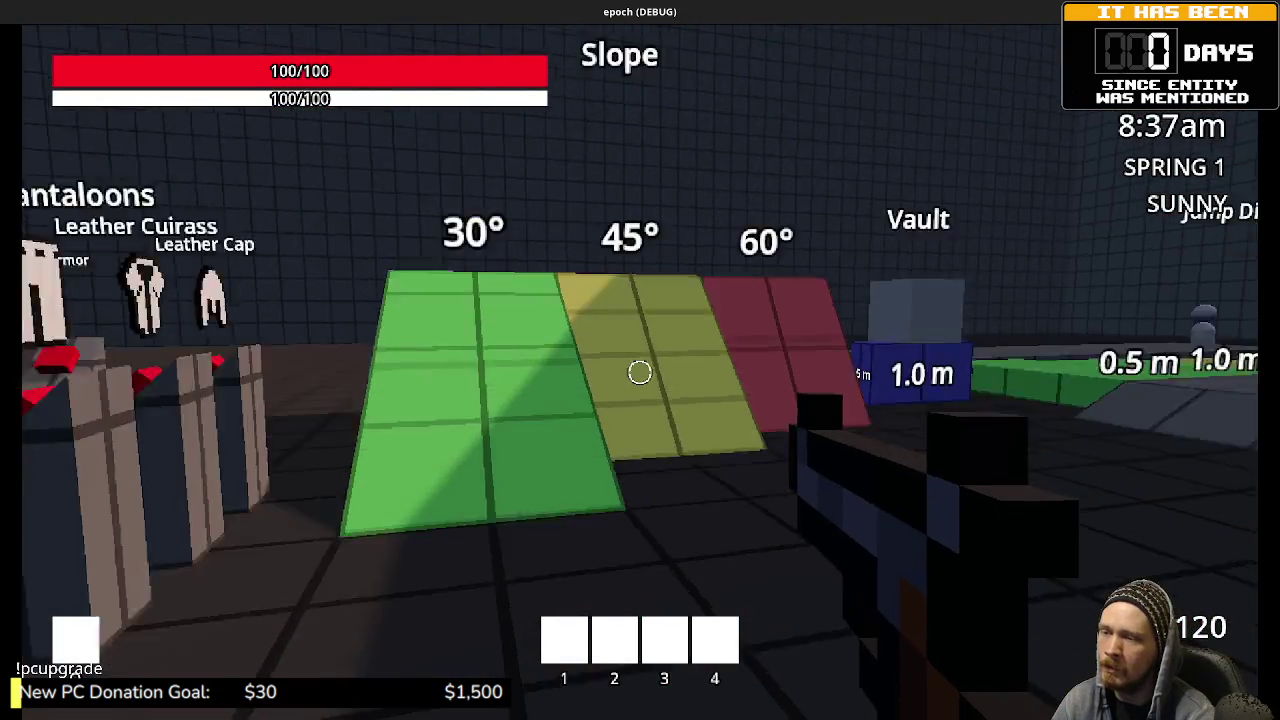
key(w)
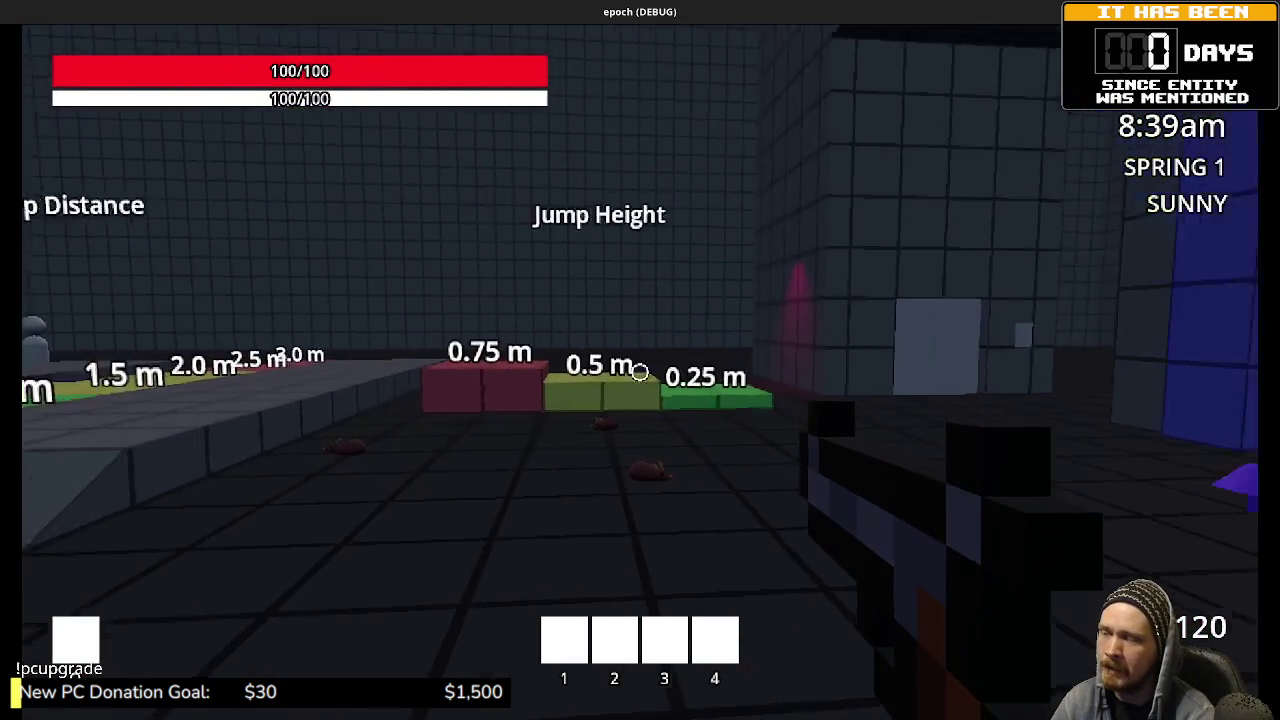
key(w)
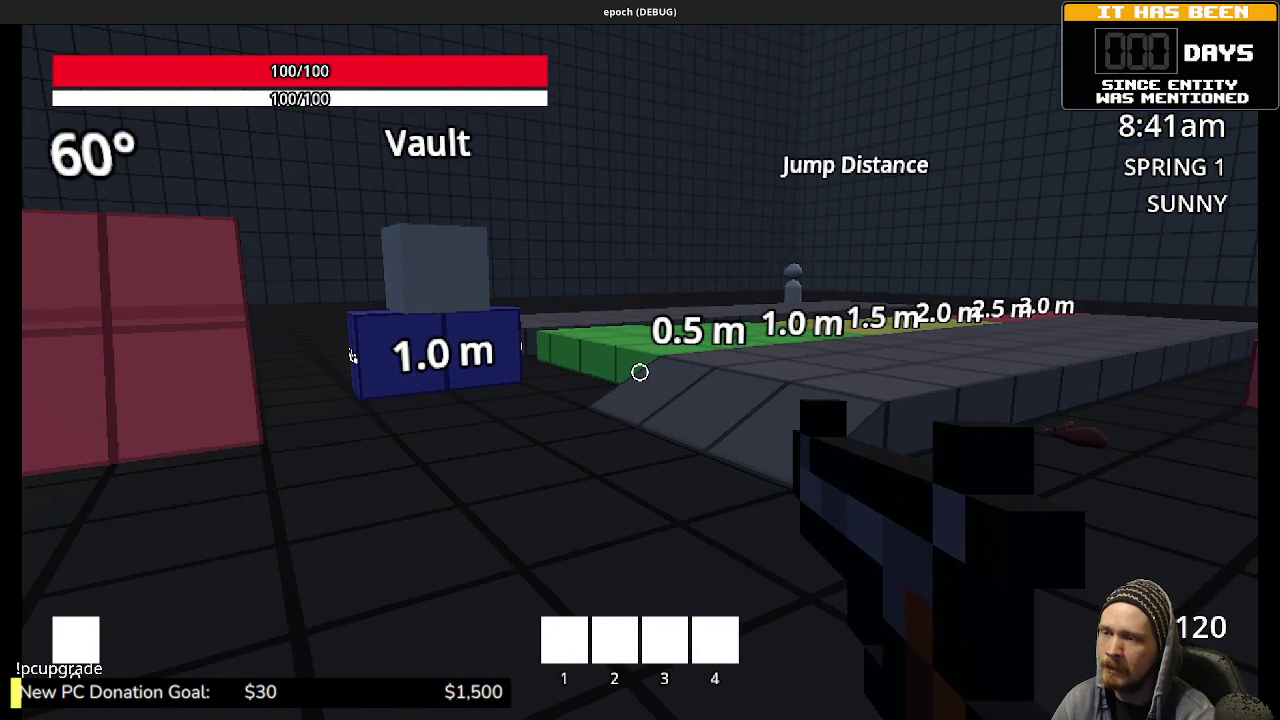
key(w)
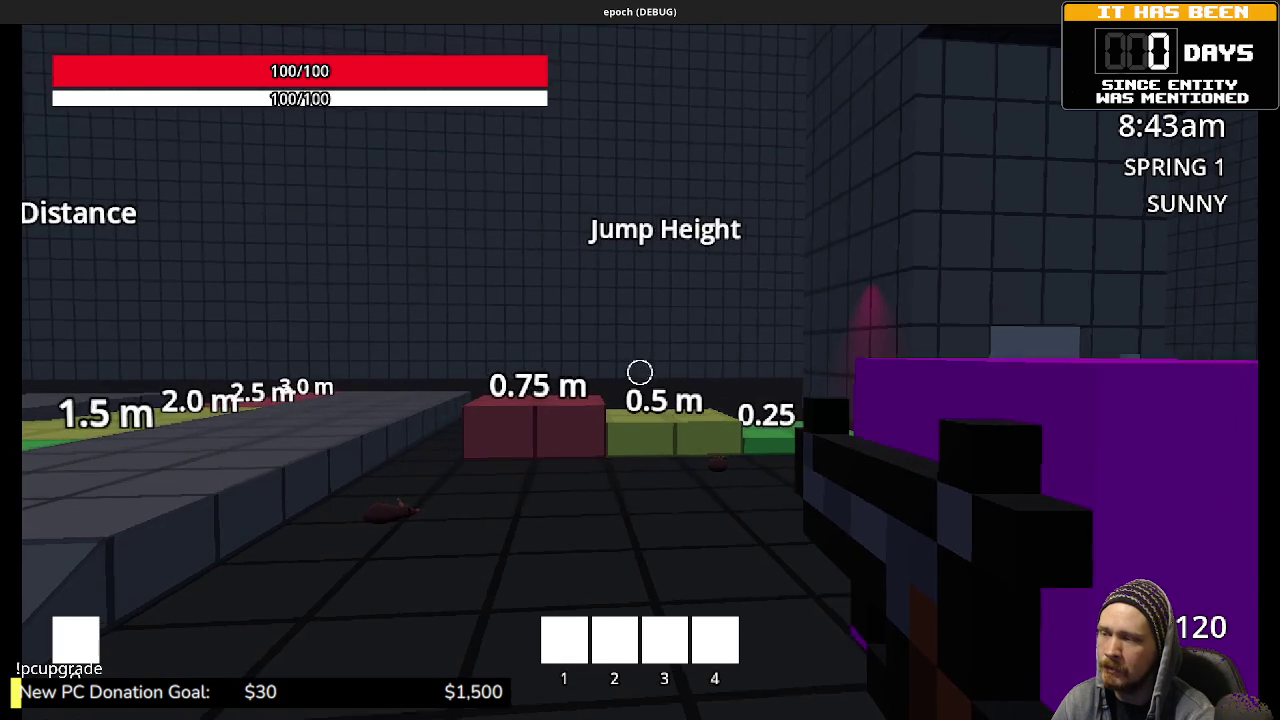
key(w)
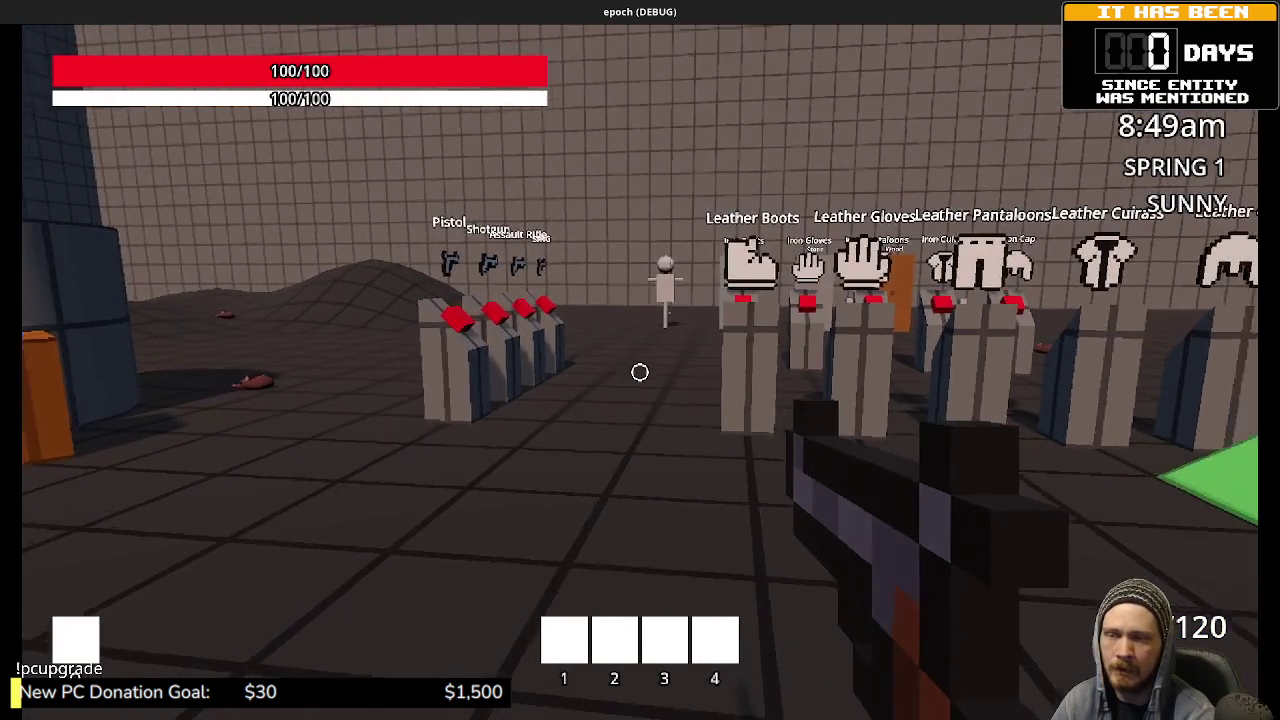
key(w)
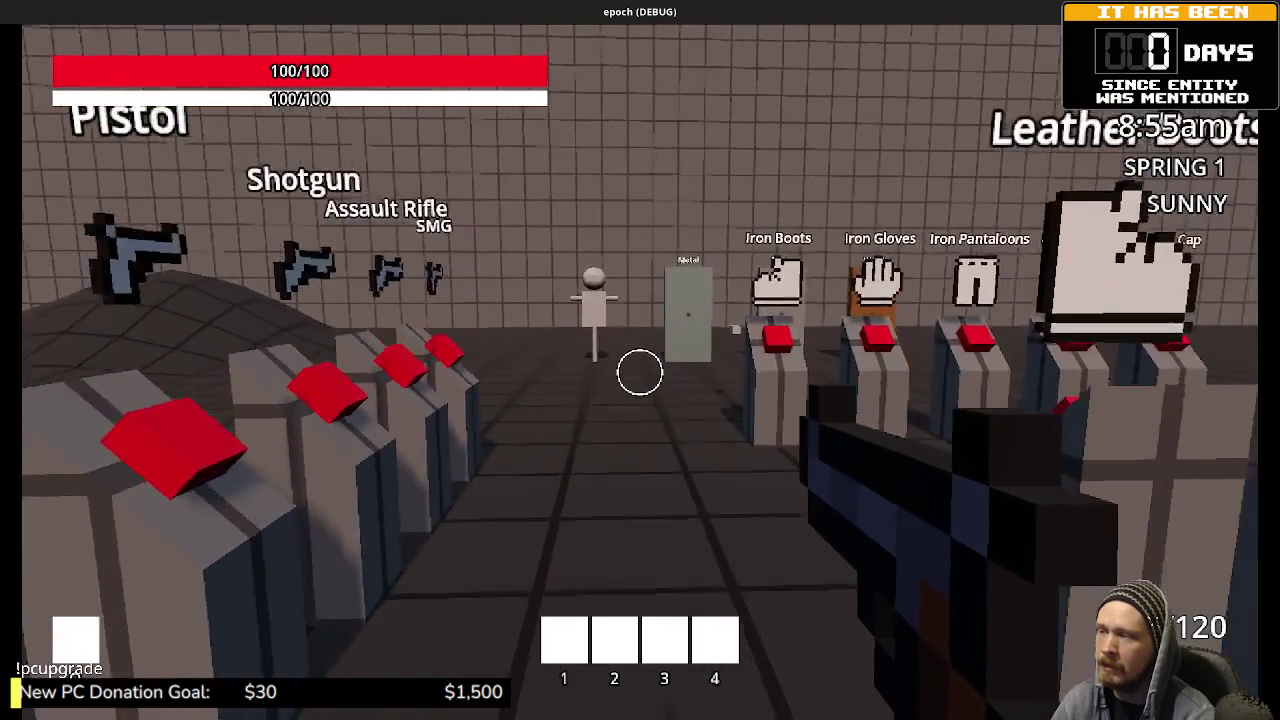
Step: Collect ammo from a weapon pedestal, raising reserve to 280, then check the inventory stats panel
key(e)
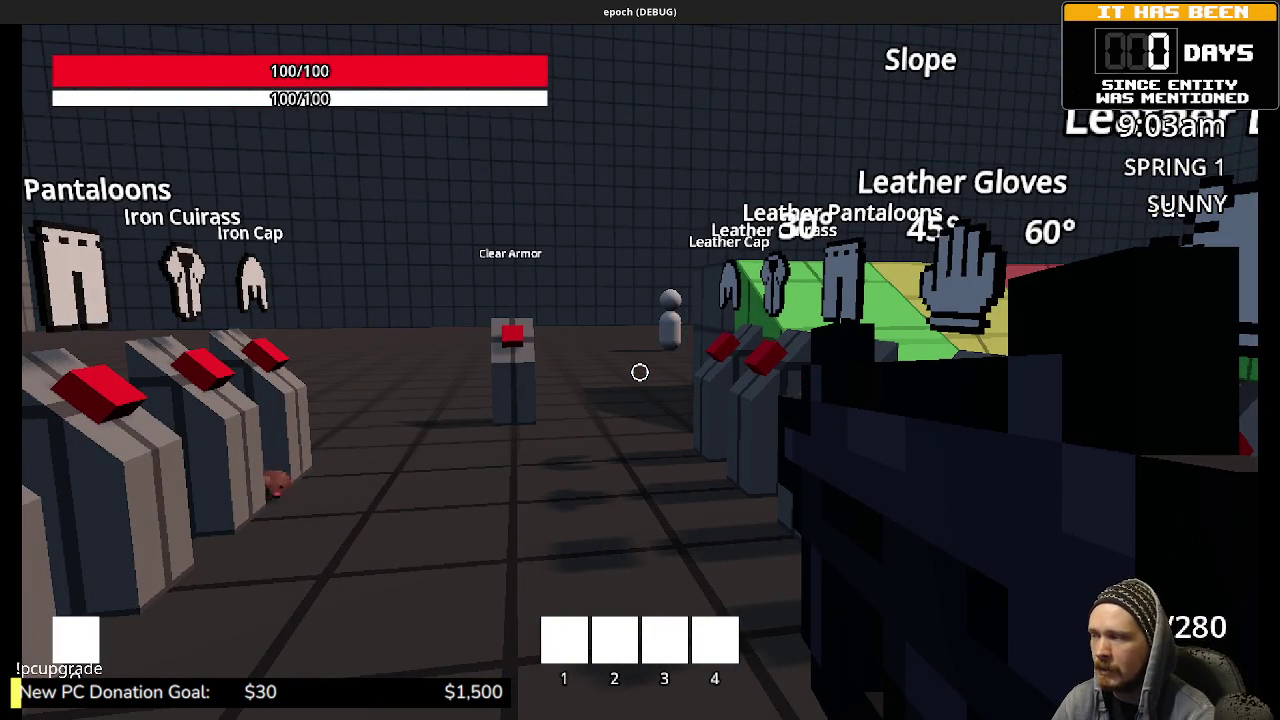
key(w)
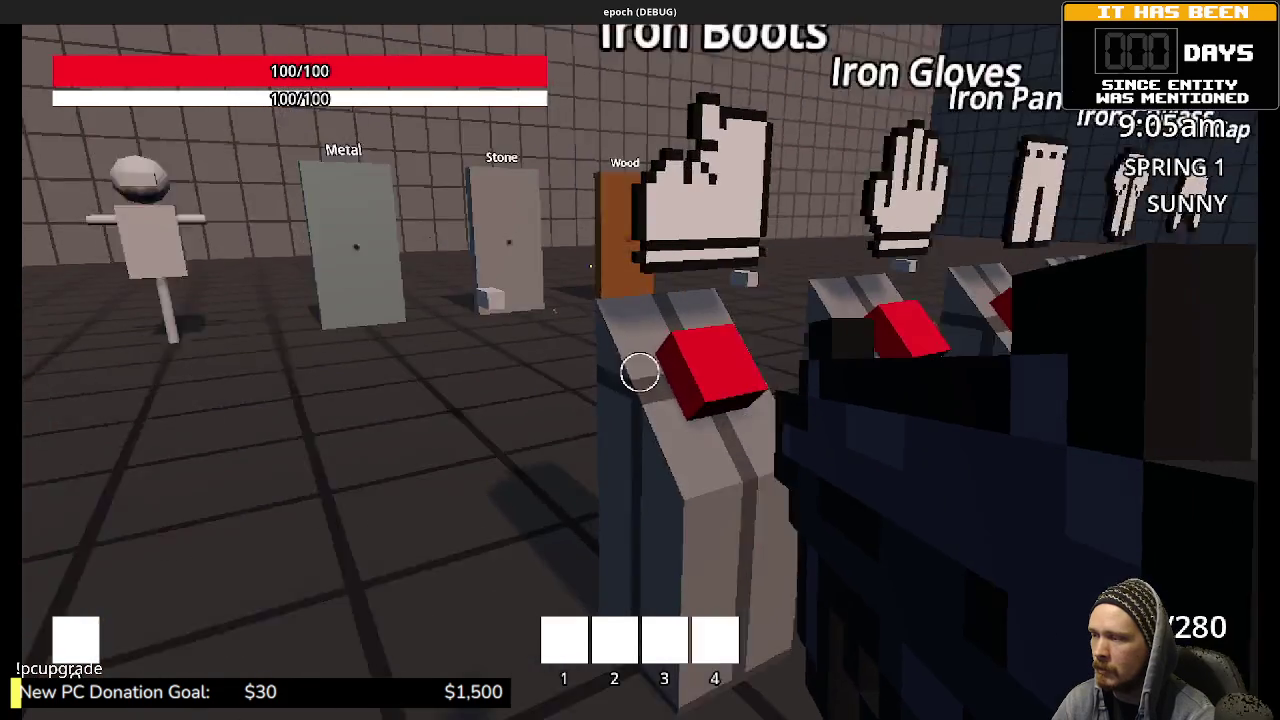
key(w)
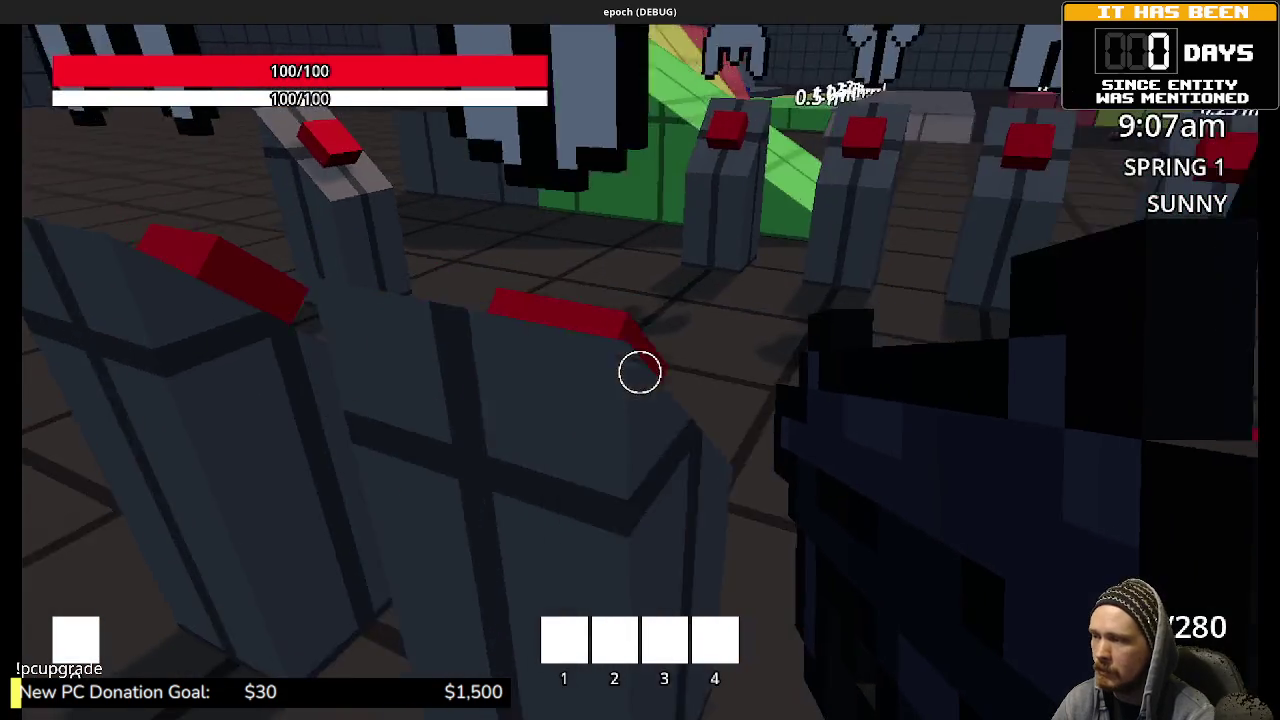
key(w)
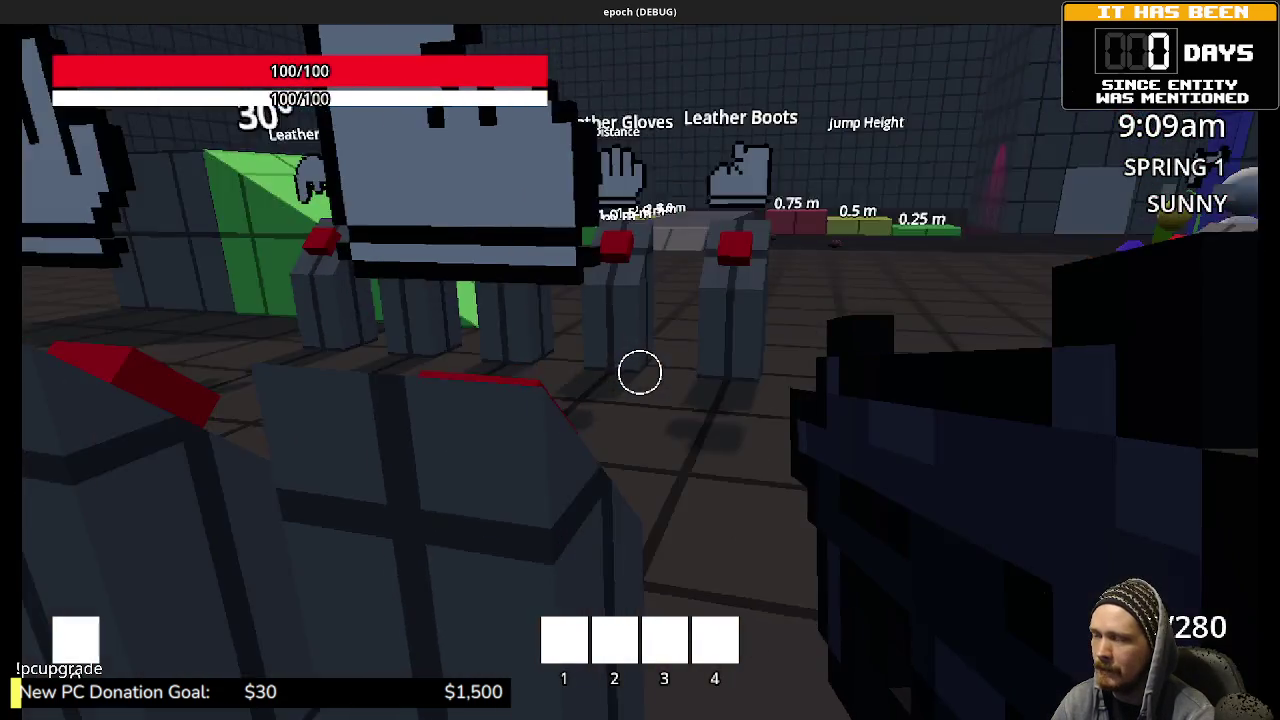
key(w)
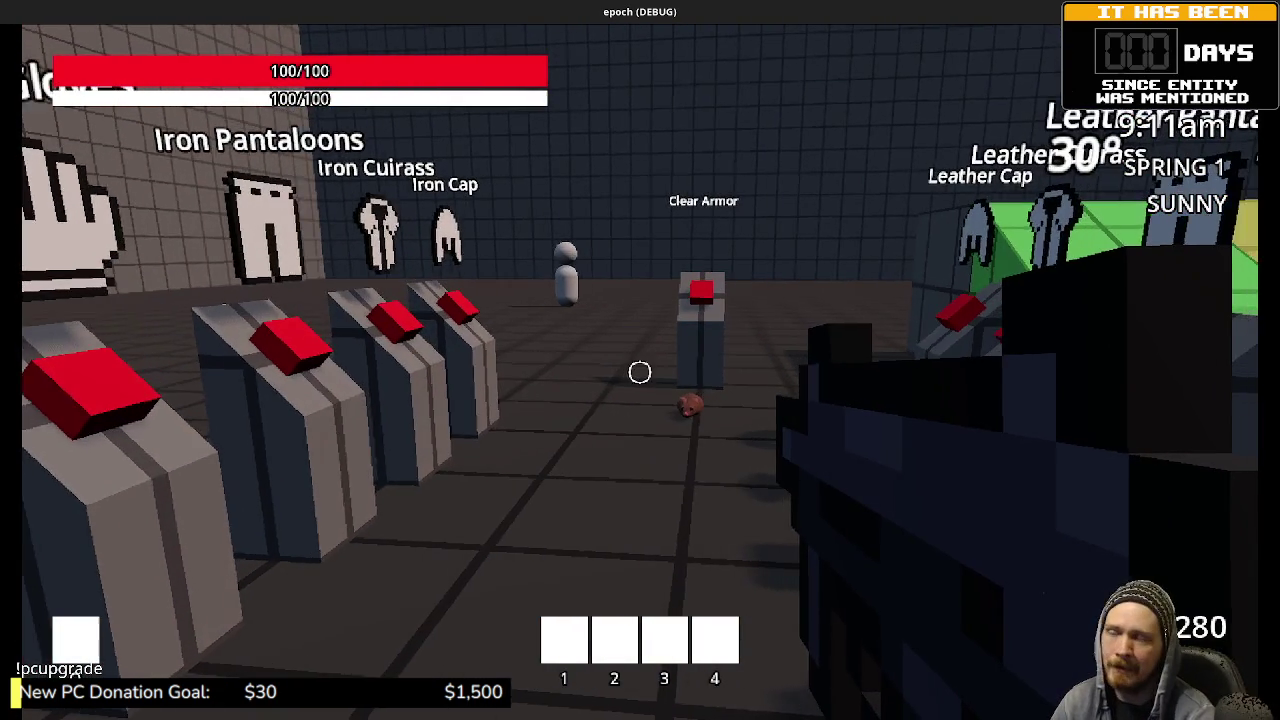
key(Tab)
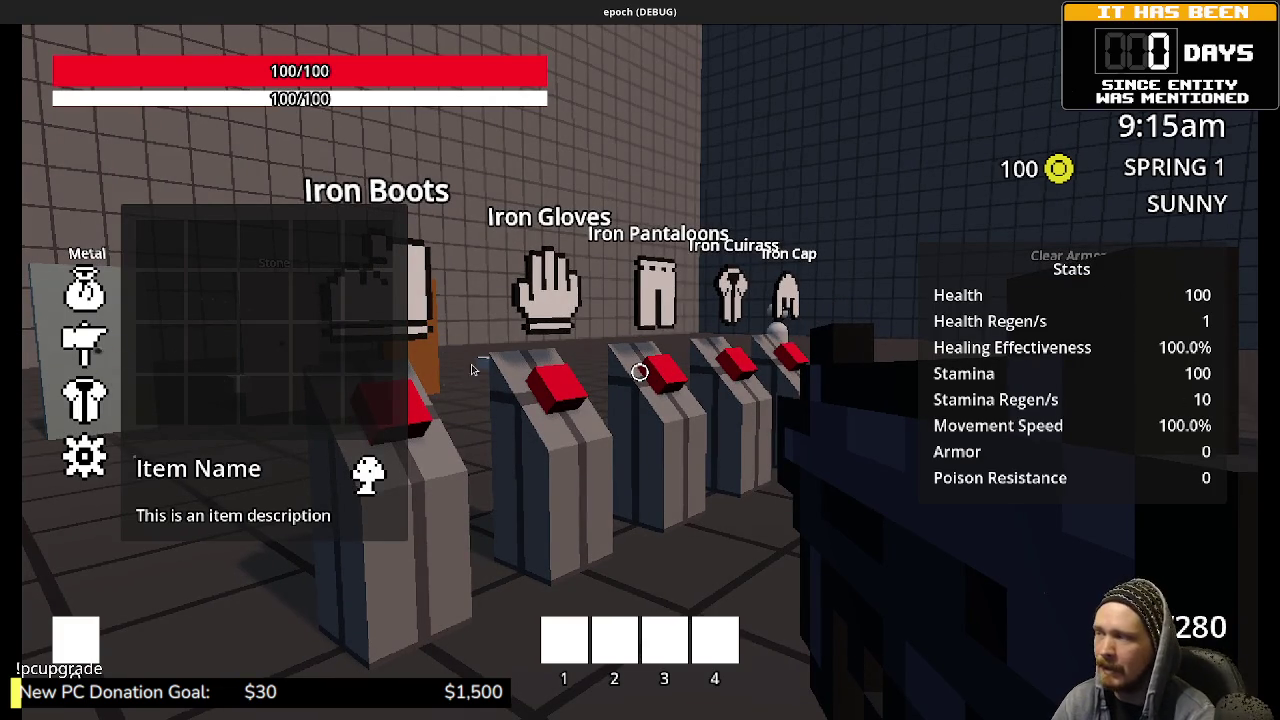
Step: Switch to the equipment view and equip Iron Boots and Leather Gloves, checking stats each time
click(84, 398)
key(Tab)
key(w)
key(Tab)
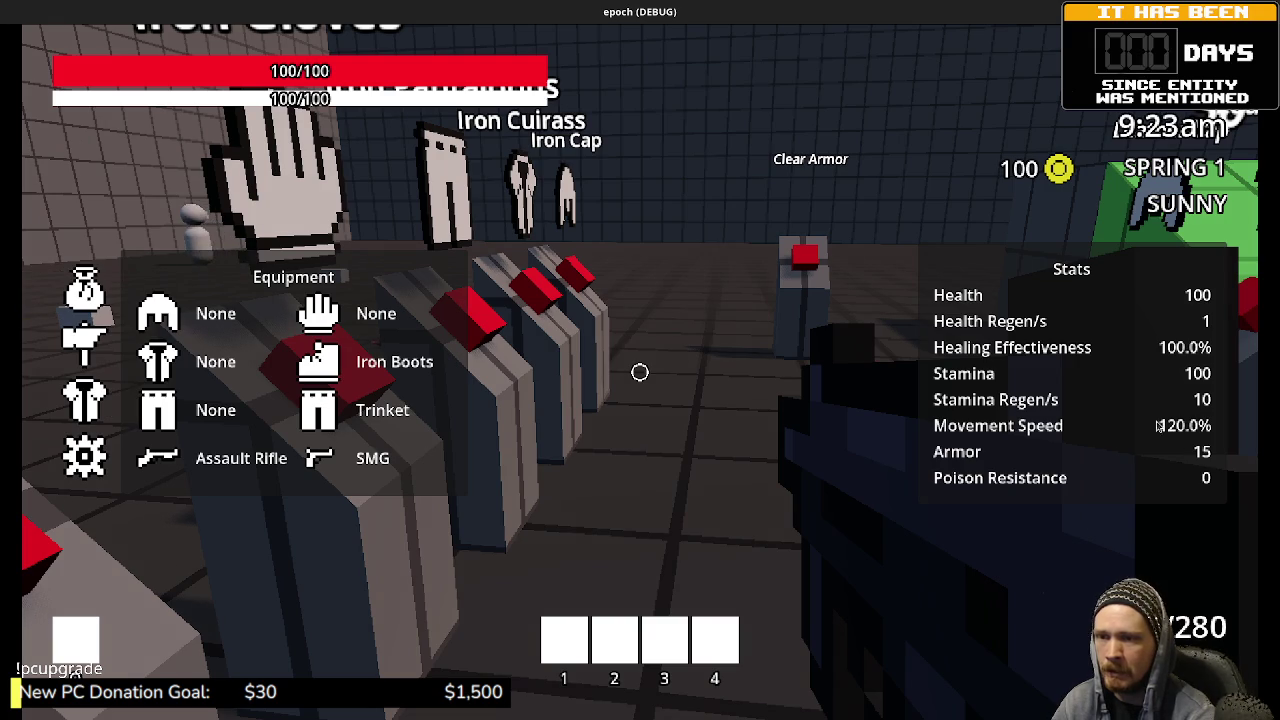
key(Tab)
key(w)
key(Tab)
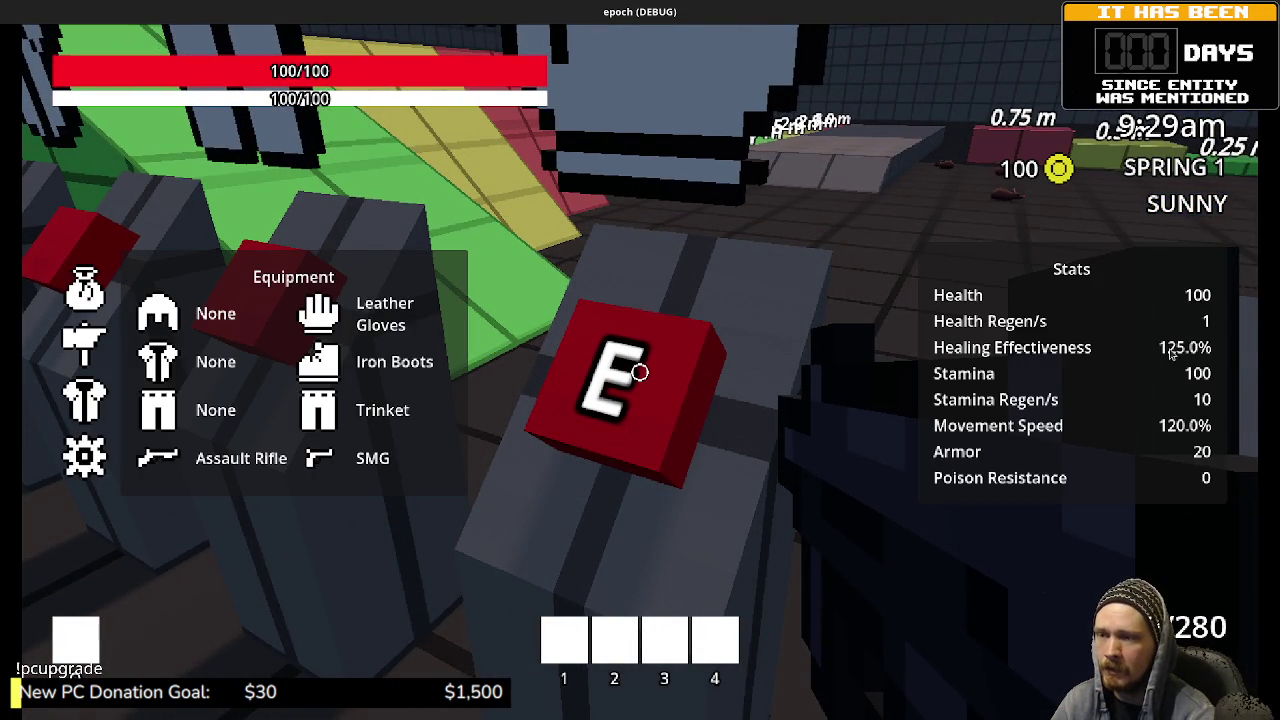
key(Tab)
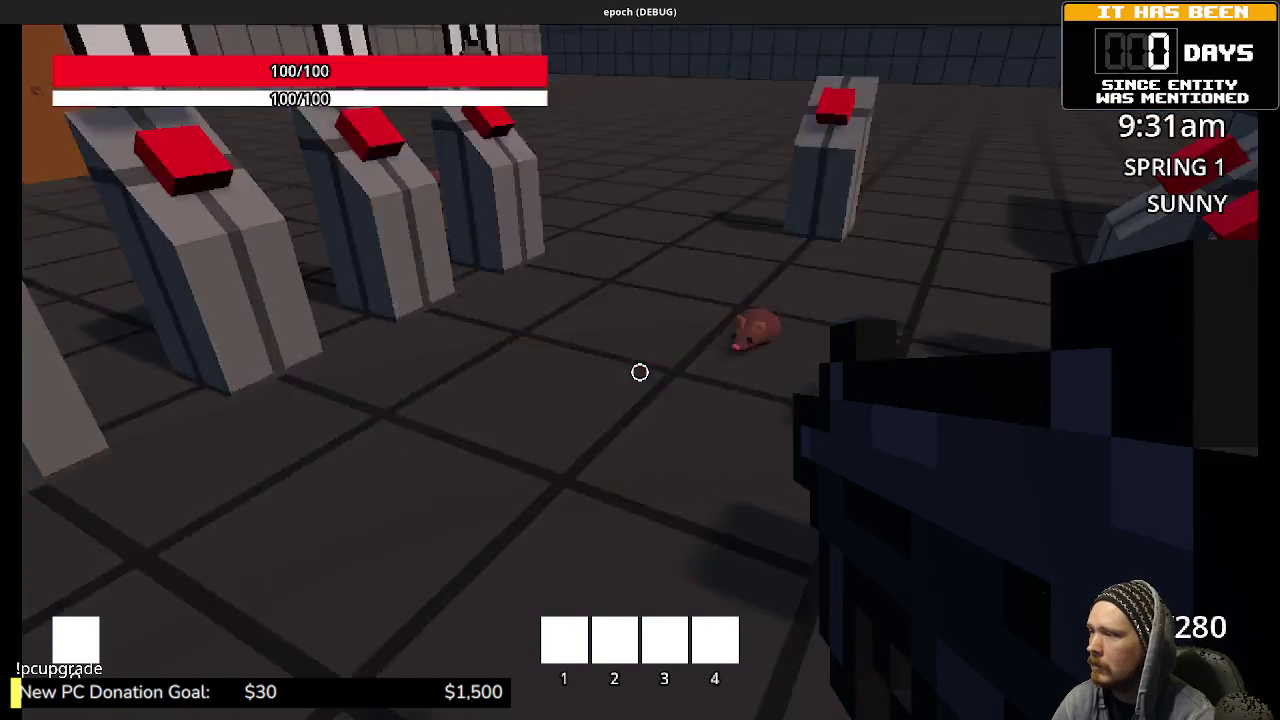
Step: Equip Iron Pantaloons, Iron Cuirass and Leather Cap, reaching 110 armour and 150 max health
key(Tab)
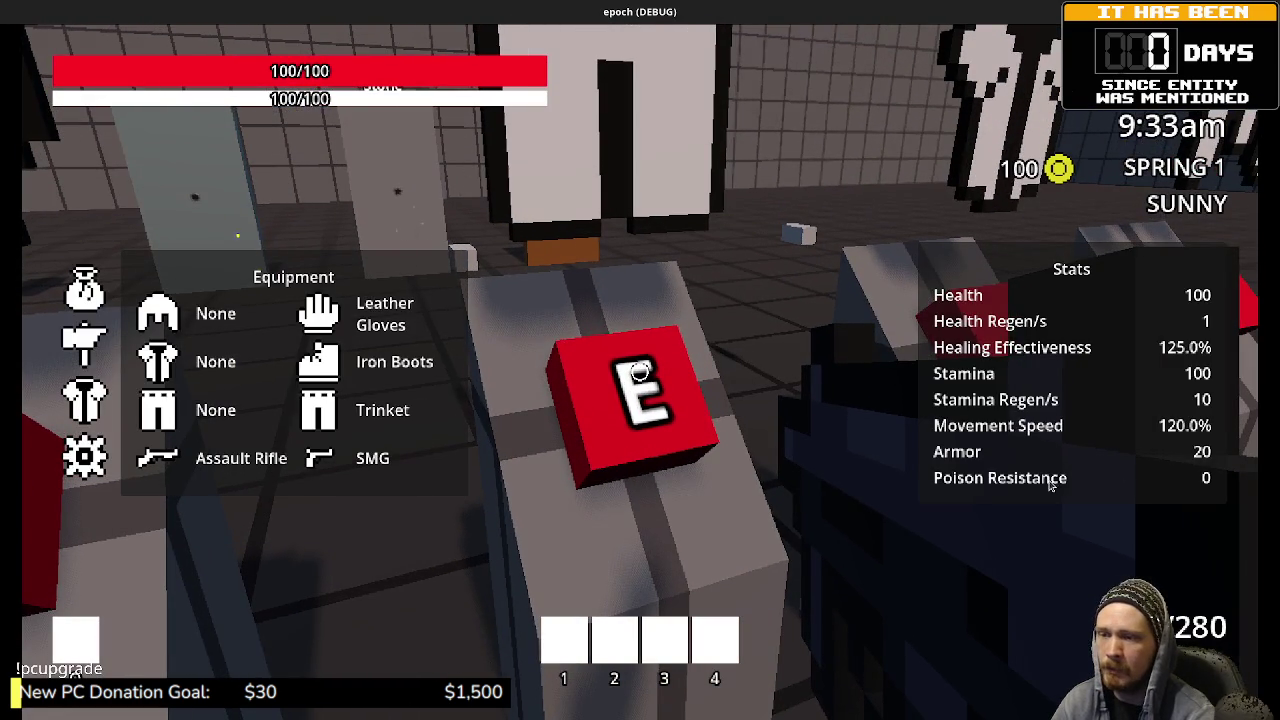
key(e)
key(Tab)
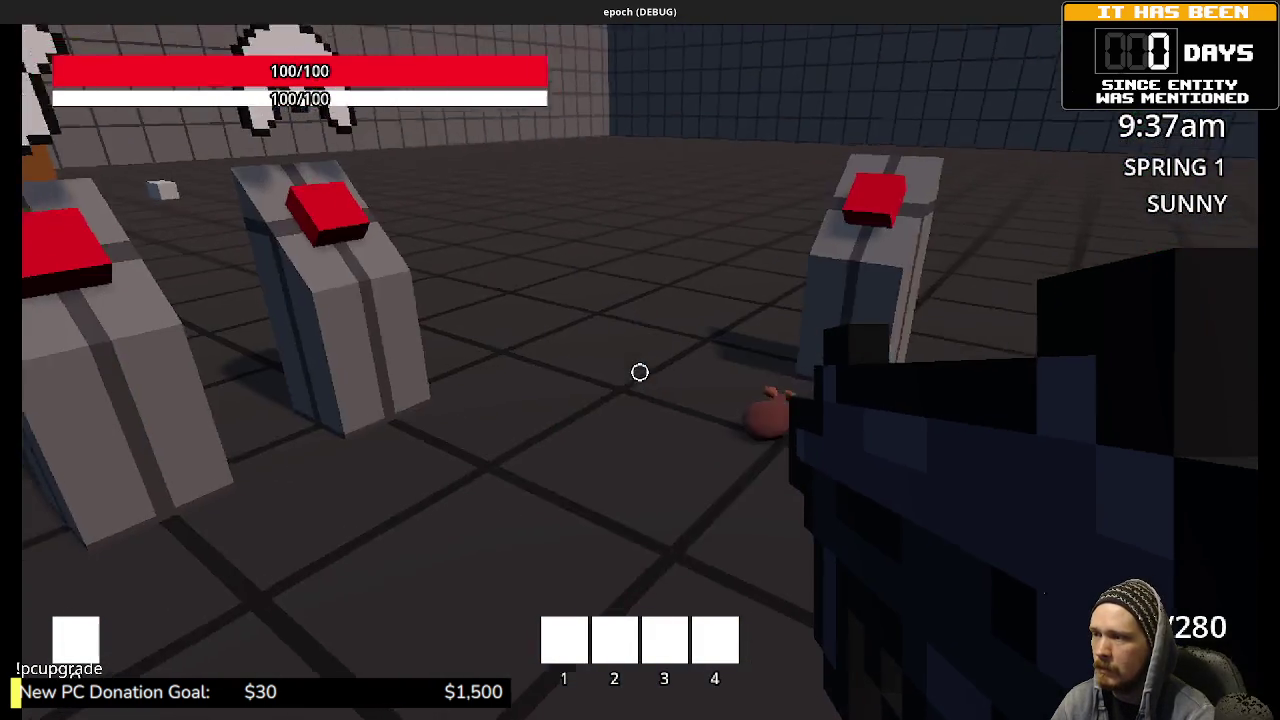
key(w)
key(w)
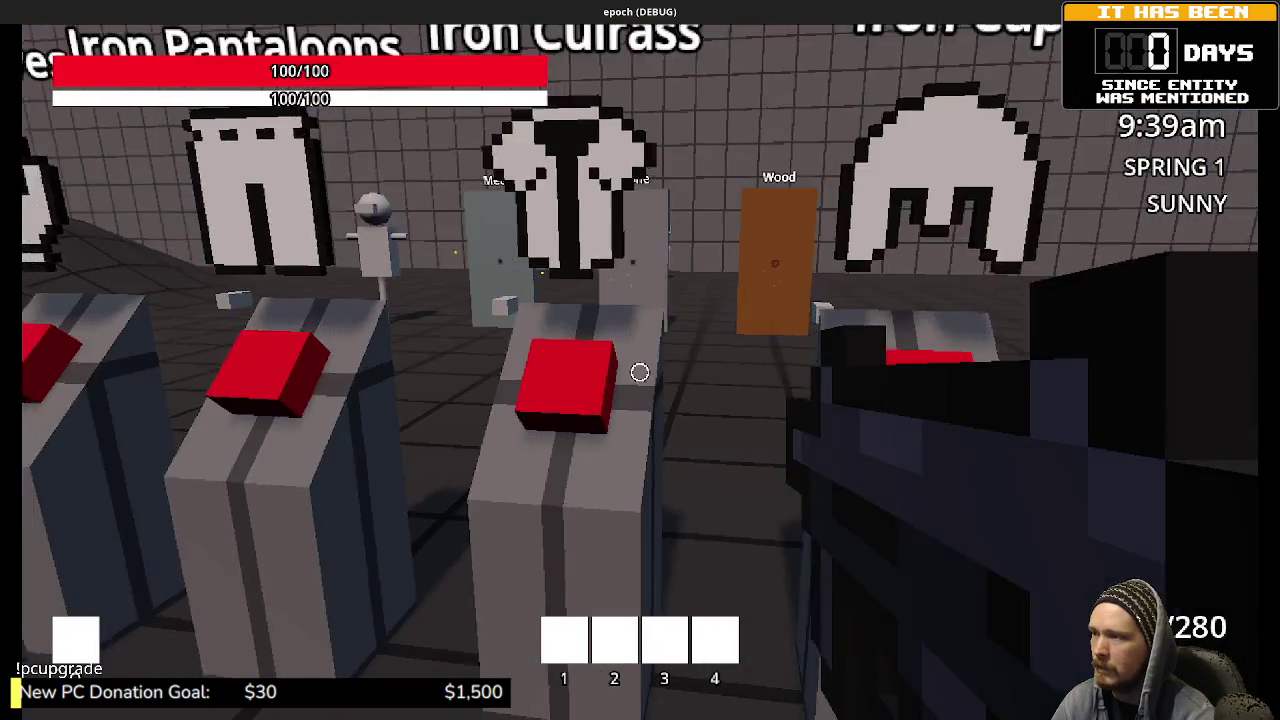
key(w)
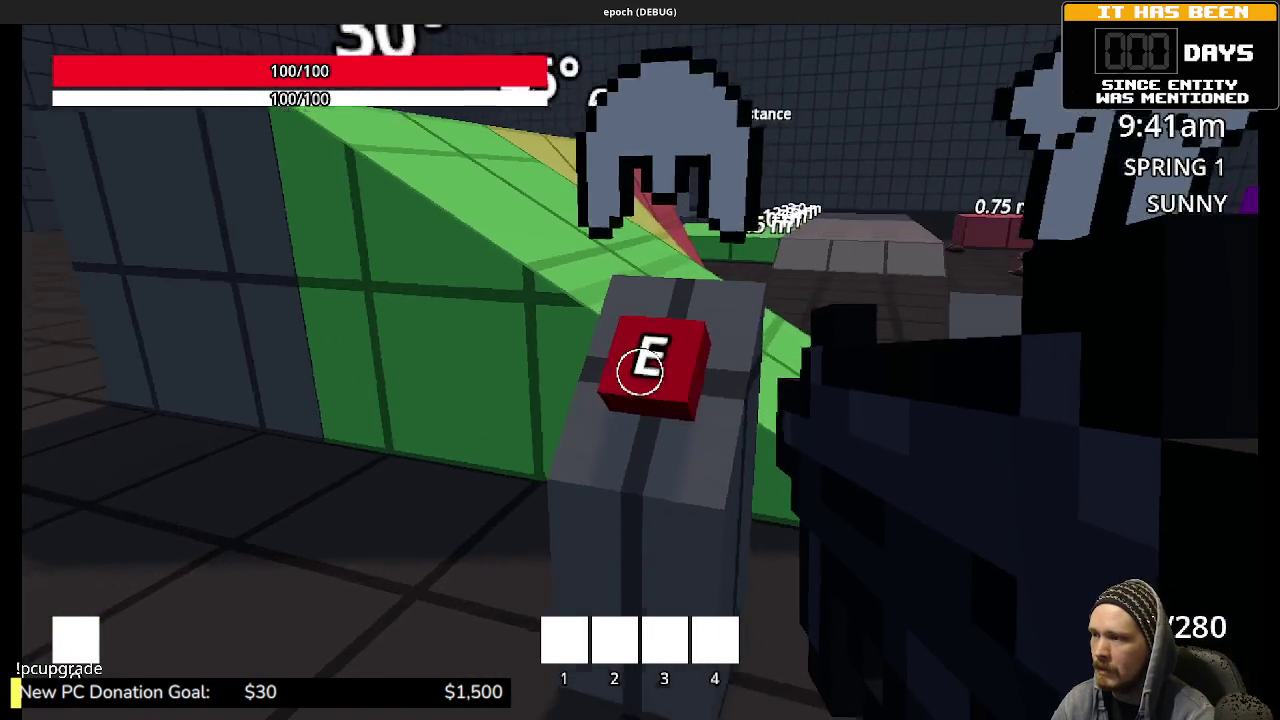
key(Tab)
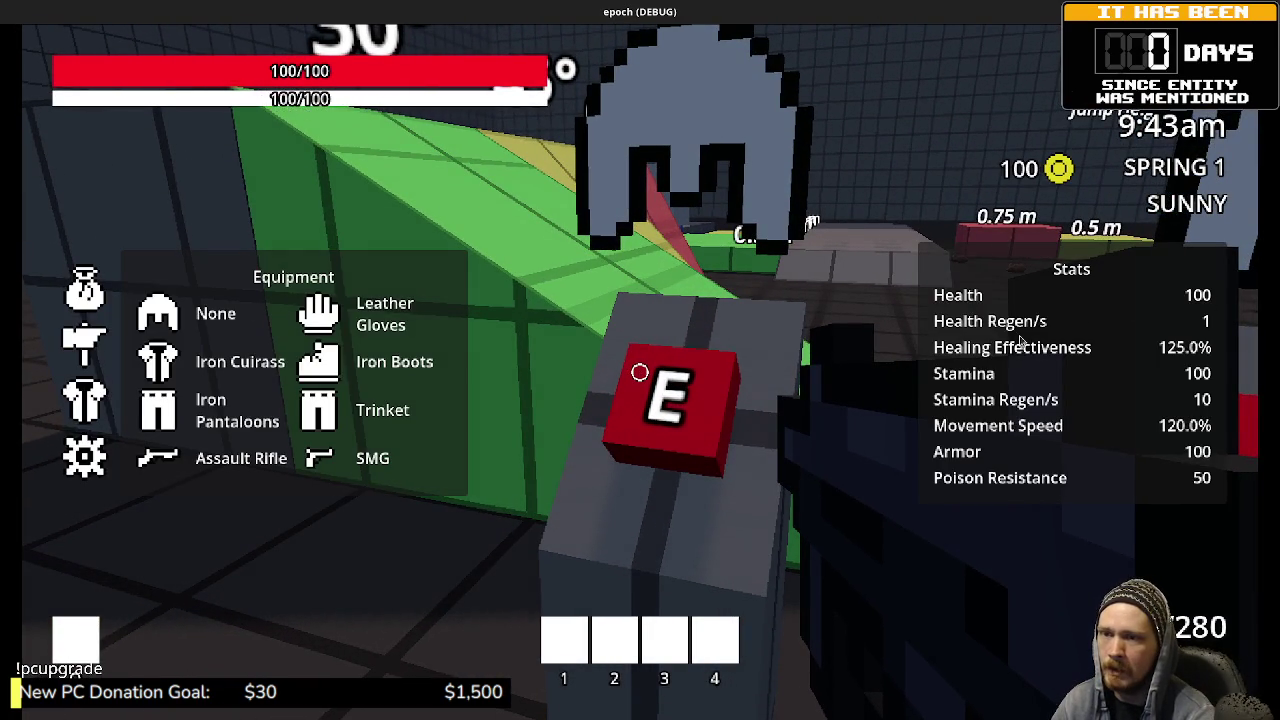
key(w)
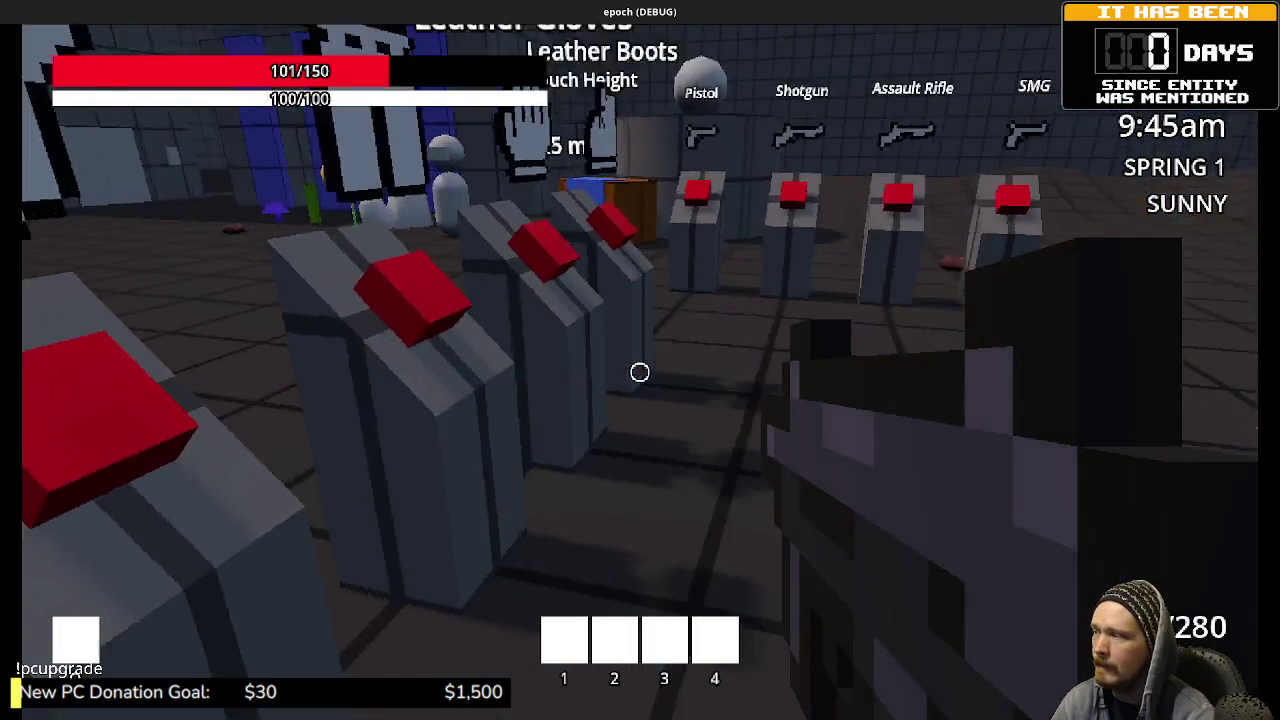
key(Tab)
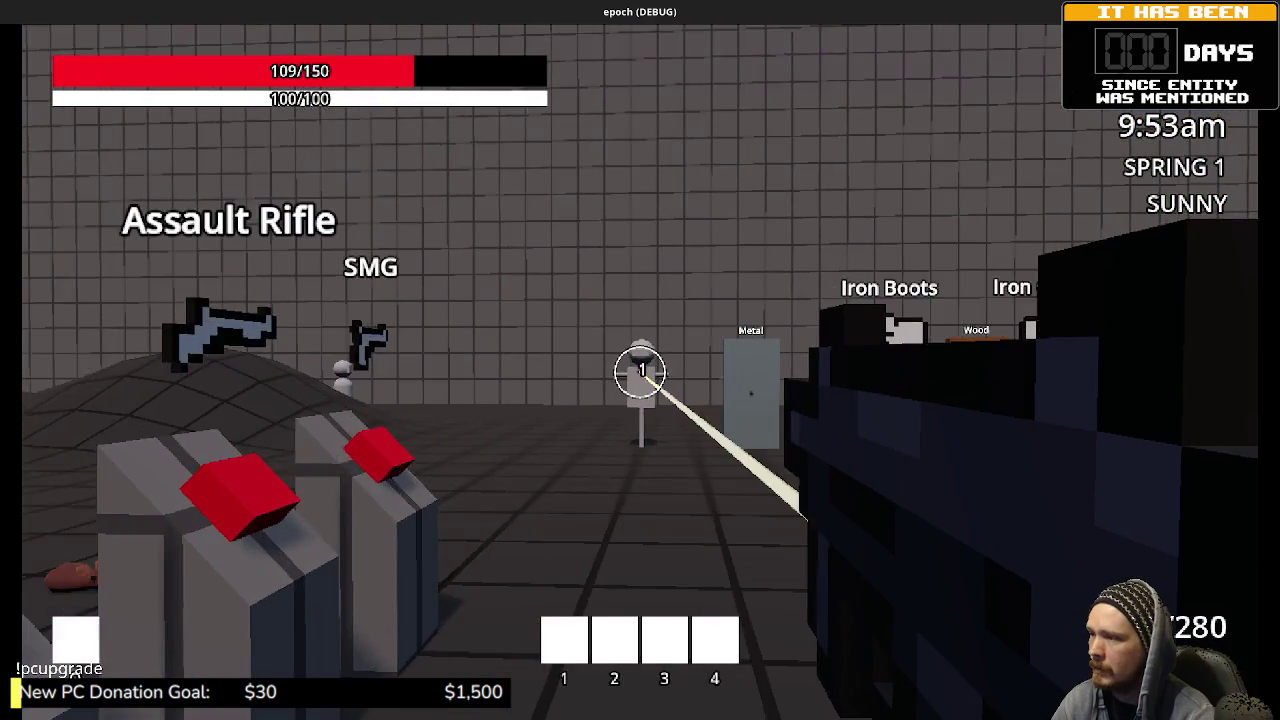
Step: Shoot the training dummy, take a weapon from a red-topped pedestal, and fire at the dummy again
key(w)
click(640, 372)
click(640, 372)
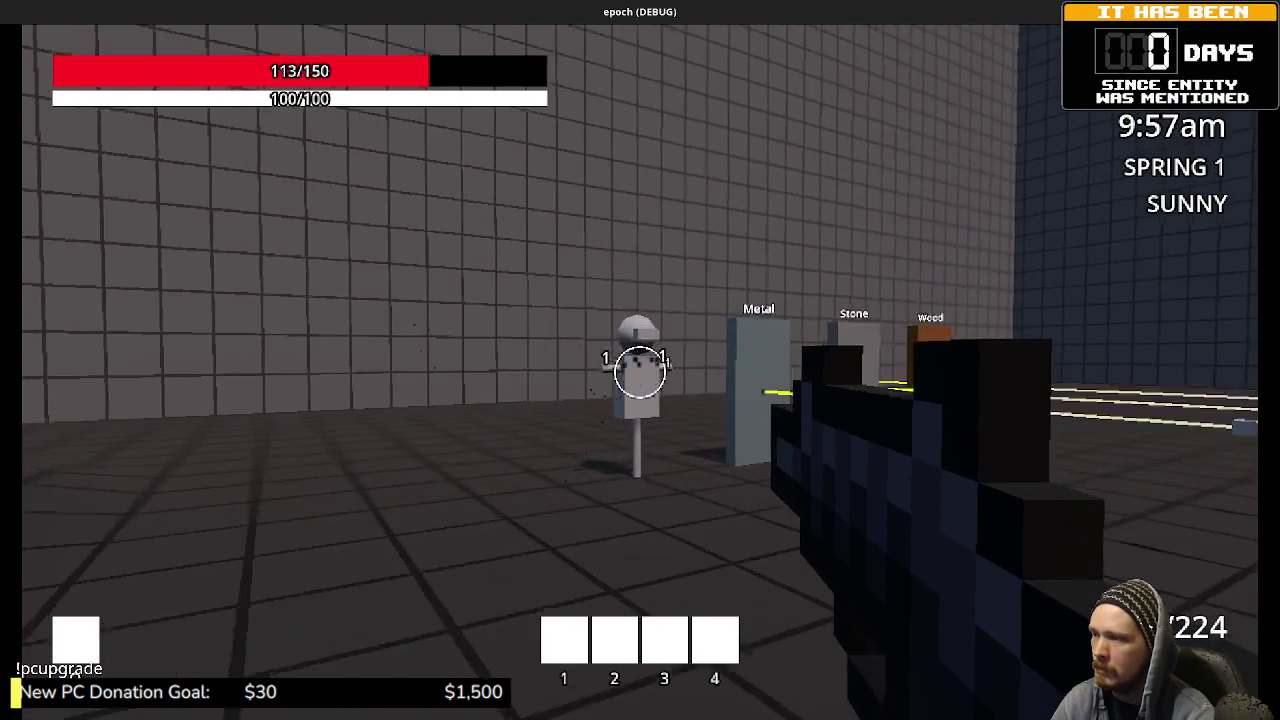
click(640, 372)
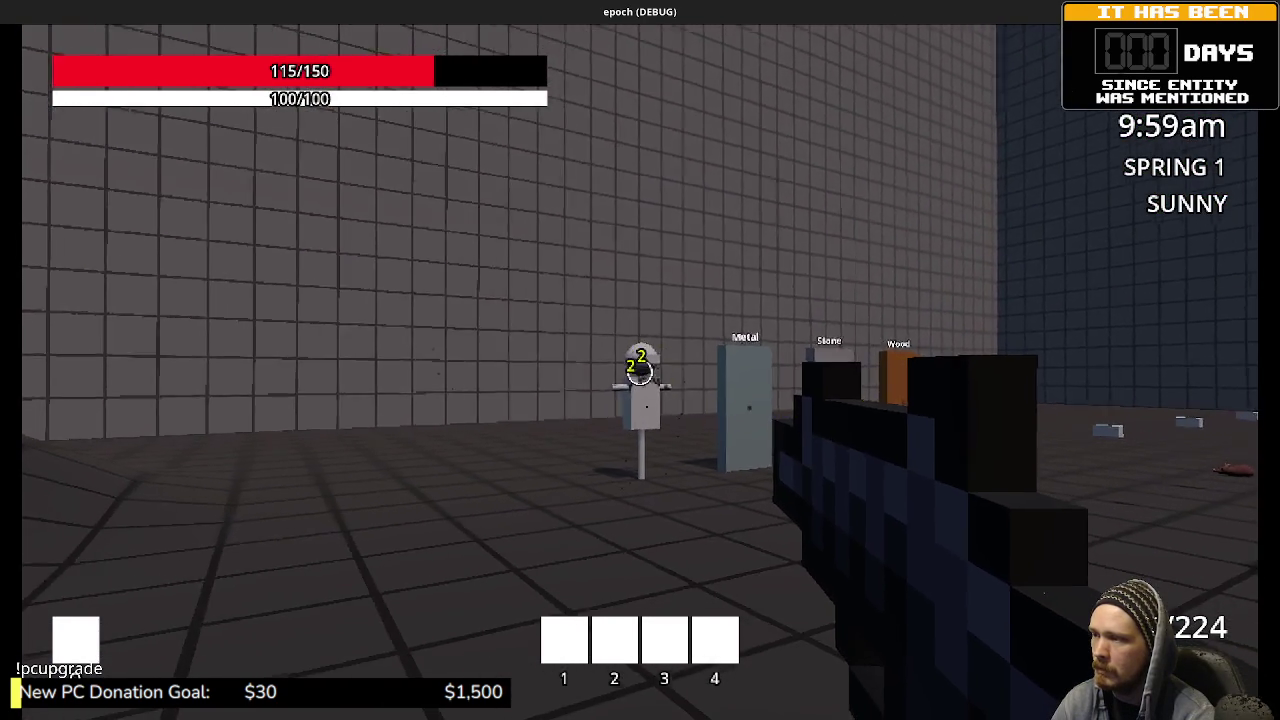
key(w)
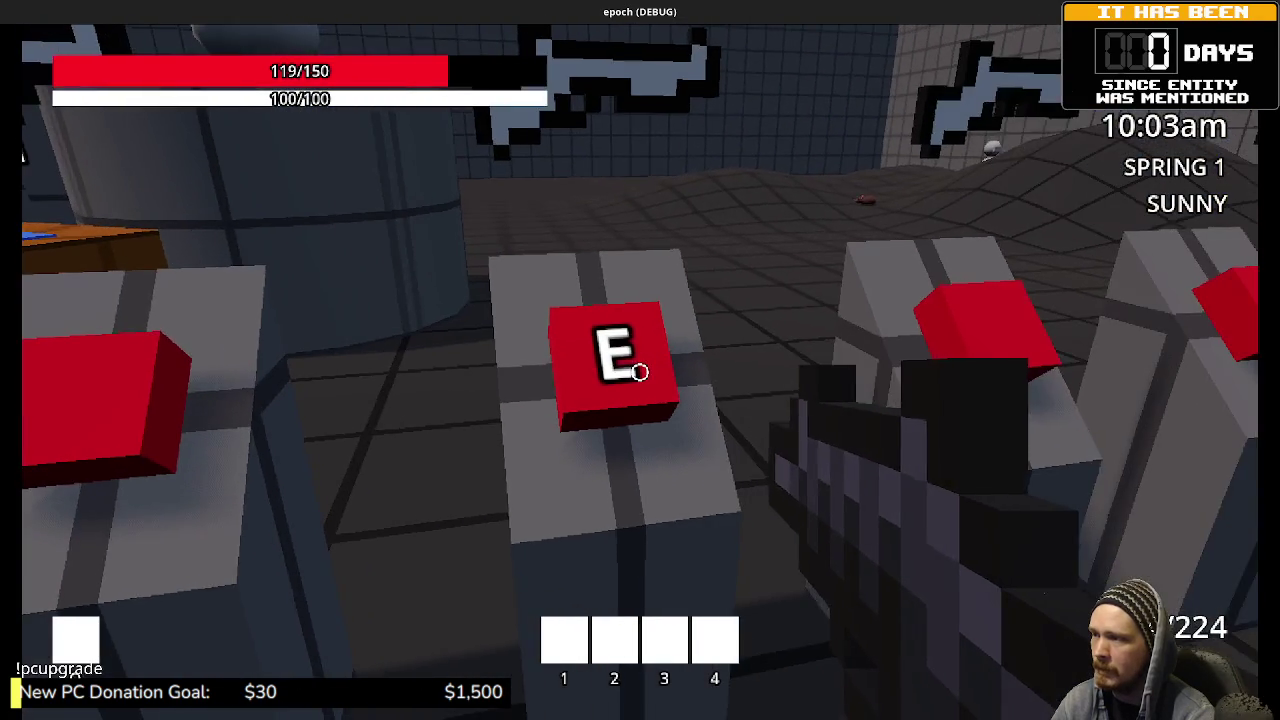
key(e)
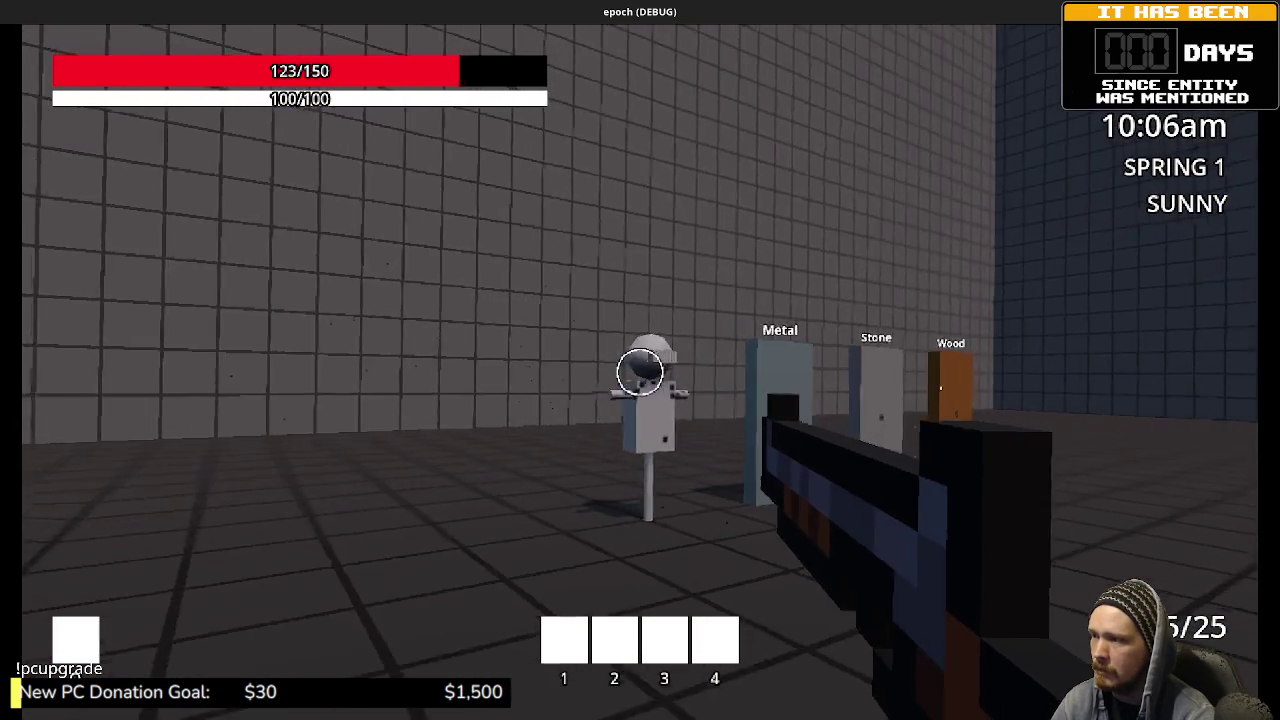
click(640, 372)
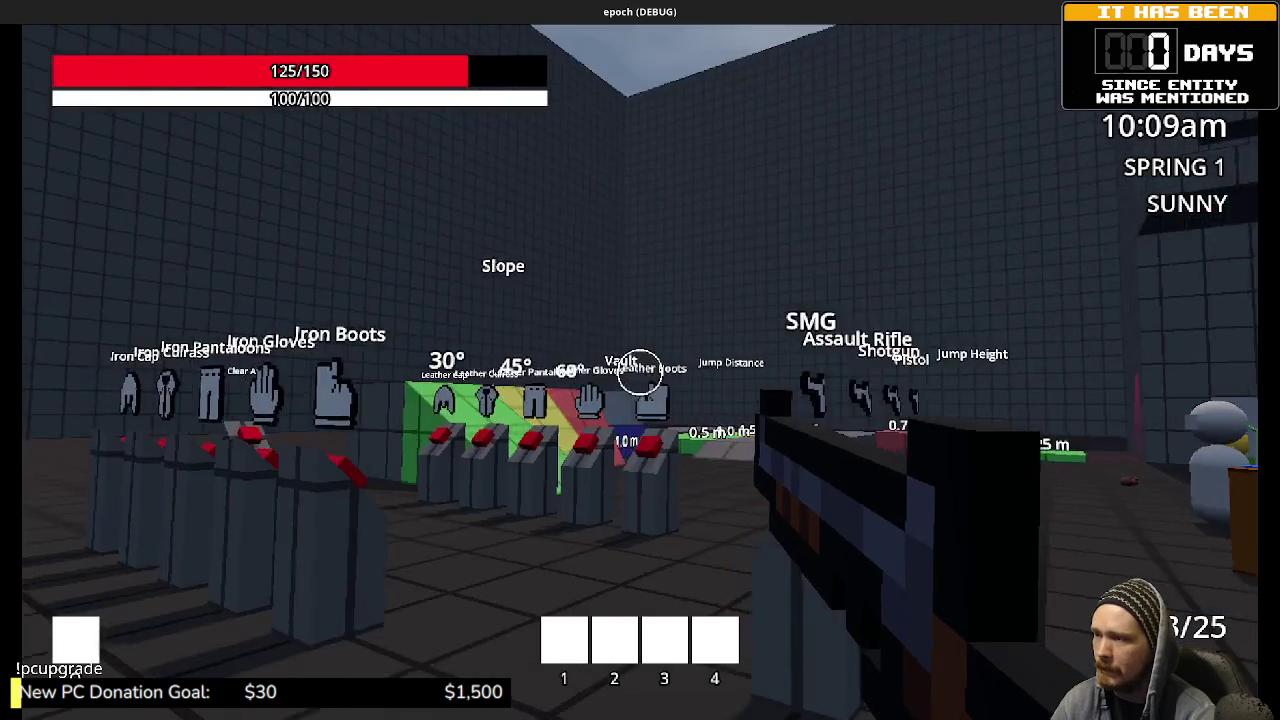
Step: Fire at the Metal, Stone and Wood targets, reload, and walk onward toward the weapon stations
key(w)
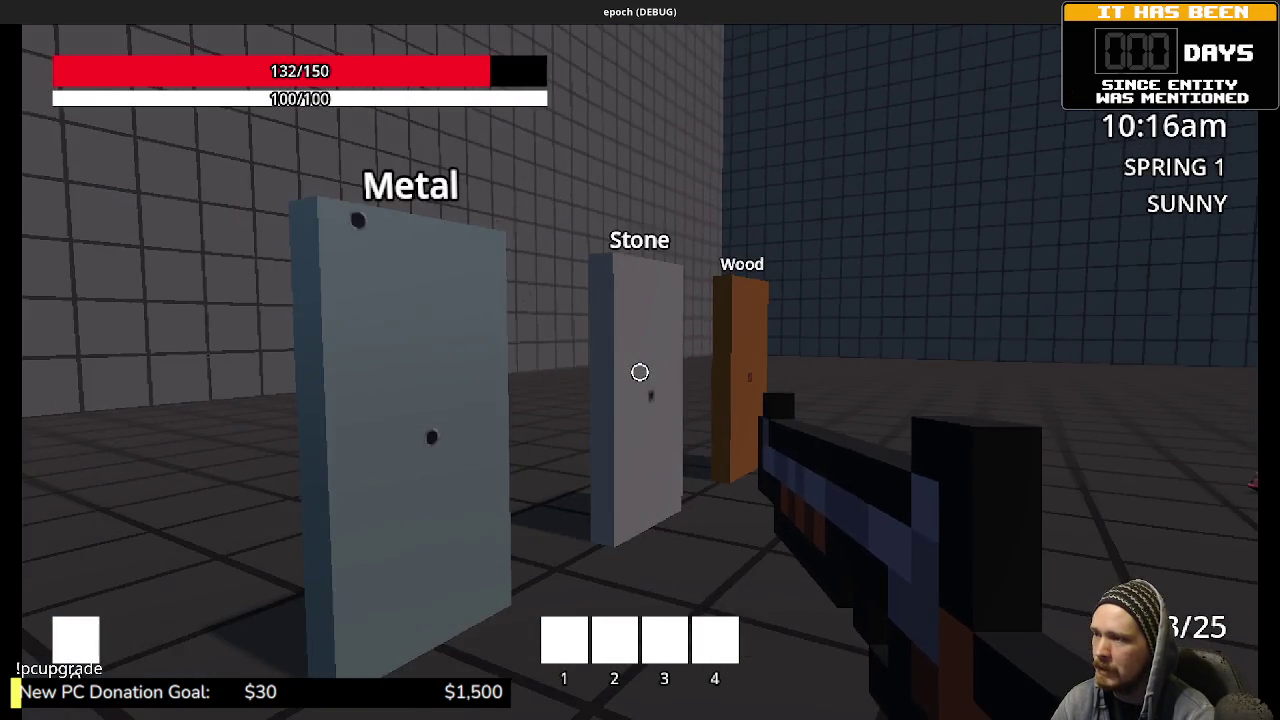
click(640, 372)
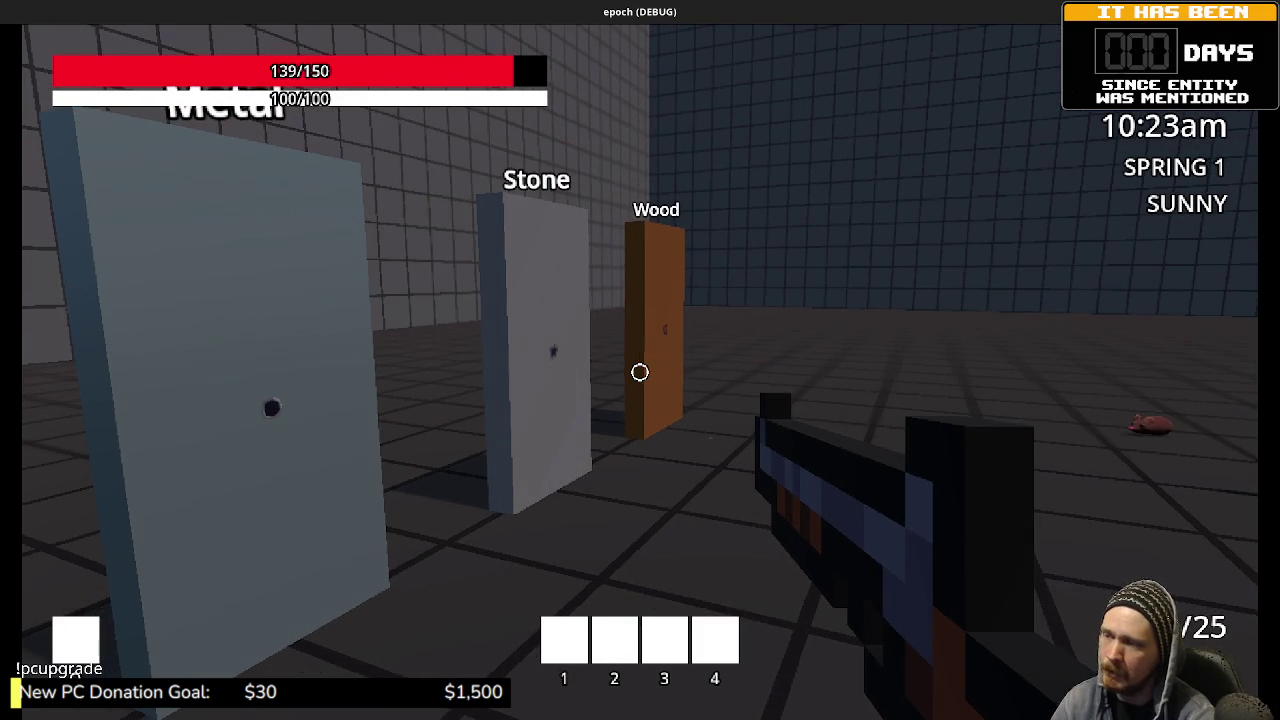
click(640, 372)
click(640, 372)
click(640, 372)
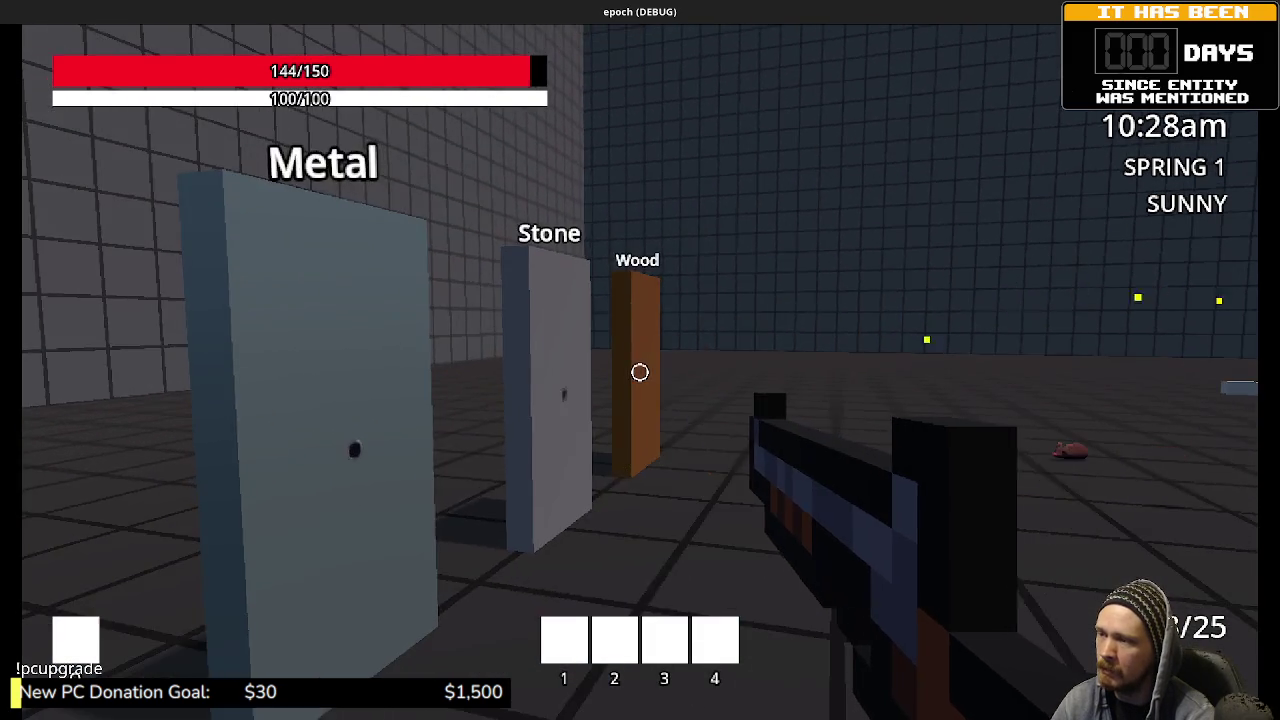
click(640, 372)
key(r)
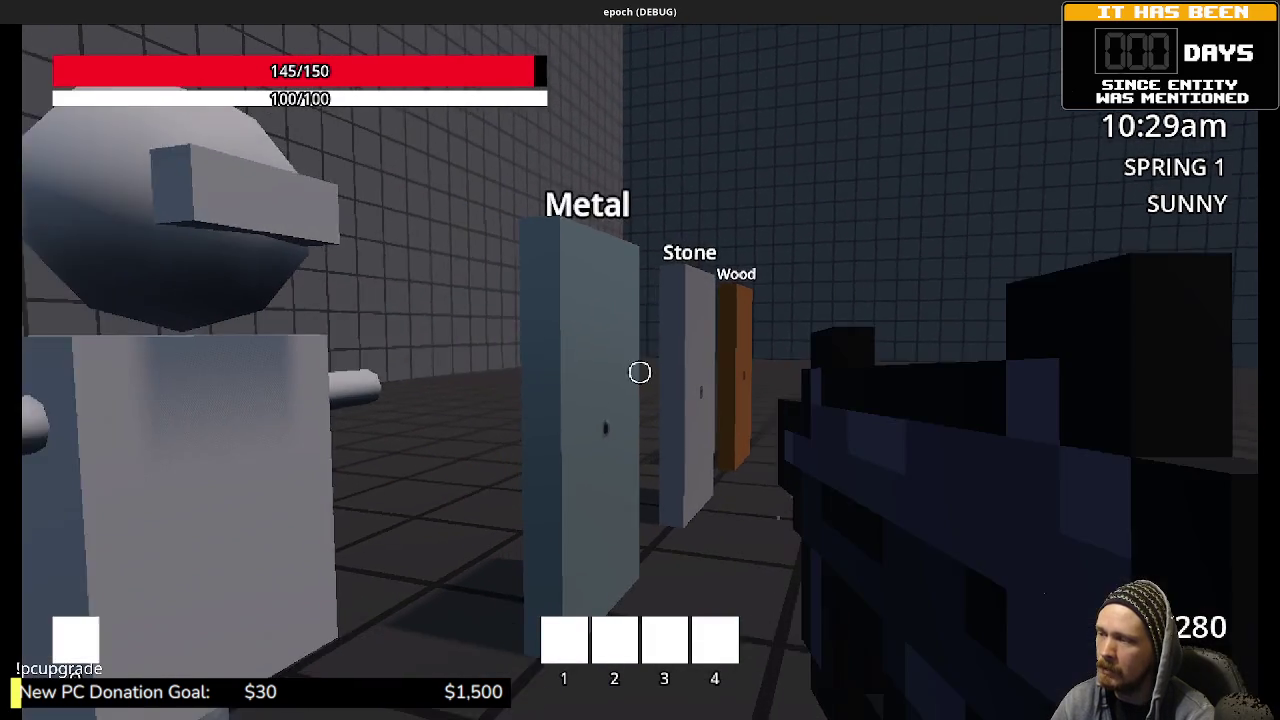
key(s)
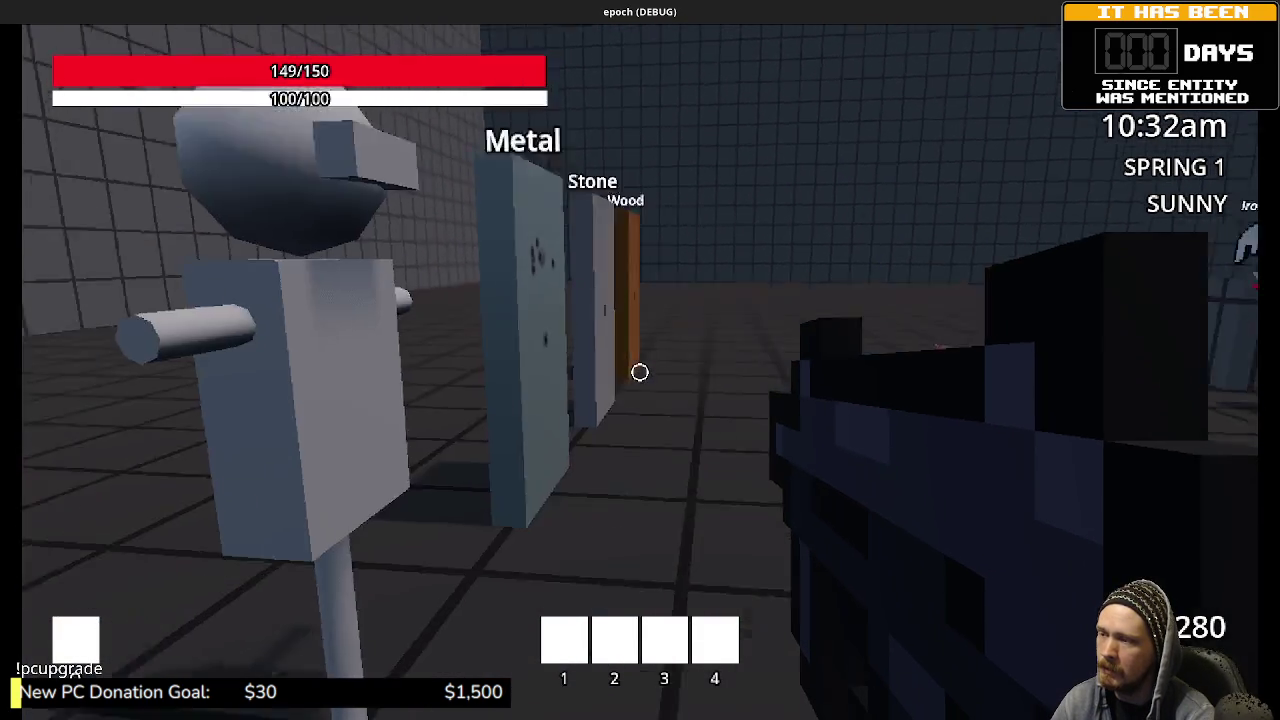
click(640, 372)
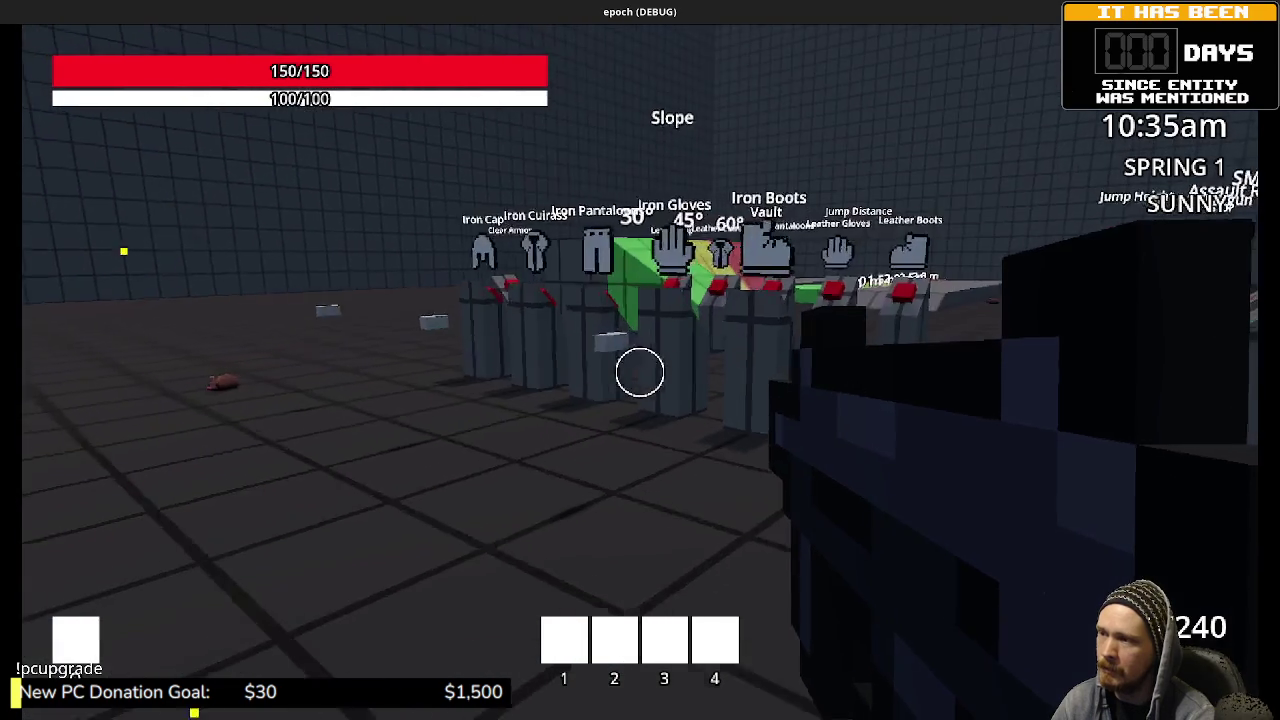
key(w)
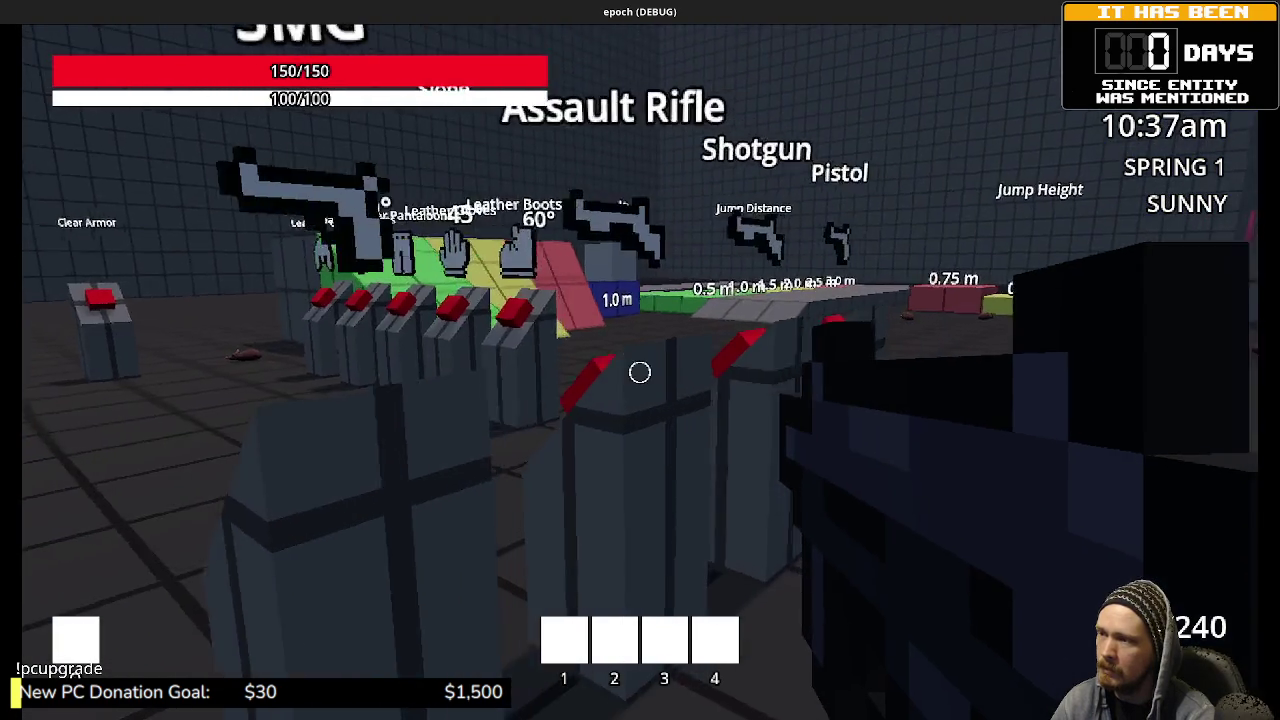
Step: Walk to the plants by the Crouch Height area and harvest a mushroom, a herb and honey
key(w)
key(Tab)
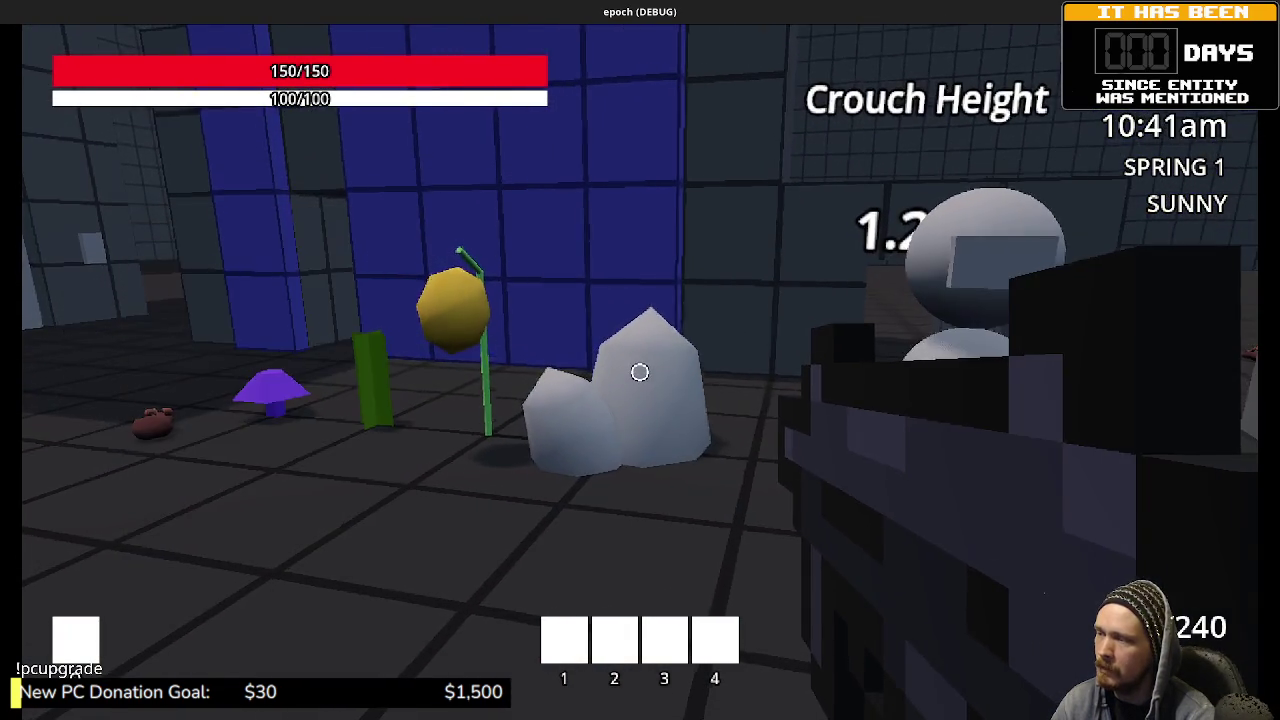
key(w)
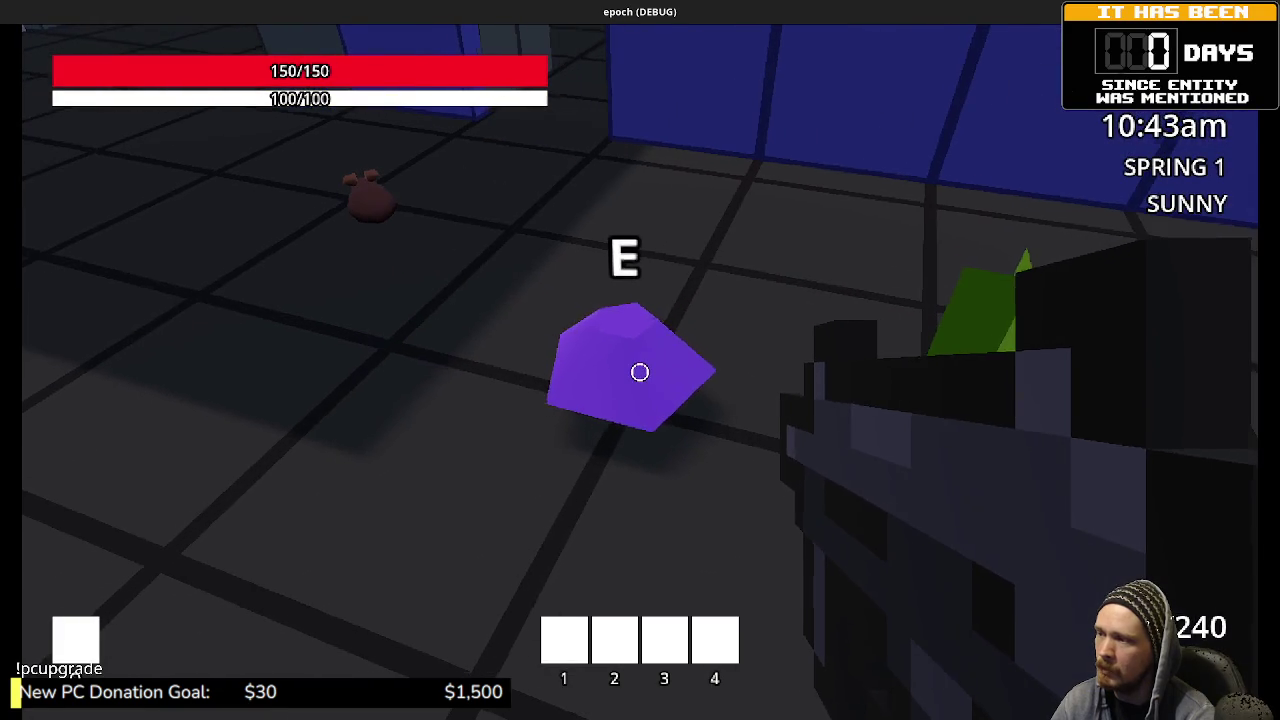
key(e)
key(e)
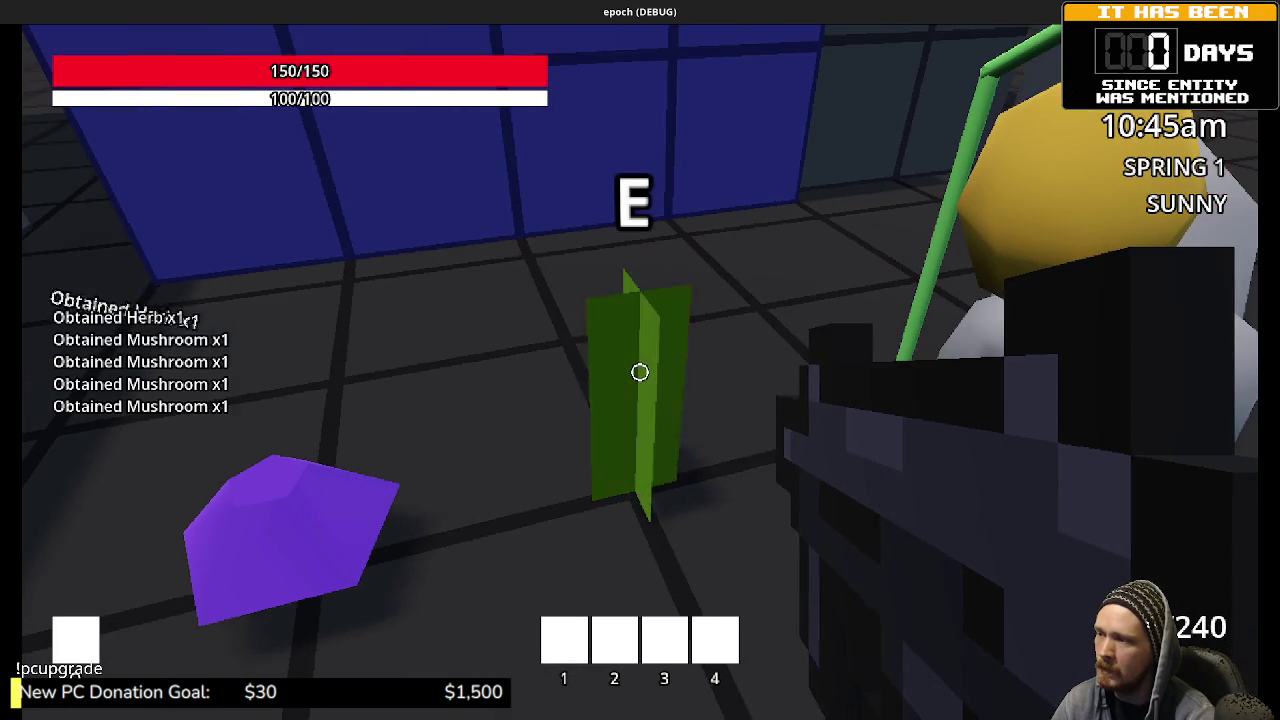
key(e)
key(e)
key(e)
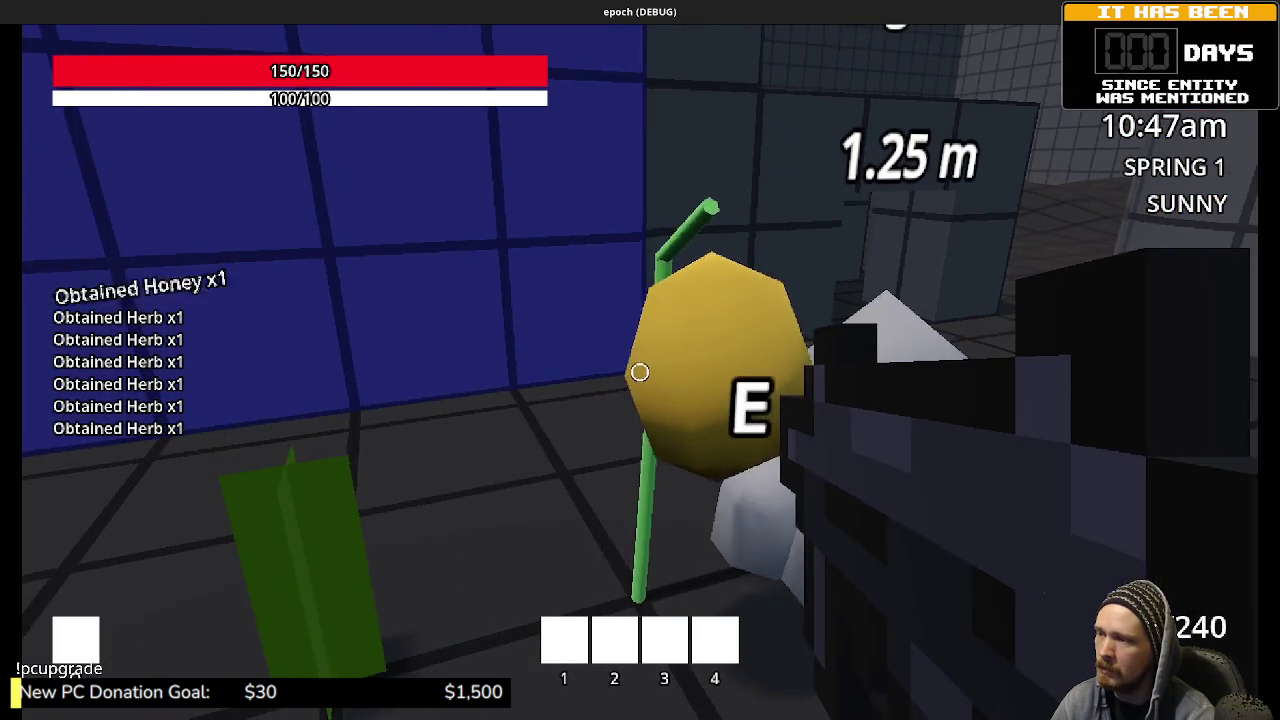
key(e)
key(e)
key(e)
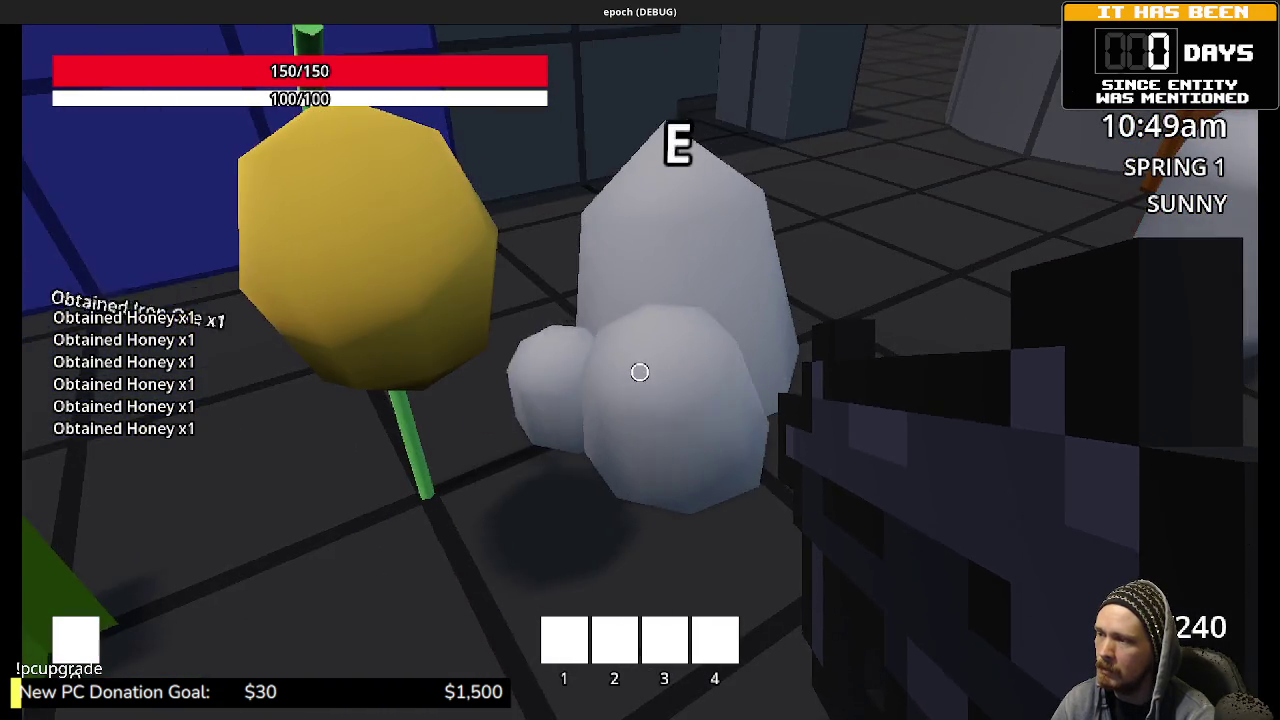
Step: Combine herb and mushroom into two Potions, then Potion plus honey into a Mega Potion
key(Tab)
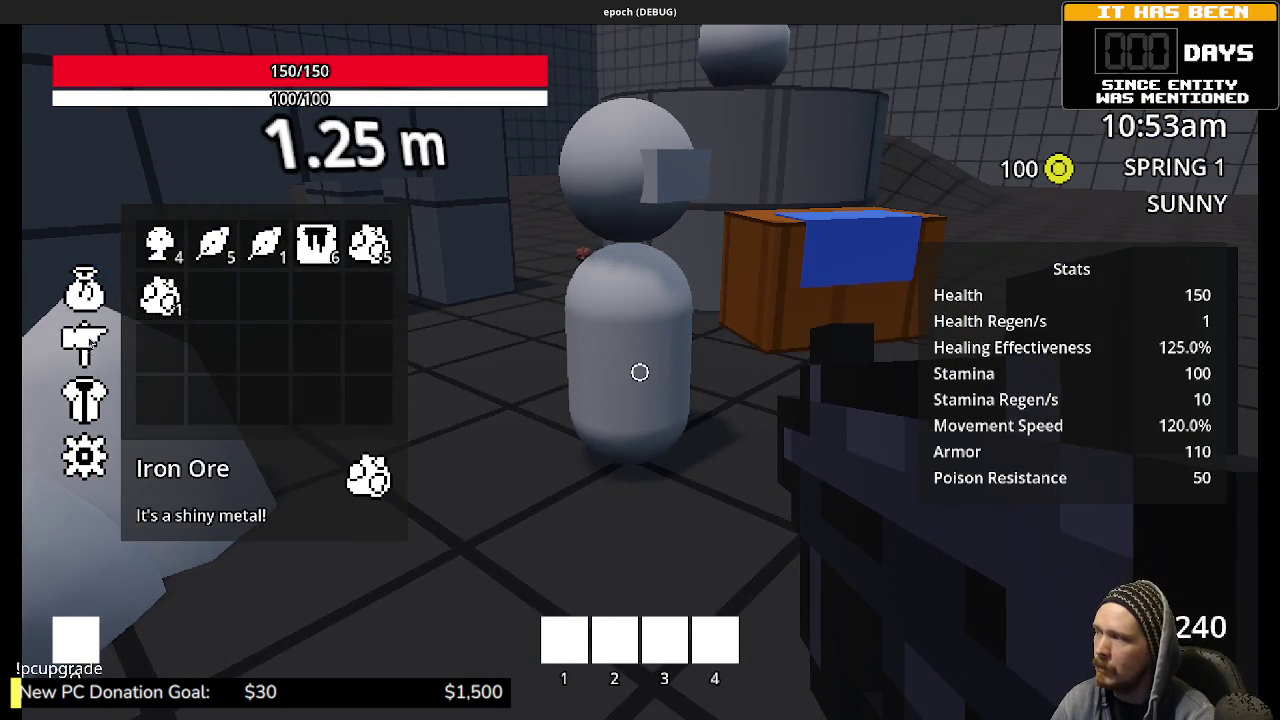
click(88, 342)
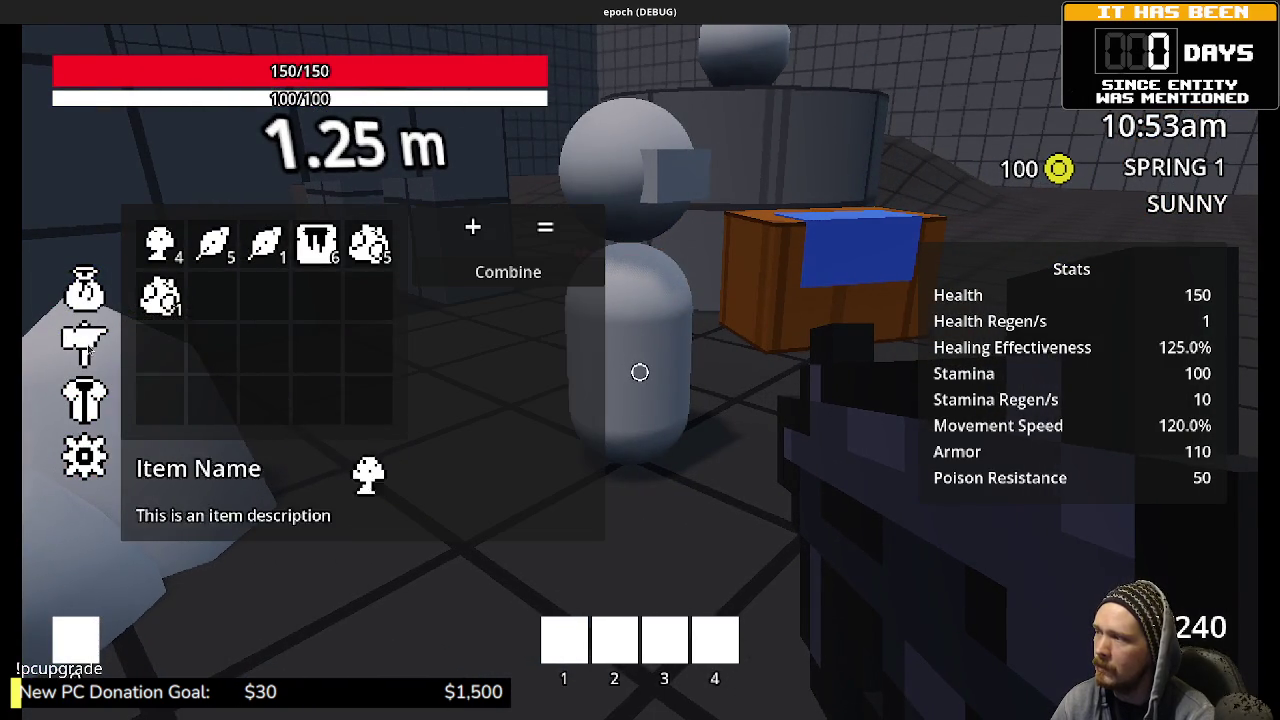
click(218, 248)
click(160, 243)
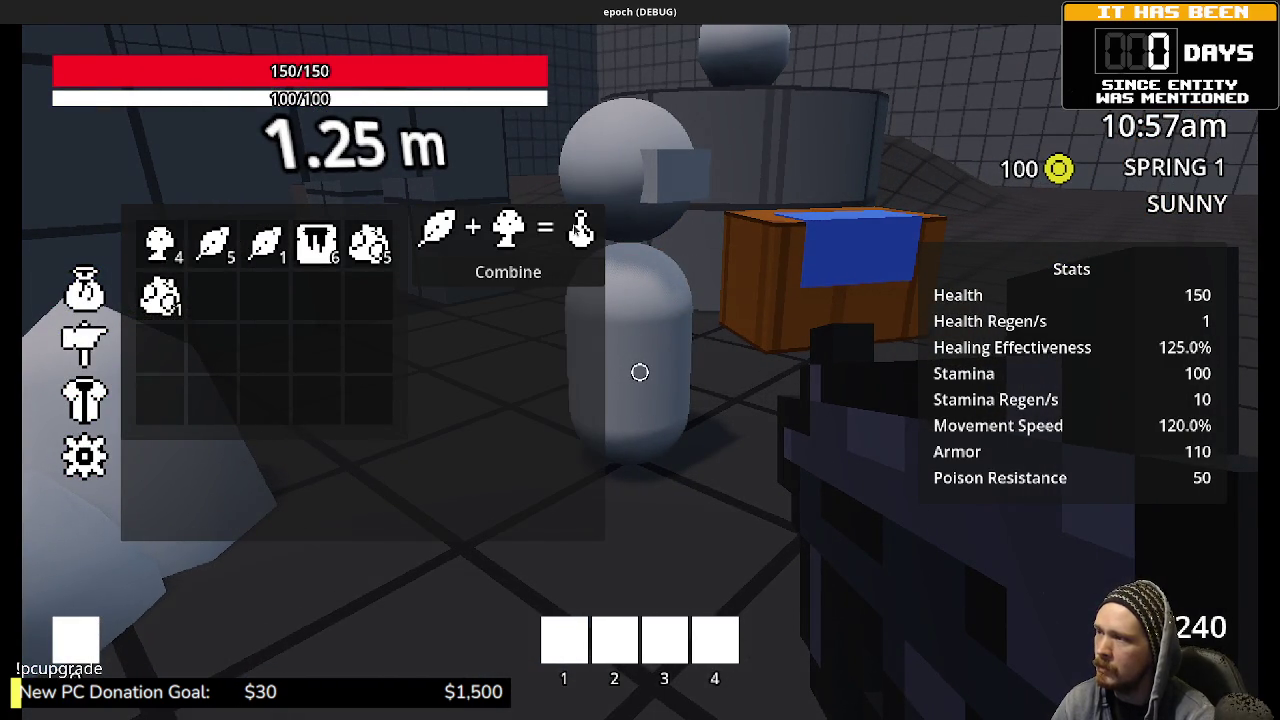
click(530, 262)
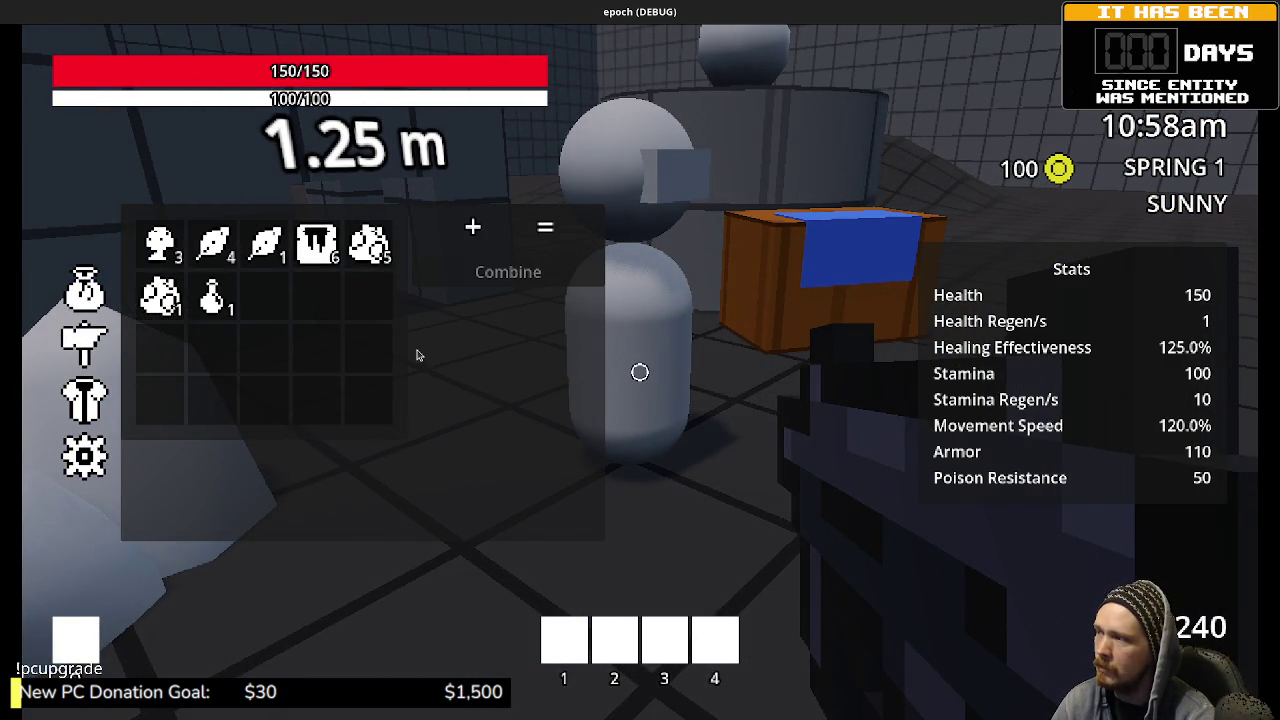
click(214, 242)
click(160, 243)
click(482, 266)
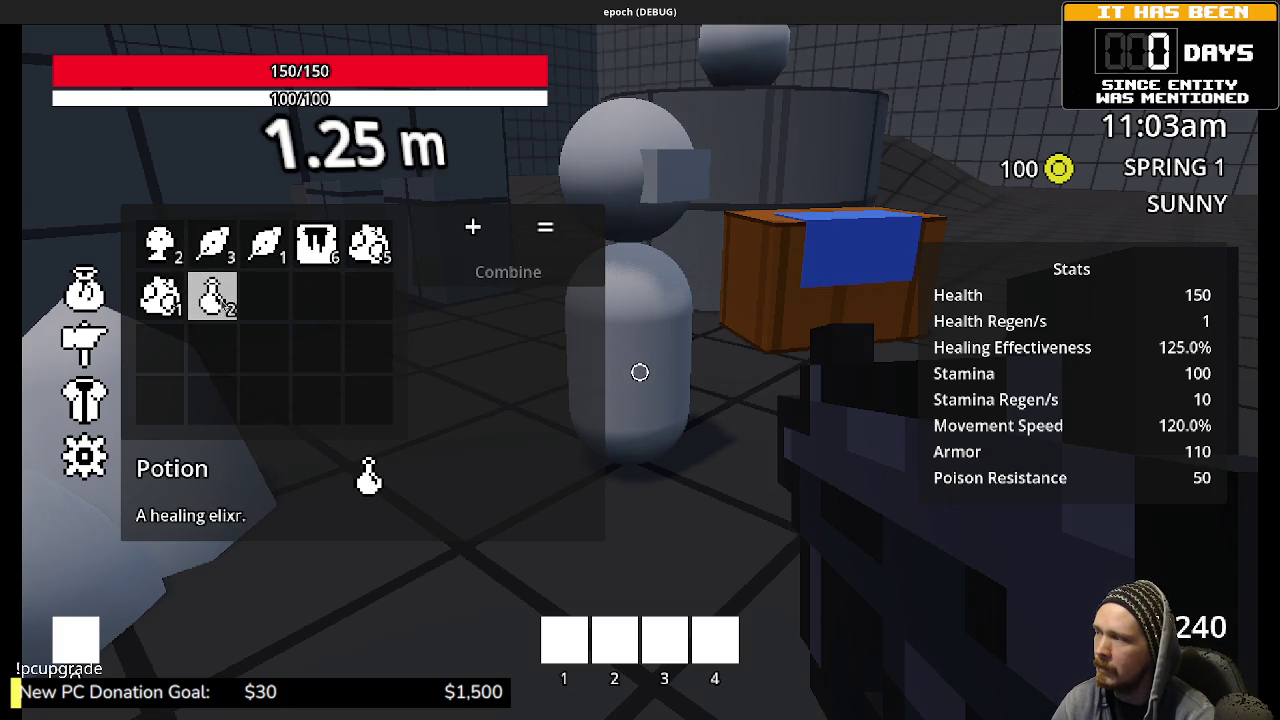
click(212, 295)
click(316, 245)
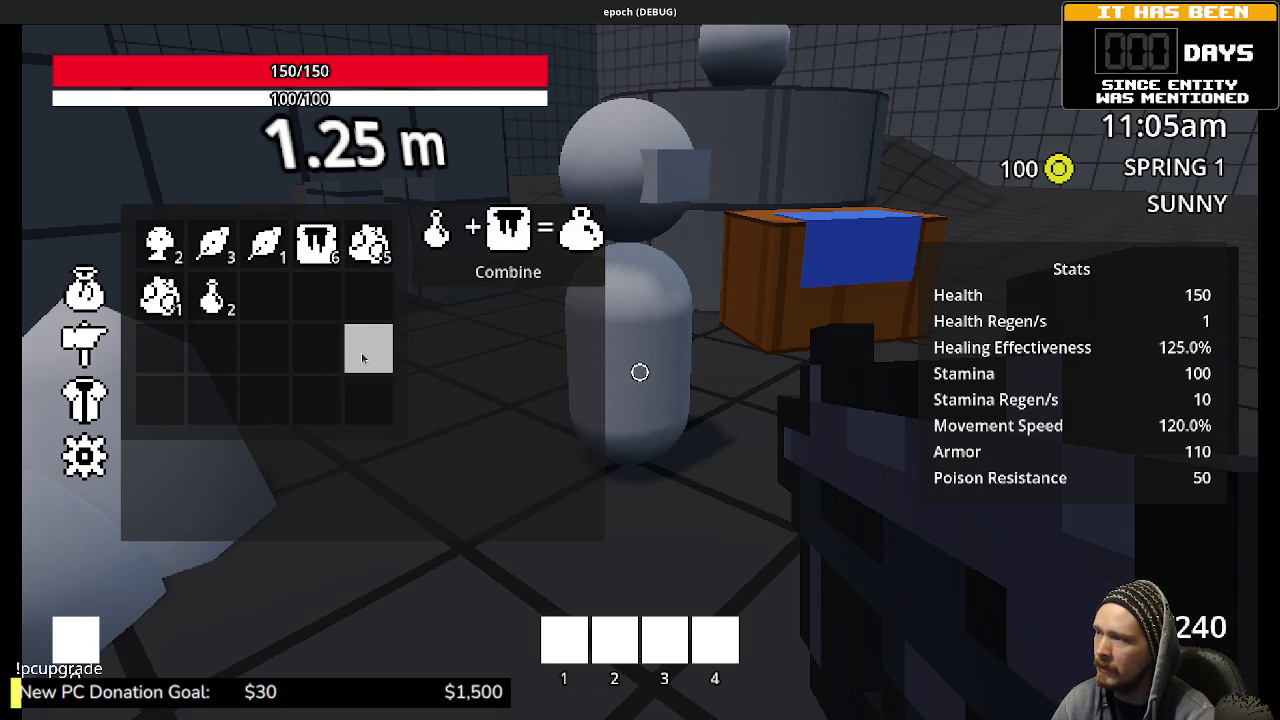
click(482, 274)
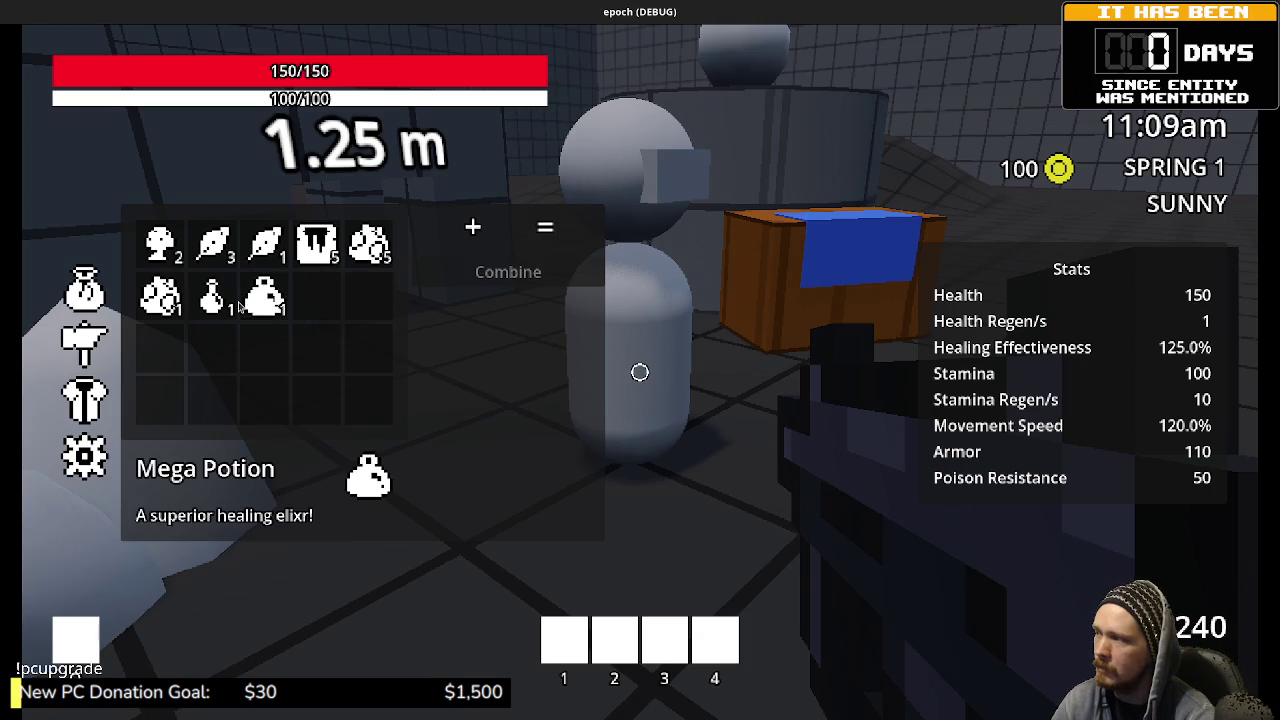
key(Tab)
Step: Deposit the Mega Potion and a Potion in the chest's Item Storage and take one Antidote
key(w)
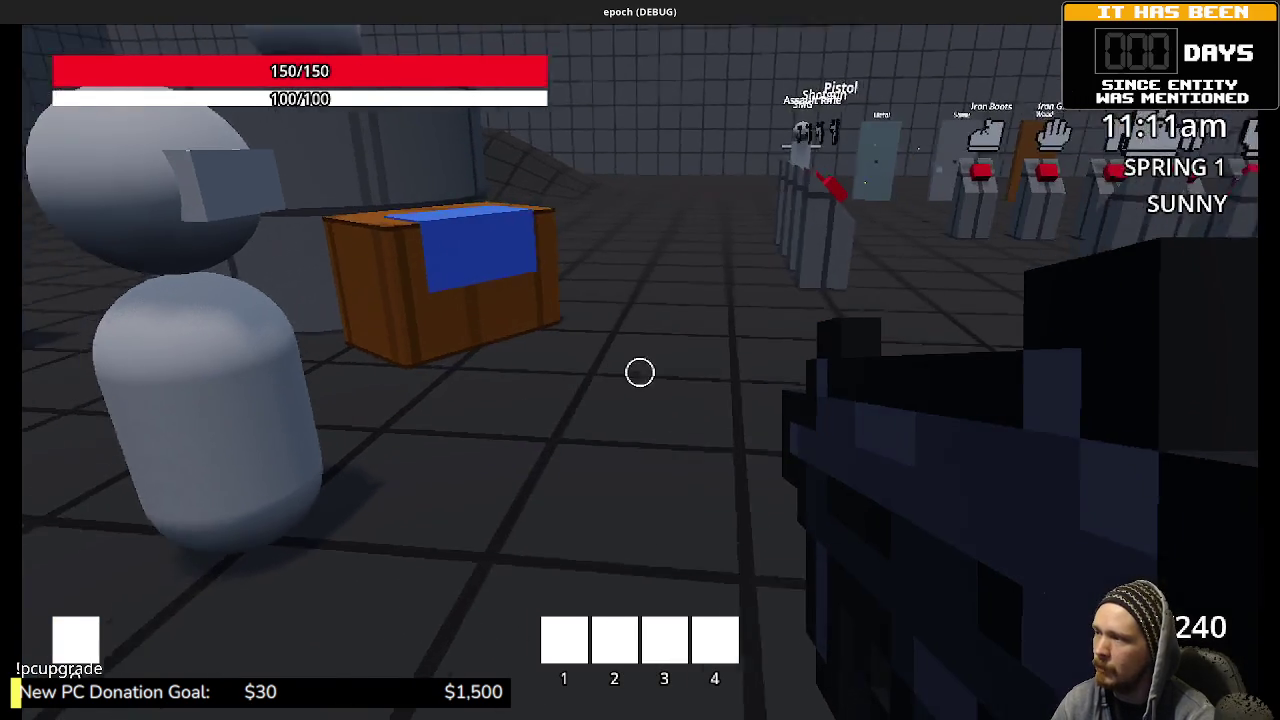
key(e)
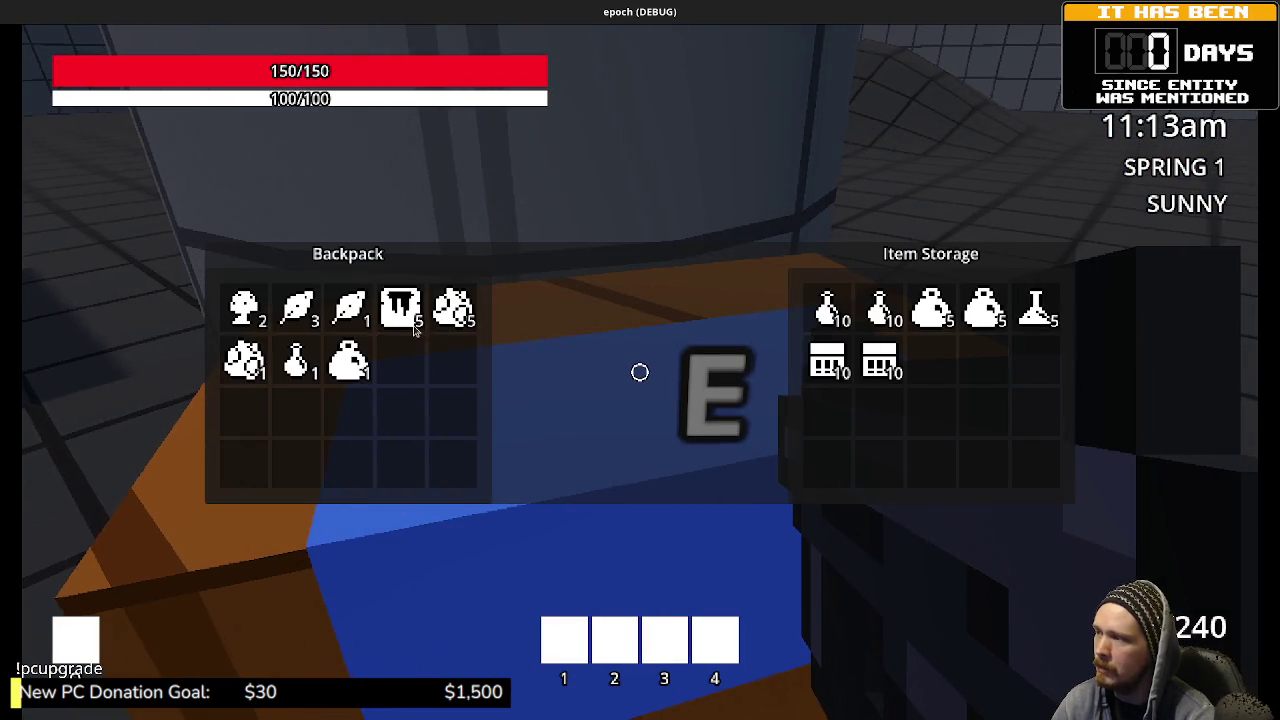
click(348, 358)
click(296, 360)
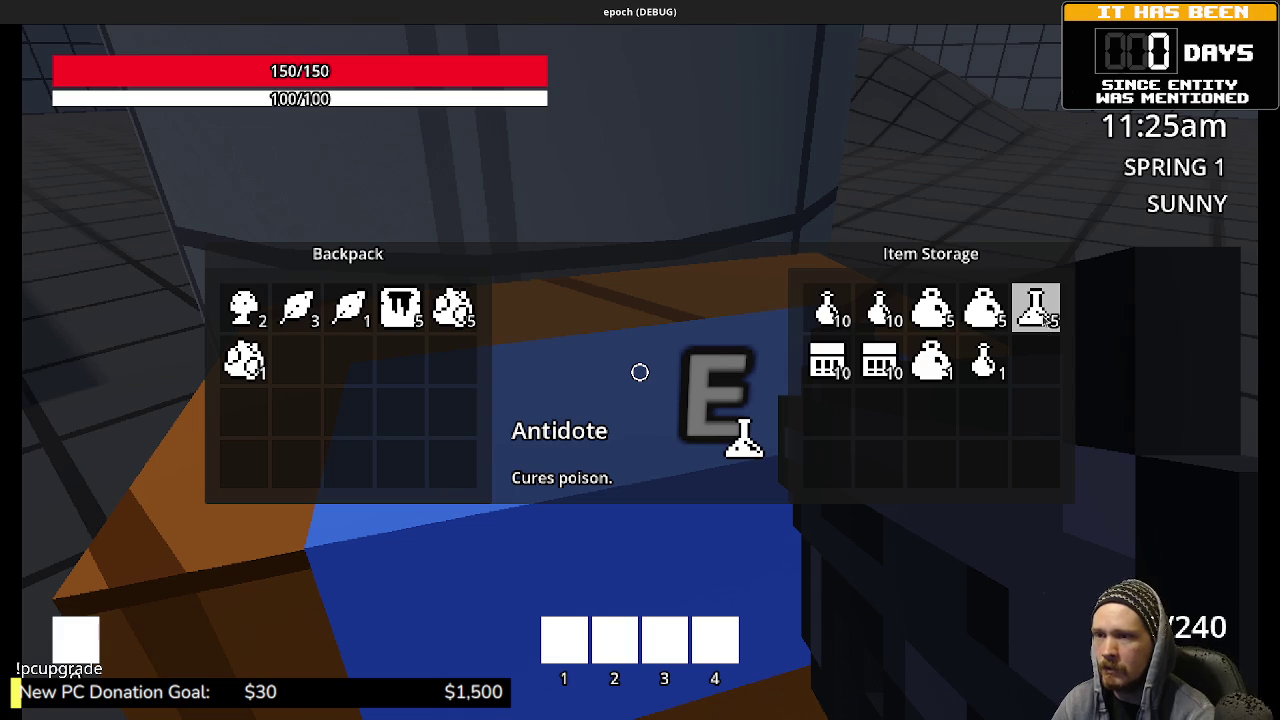
click(1045, 318)
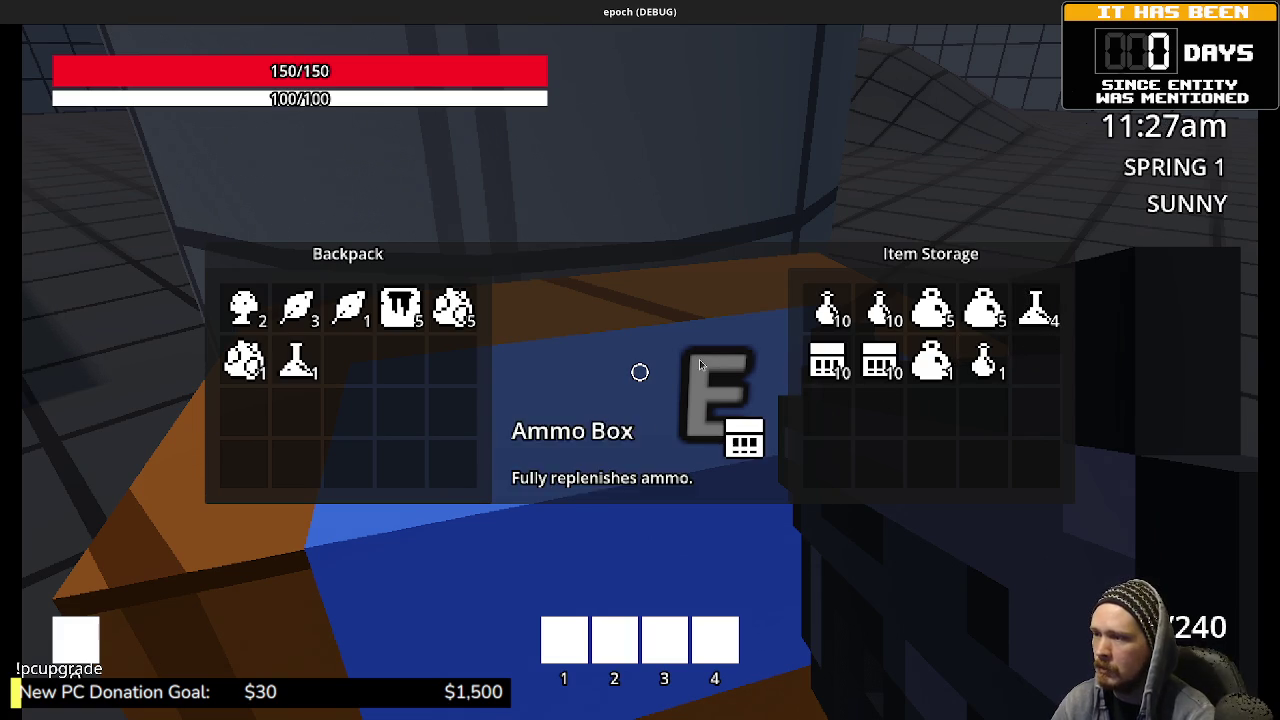
key(e)
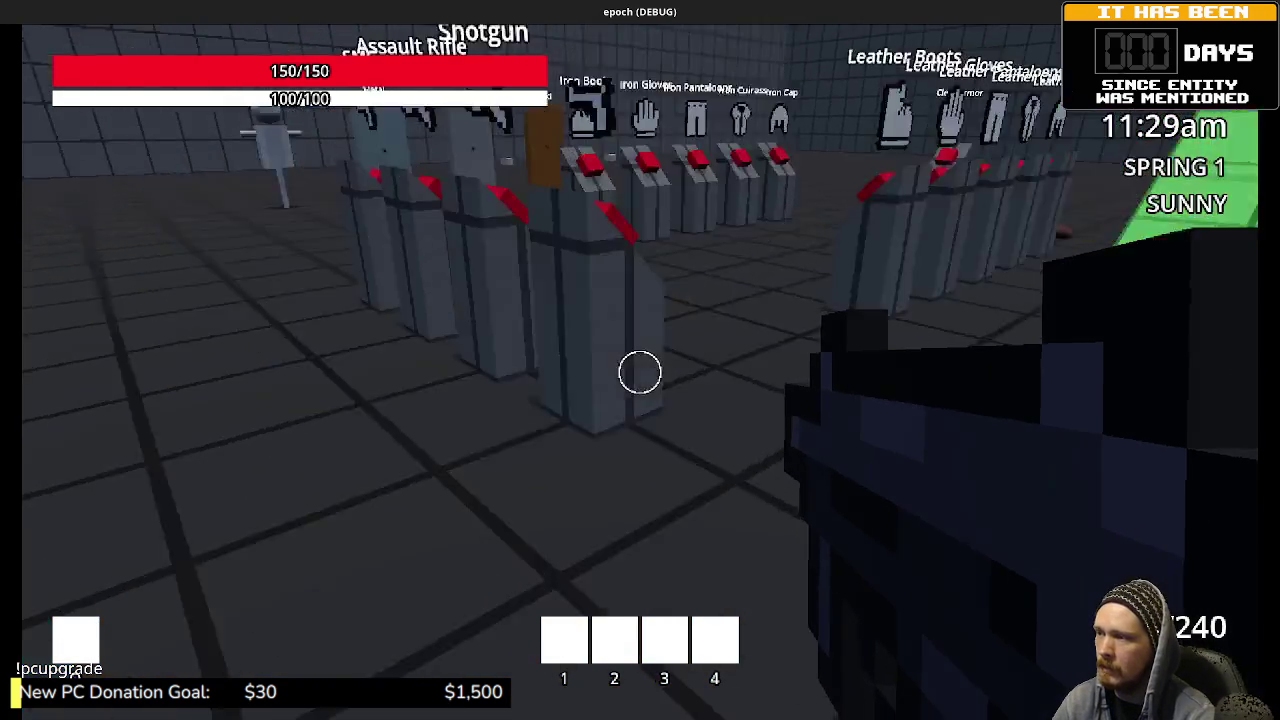
Step: Check the equipment and stats screens, and briefly open and close the crate's item storage
key(Tab)
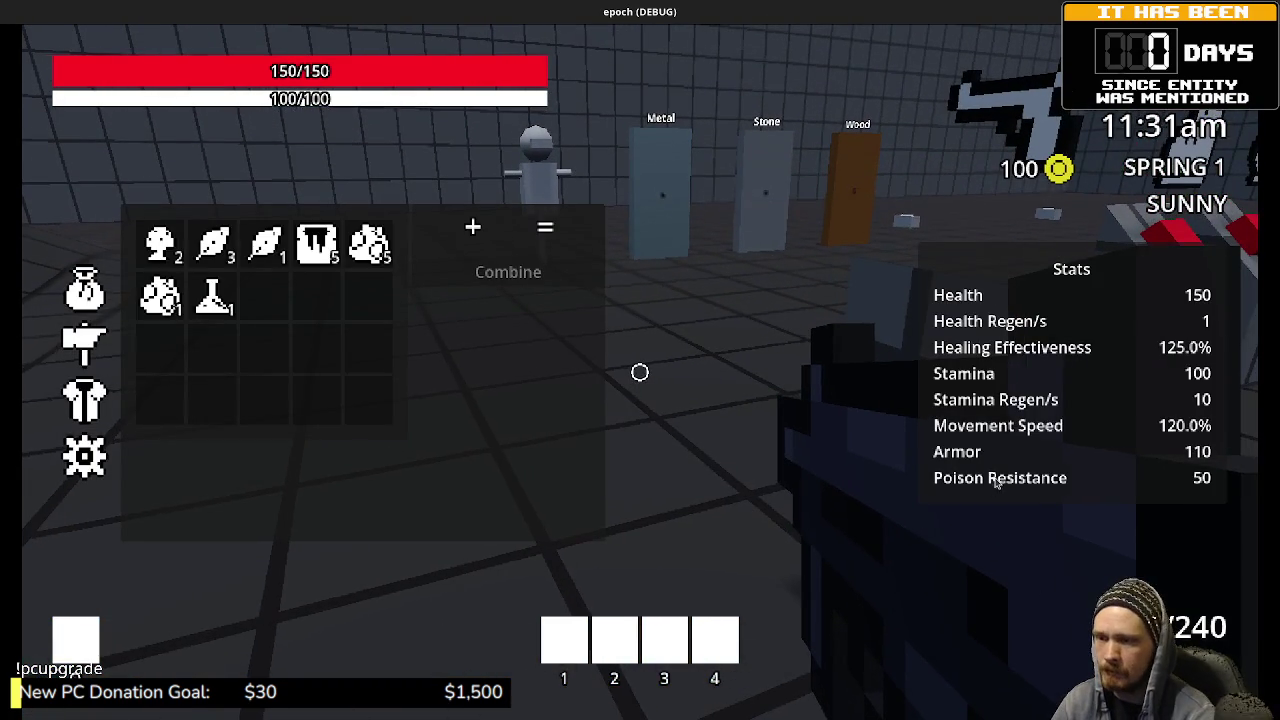
key(Tab)
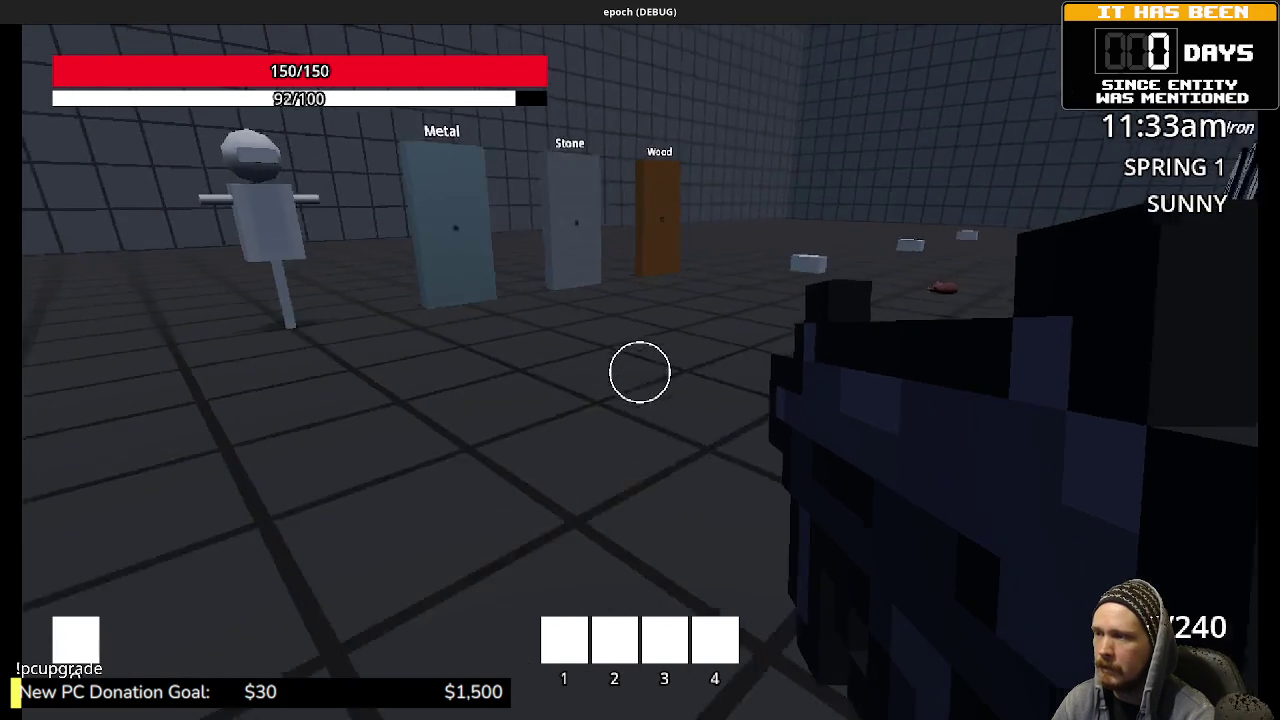
key(Tab)
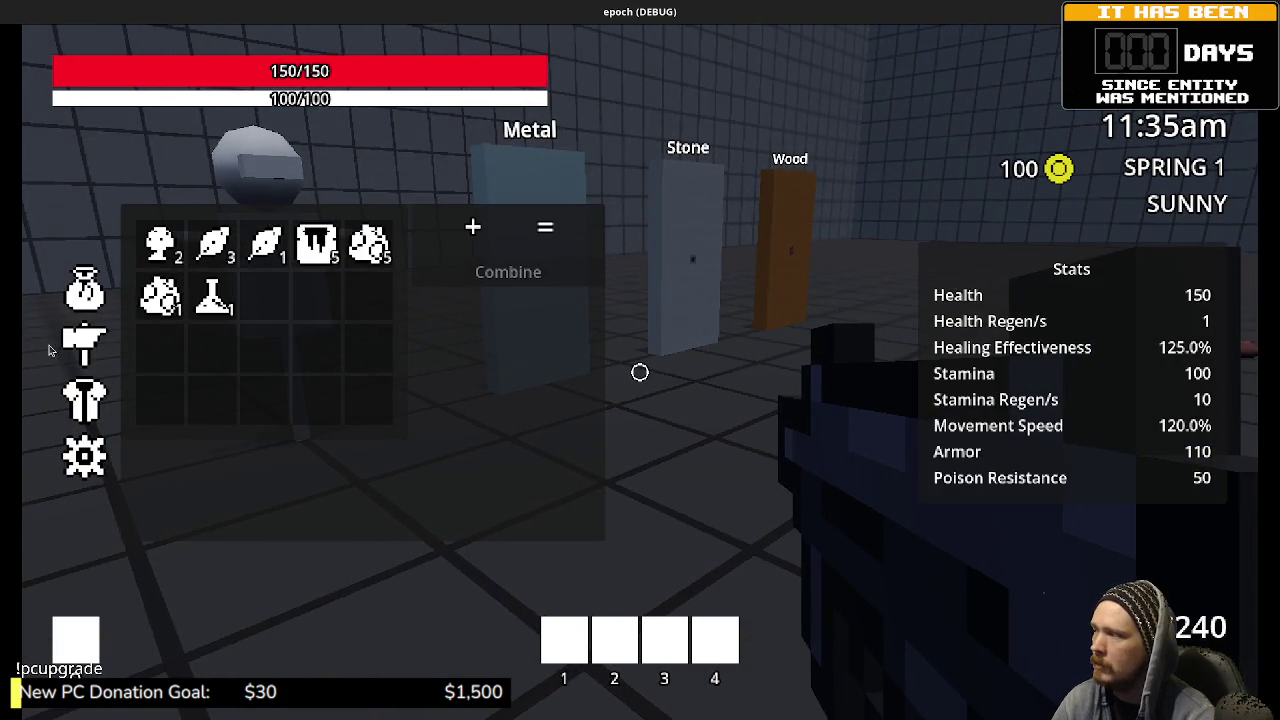
click(84, 398)
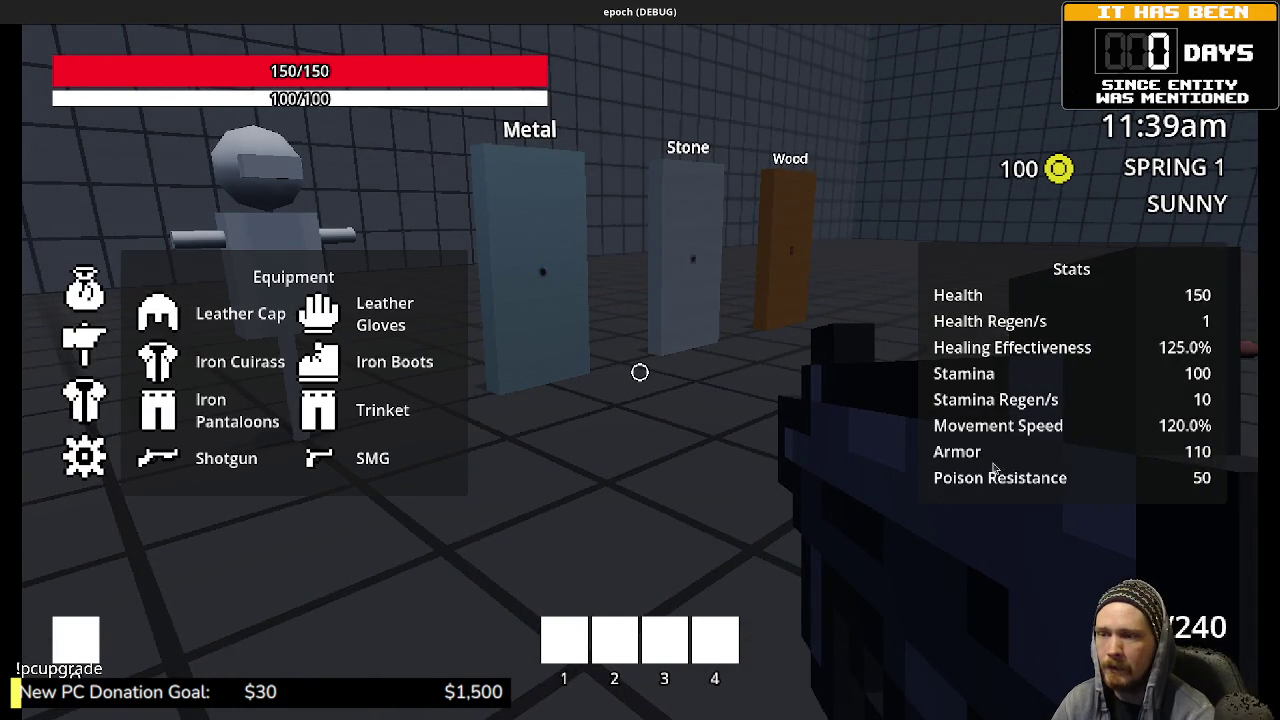
key(Tab)
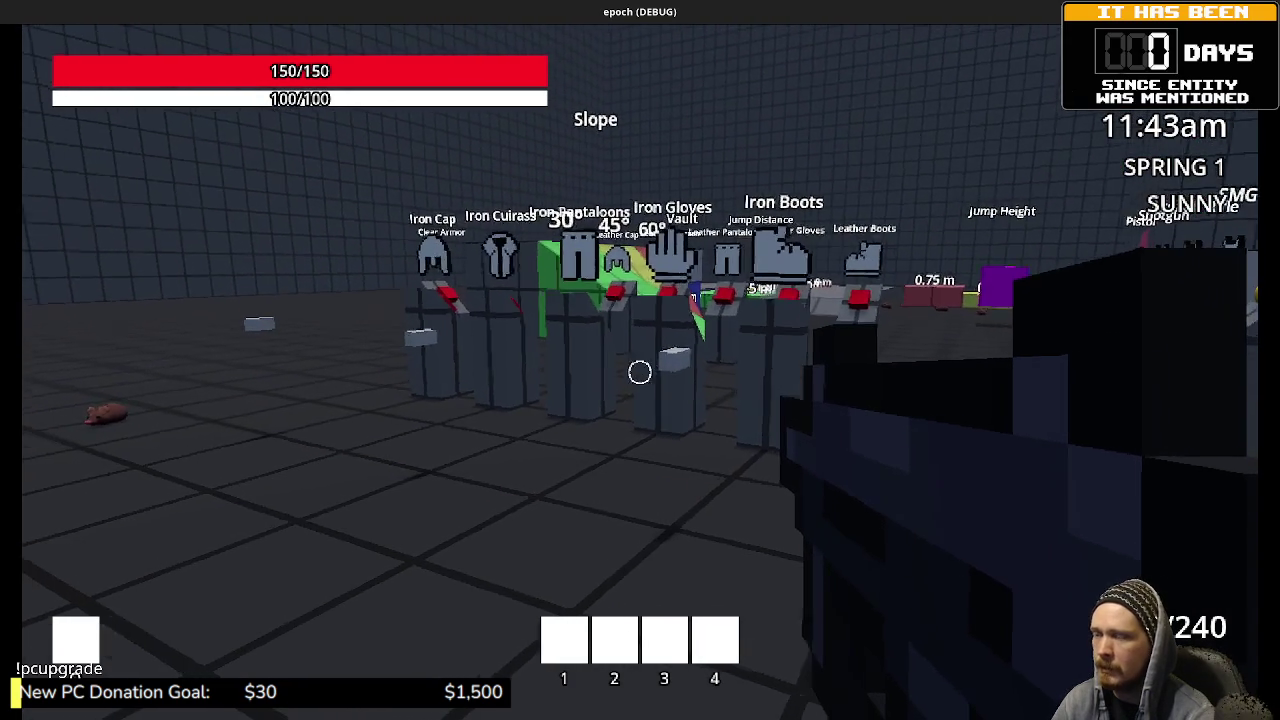
key(s)
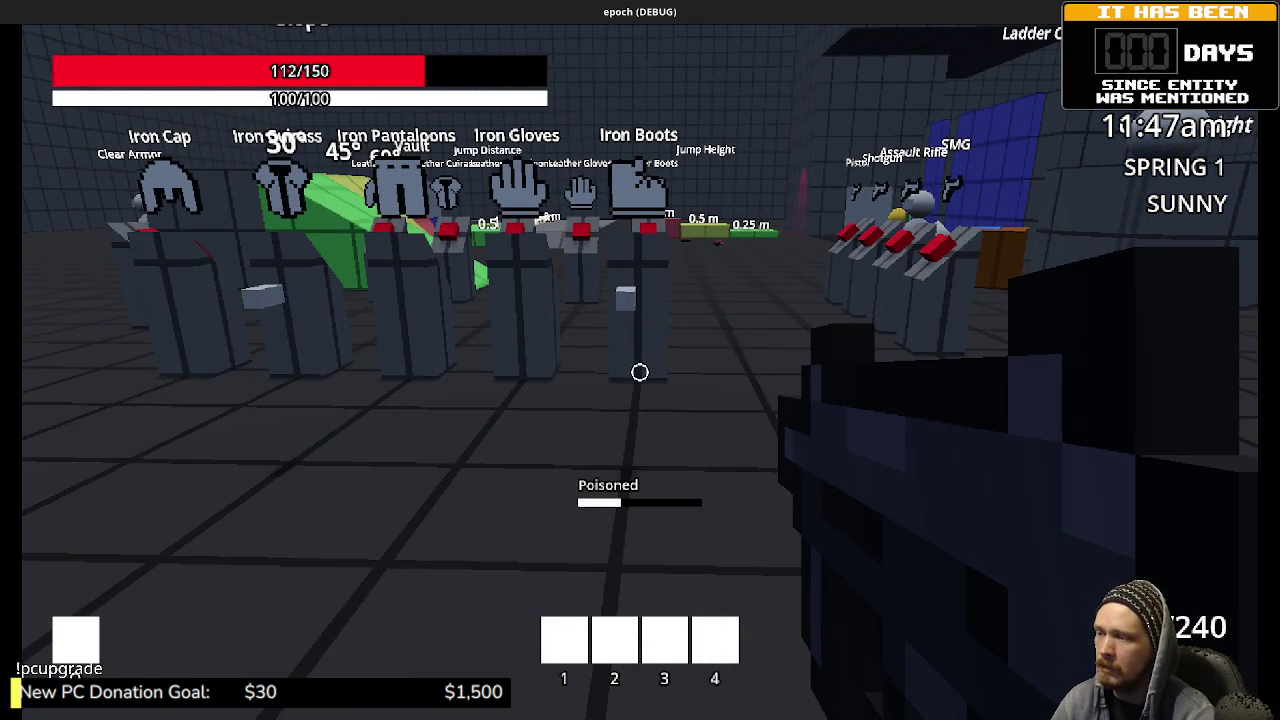
key(w)
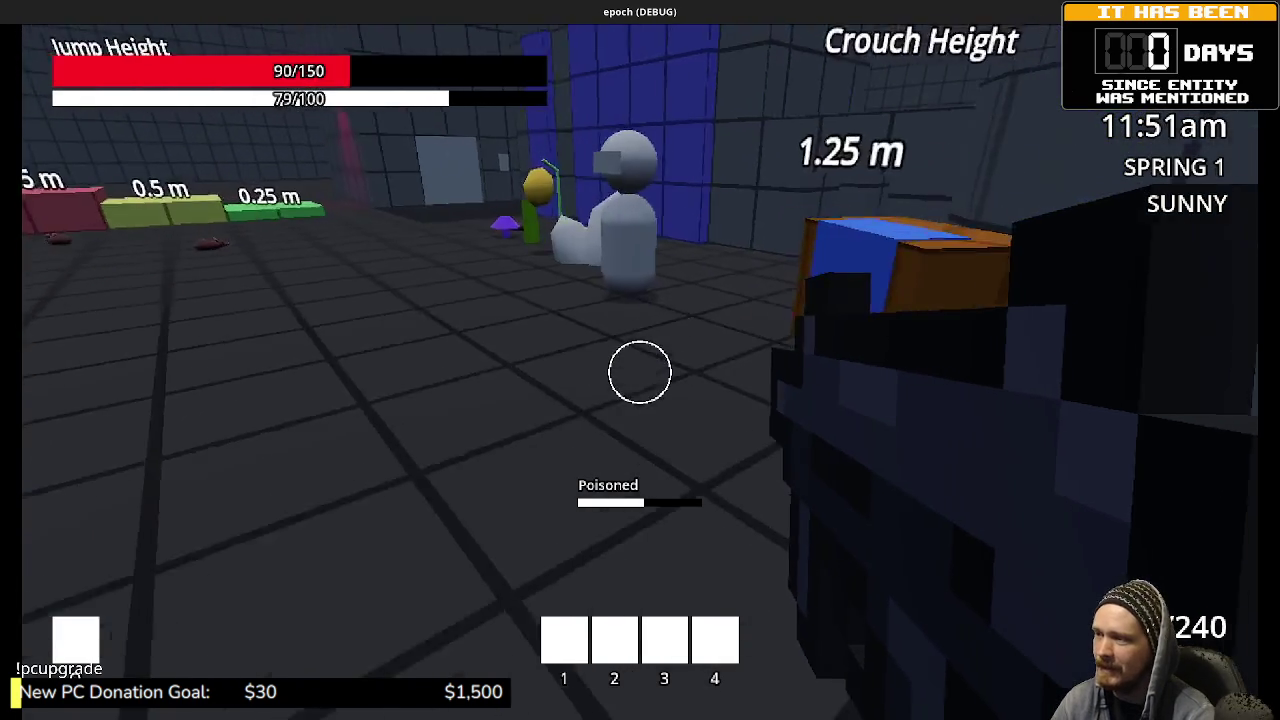
key(e)
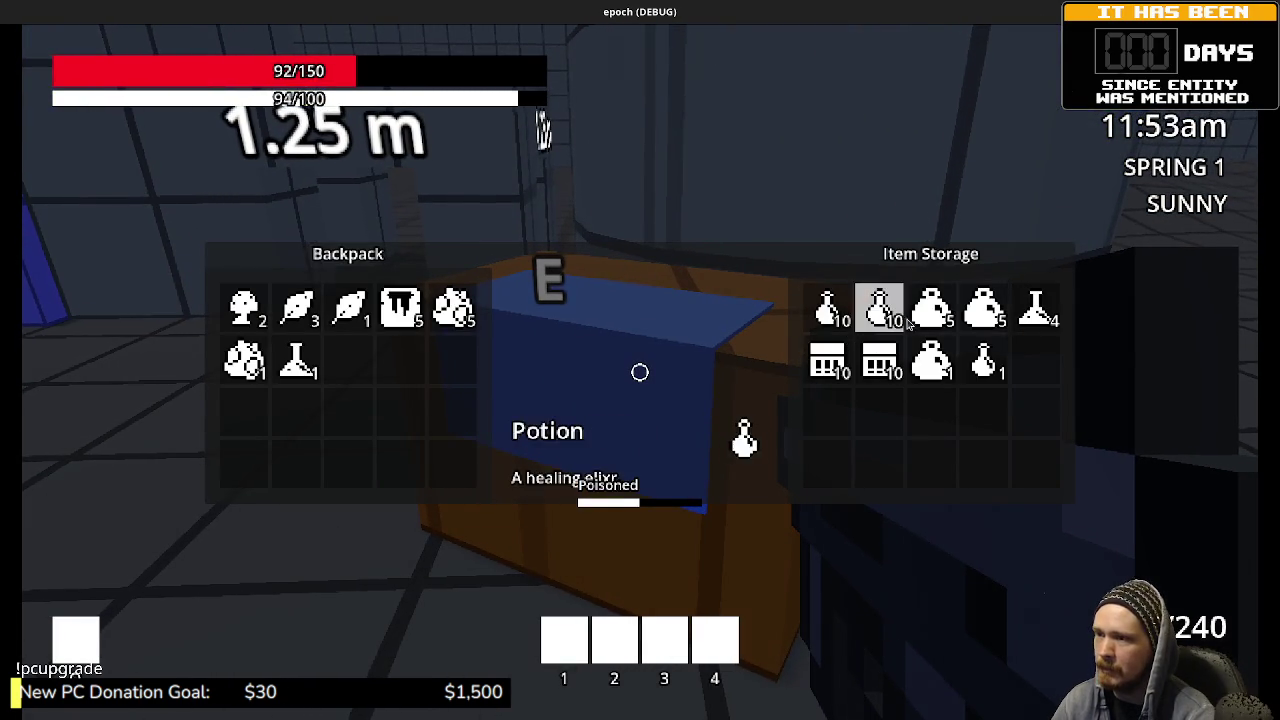
key(e)
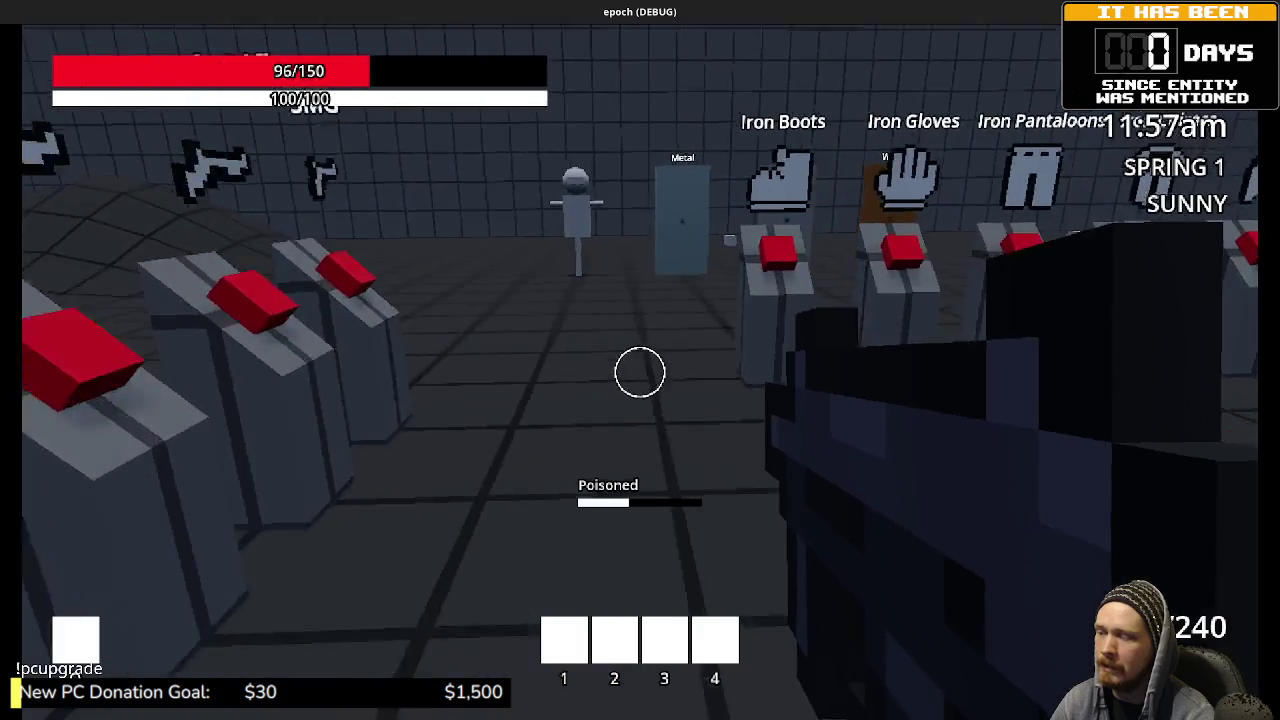
key(Tab)
key(Tab)
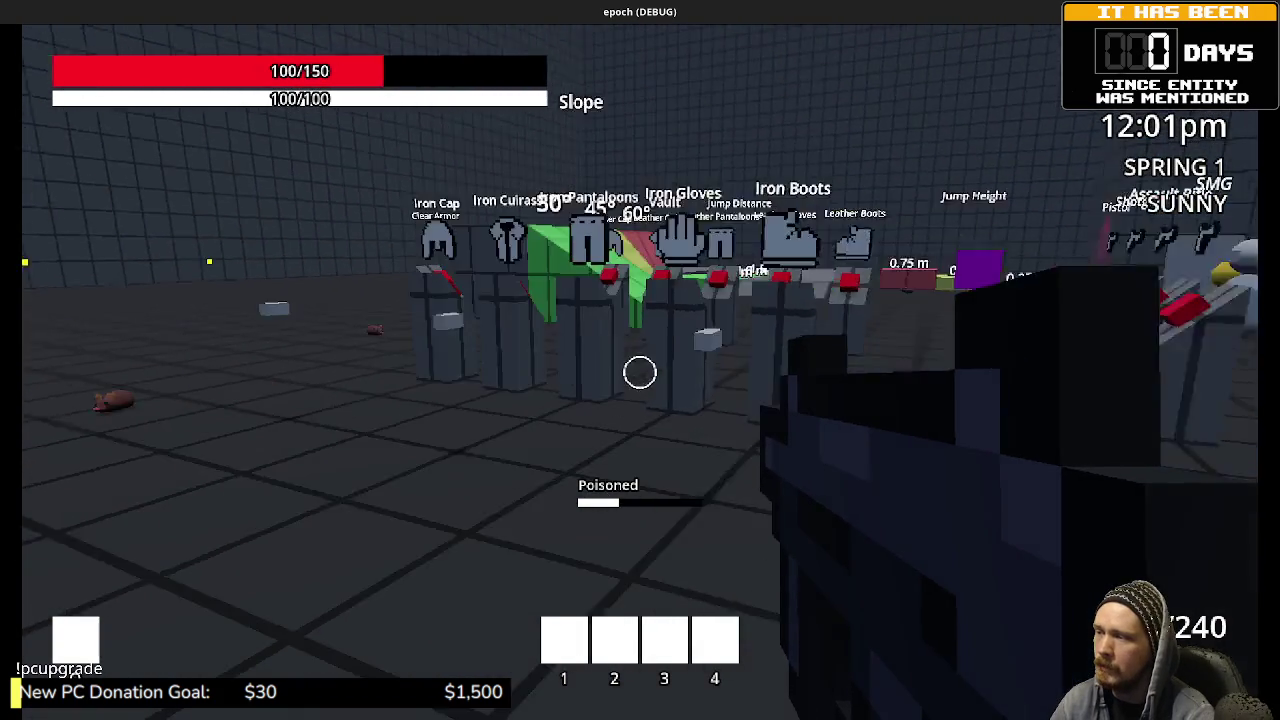
key(Tab)
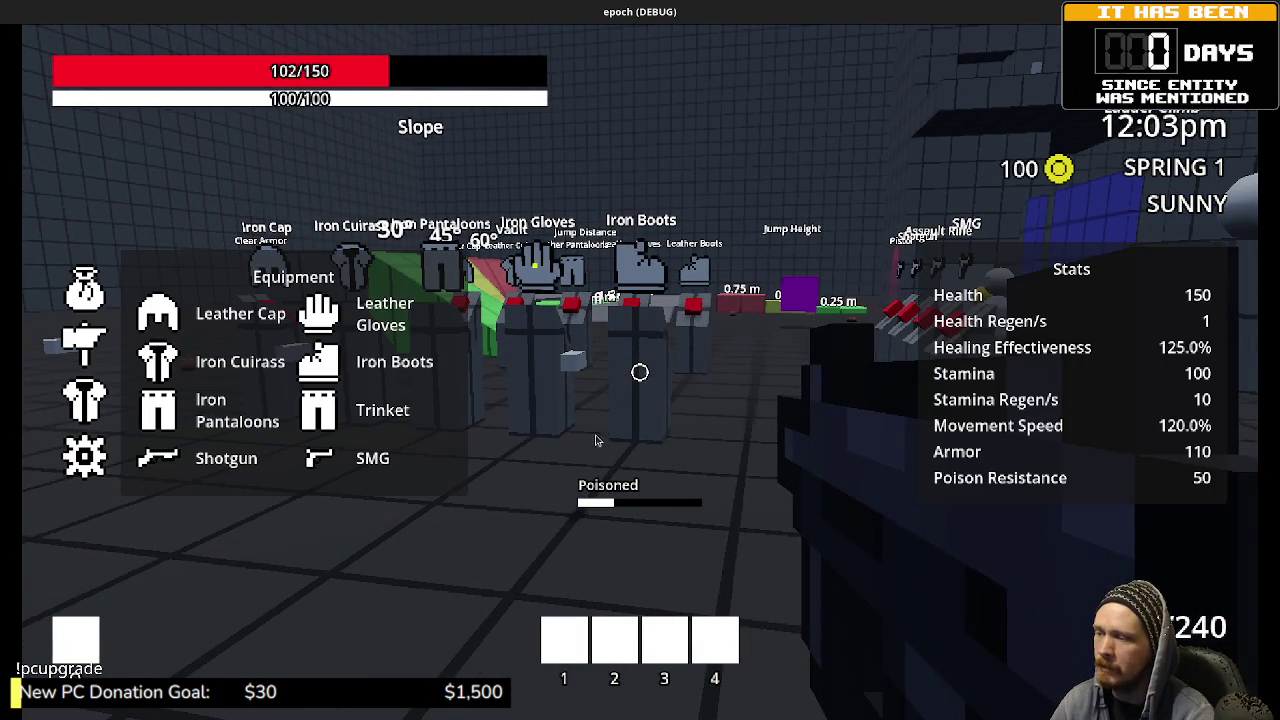
key(Tab)
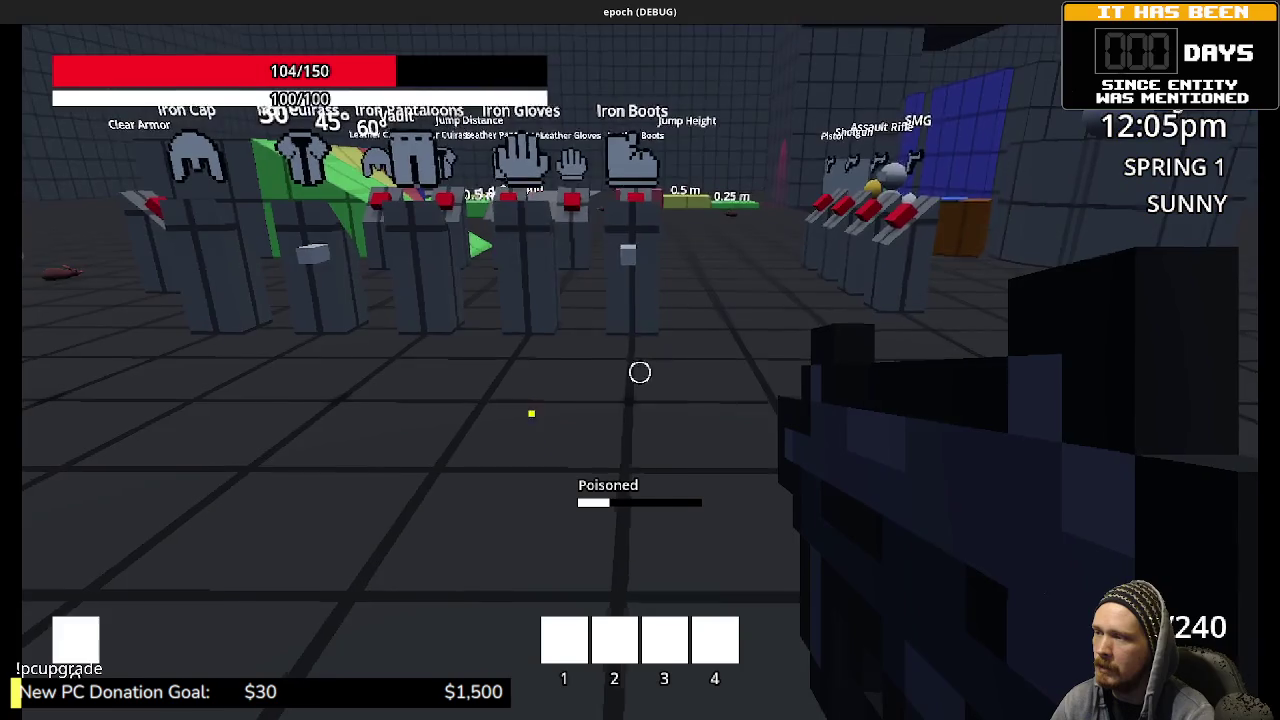
key(Tab)
Step: Drink two Potions from the backpack grid, leaving three, then close the inventory
click(95, 290)
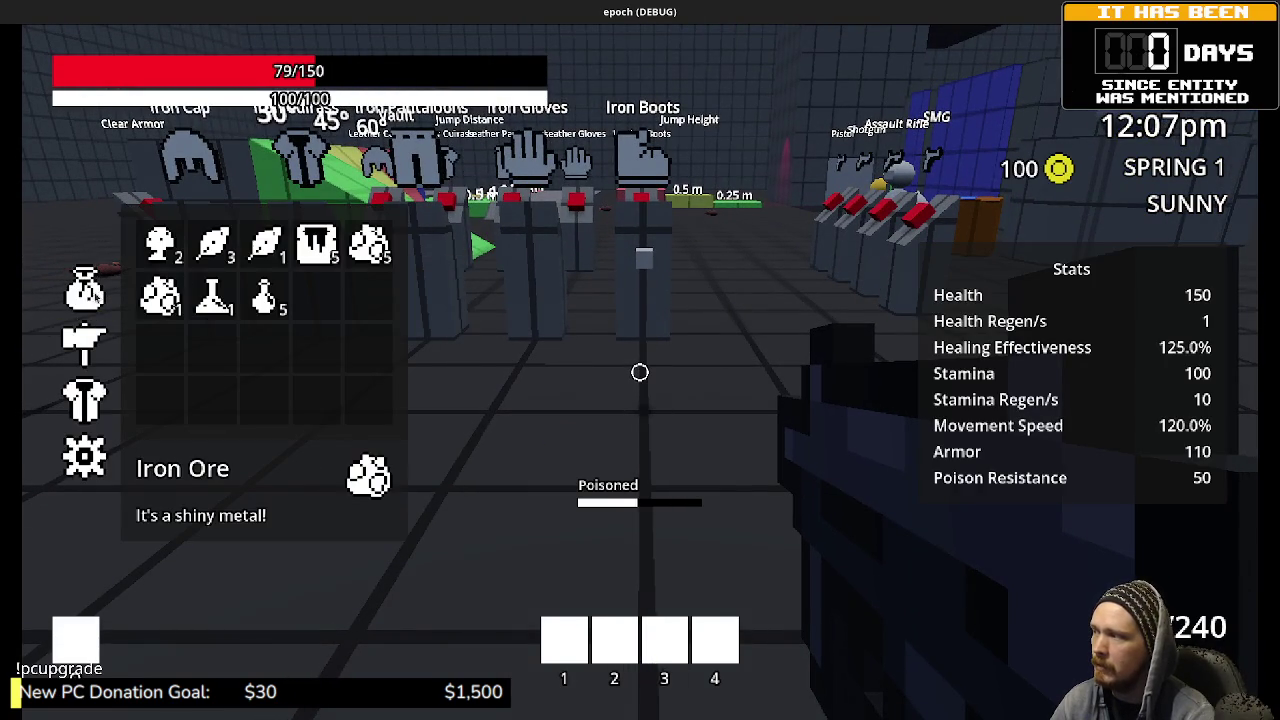
click(264, 297)
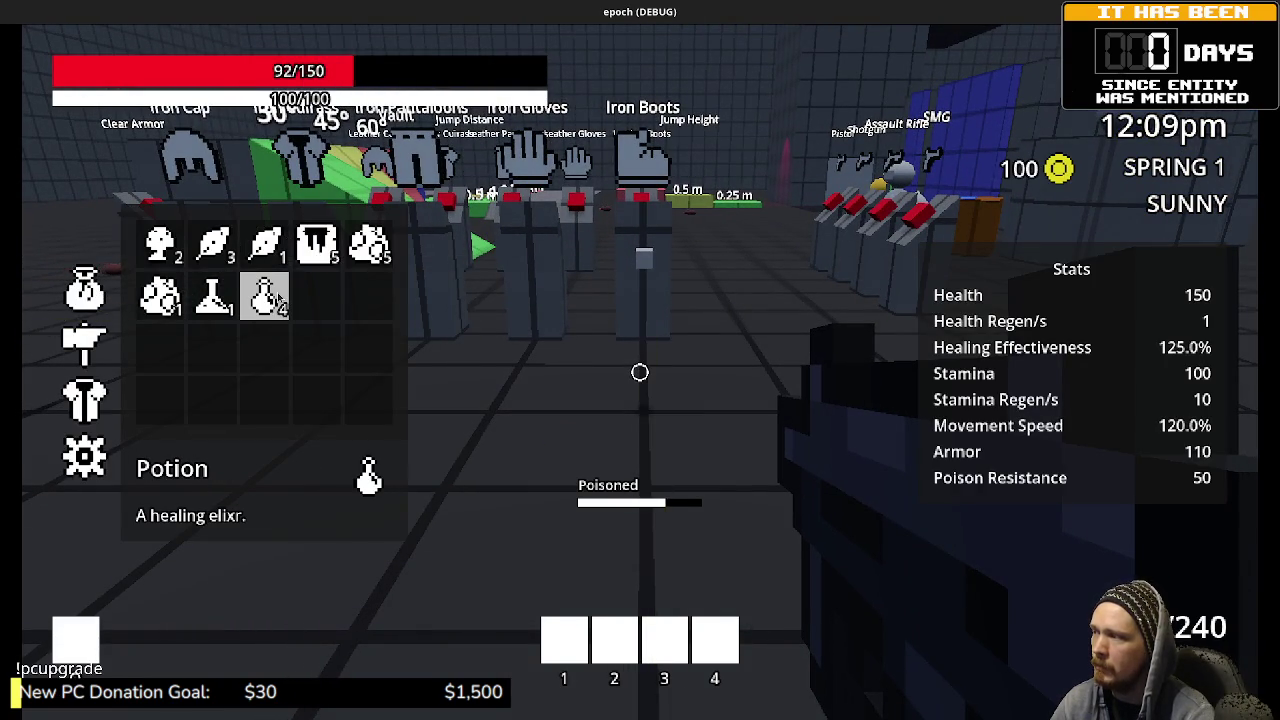
click(264, 297)
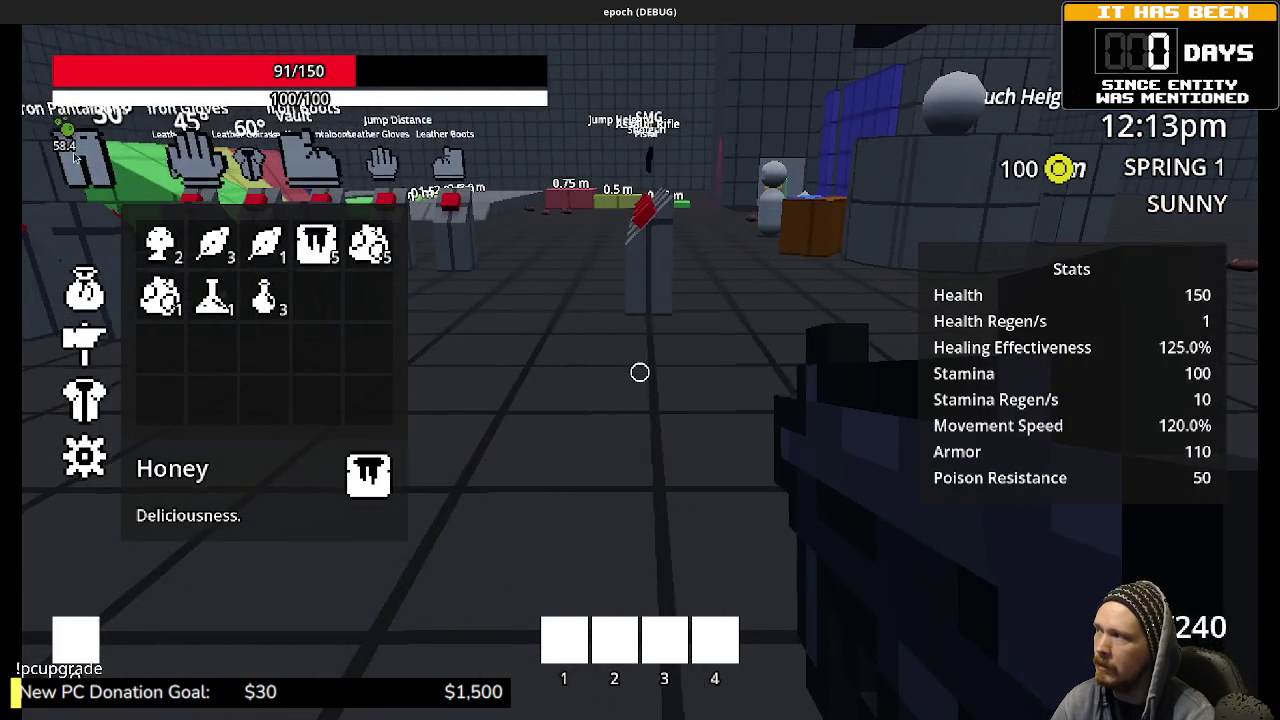
key(Tab)
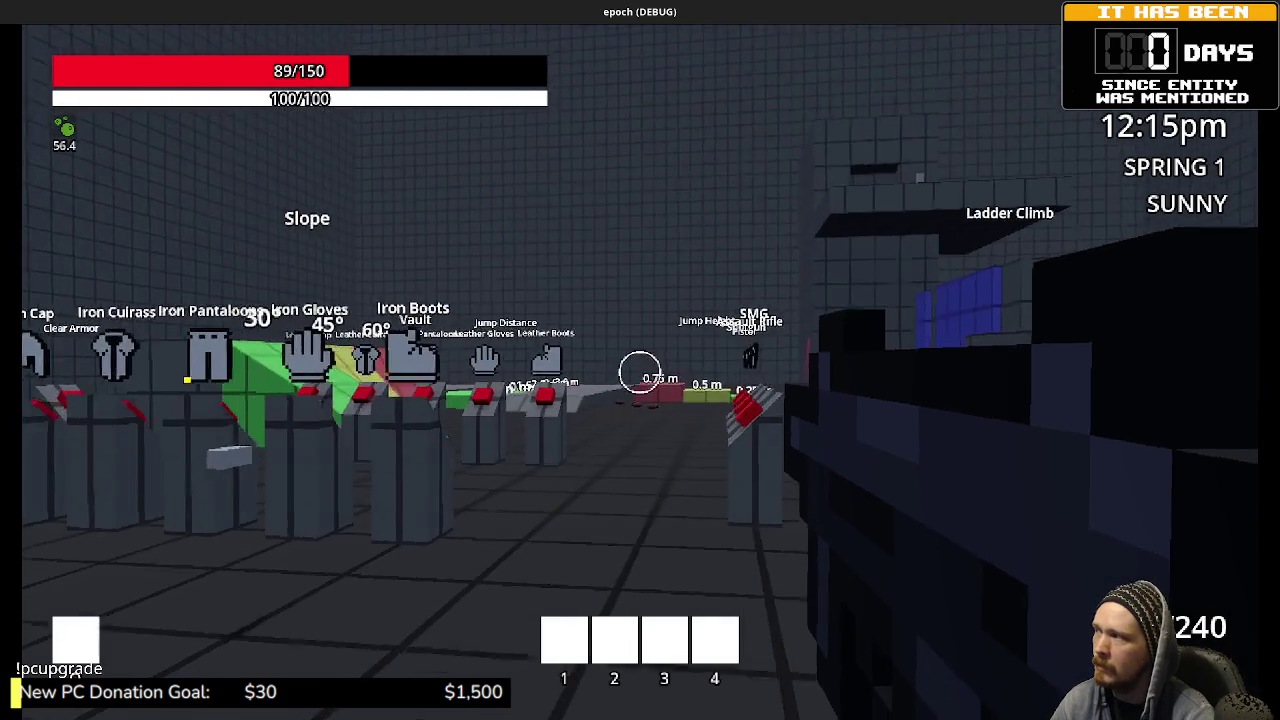
Step: Cure the player's poison by dragging the Antidote out of the backpack
key(w)
key(Tab)
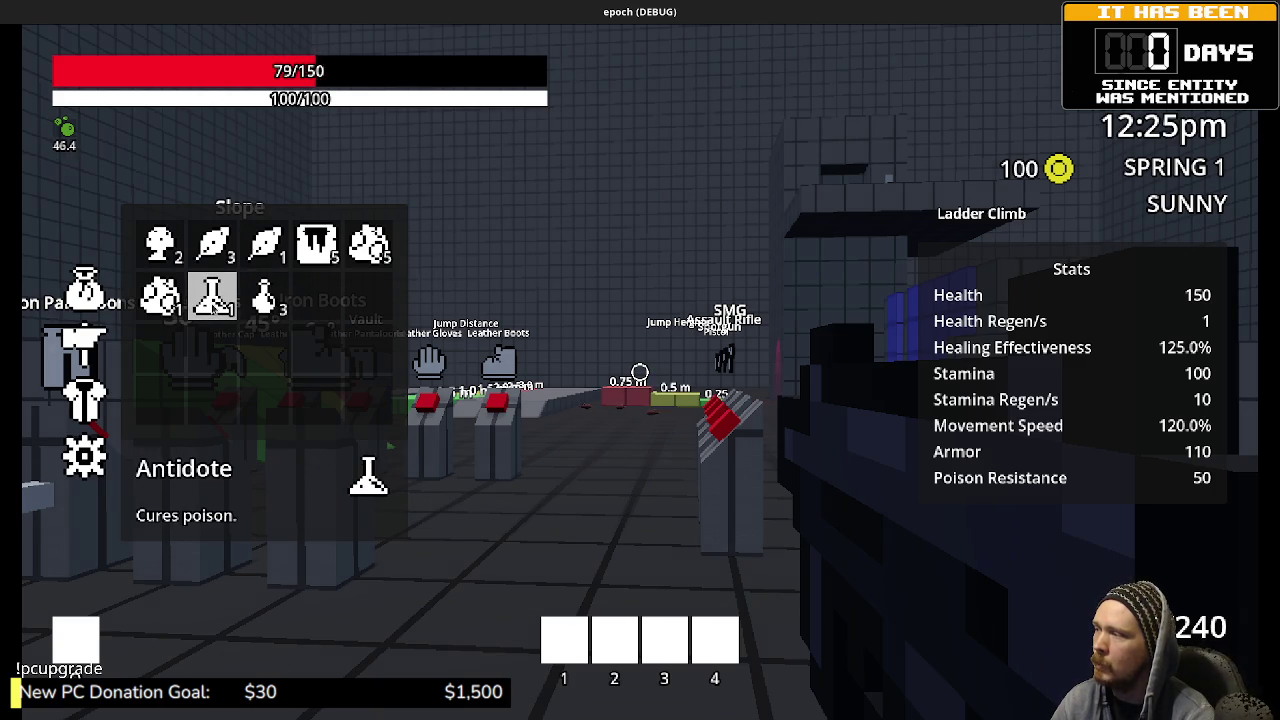
mouse_move(213, 305)
mouse_down()
mouse_move(291, 410)
mouse_move(292, 358)
mouse_up()
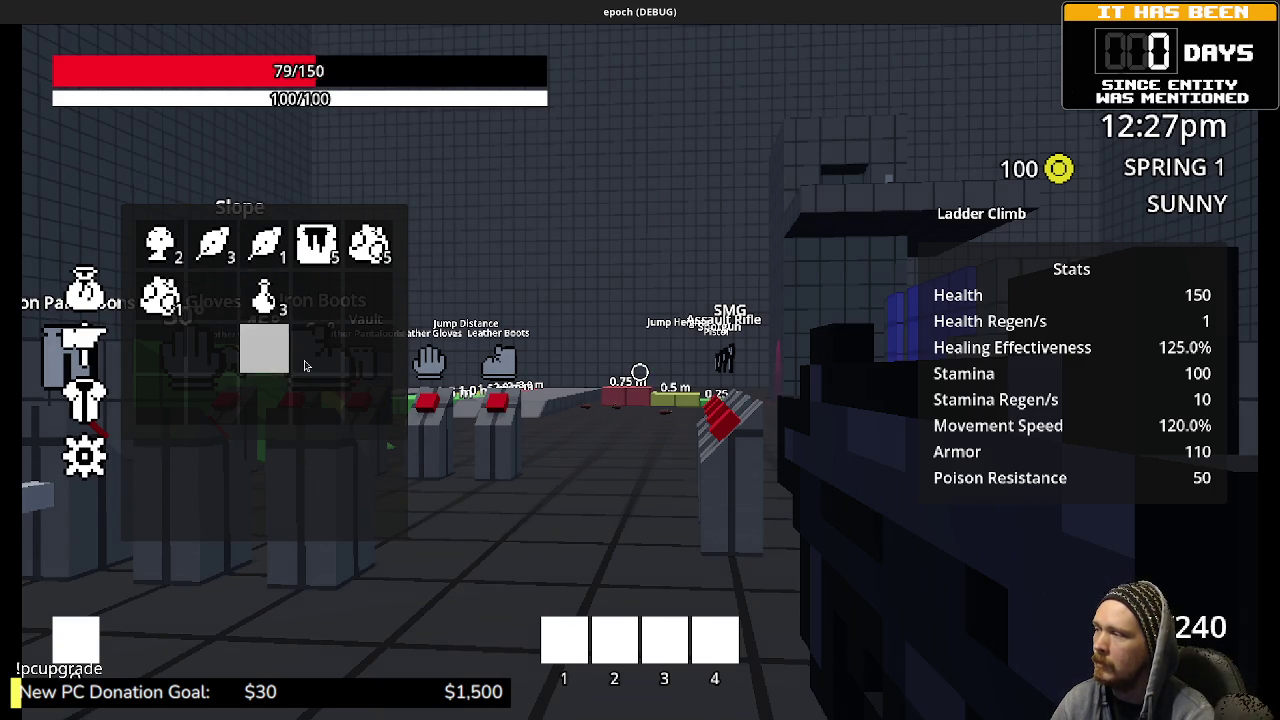
key(Tab)
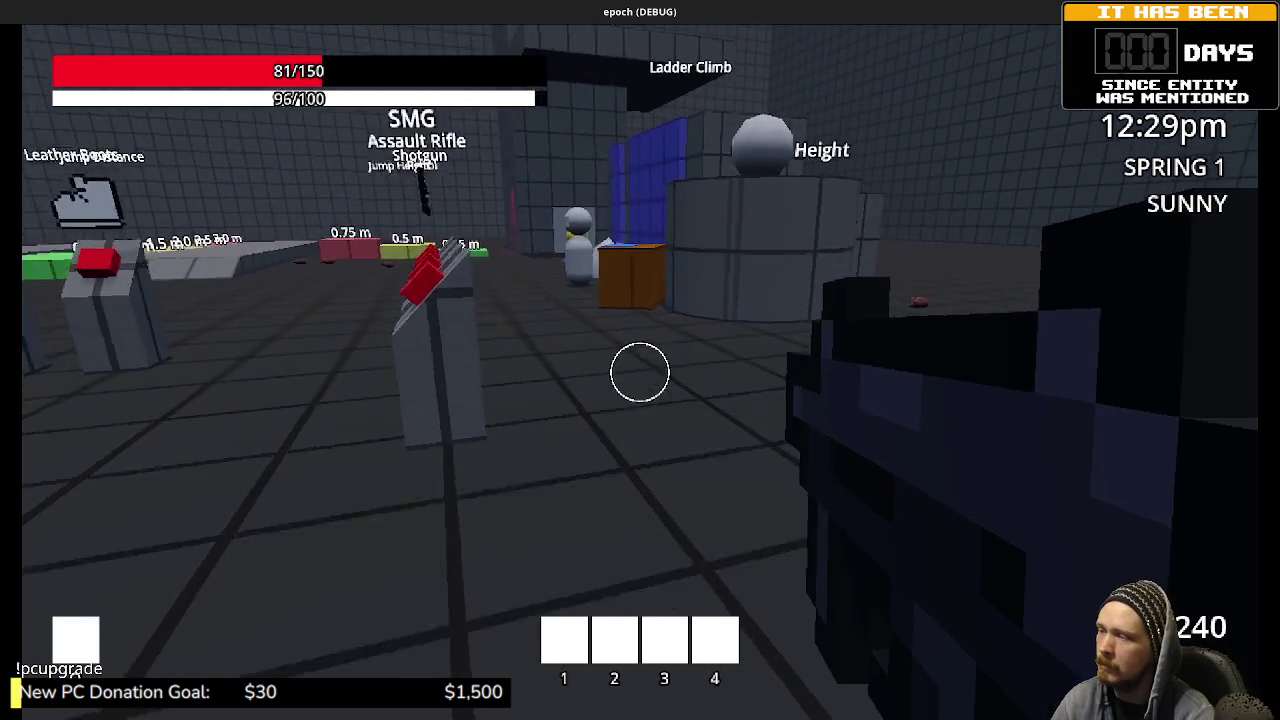
Step: Walk to the orange crate and check its storage, which holds the three Potions
key(w)
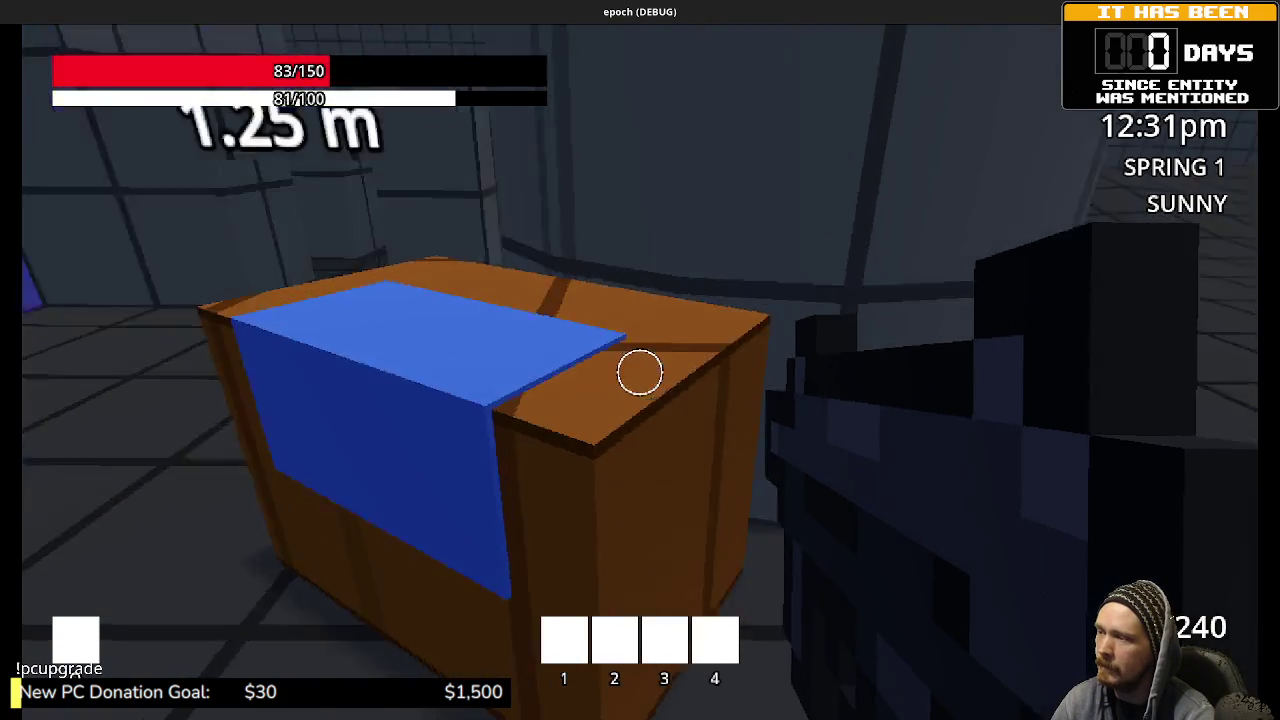
key(e)
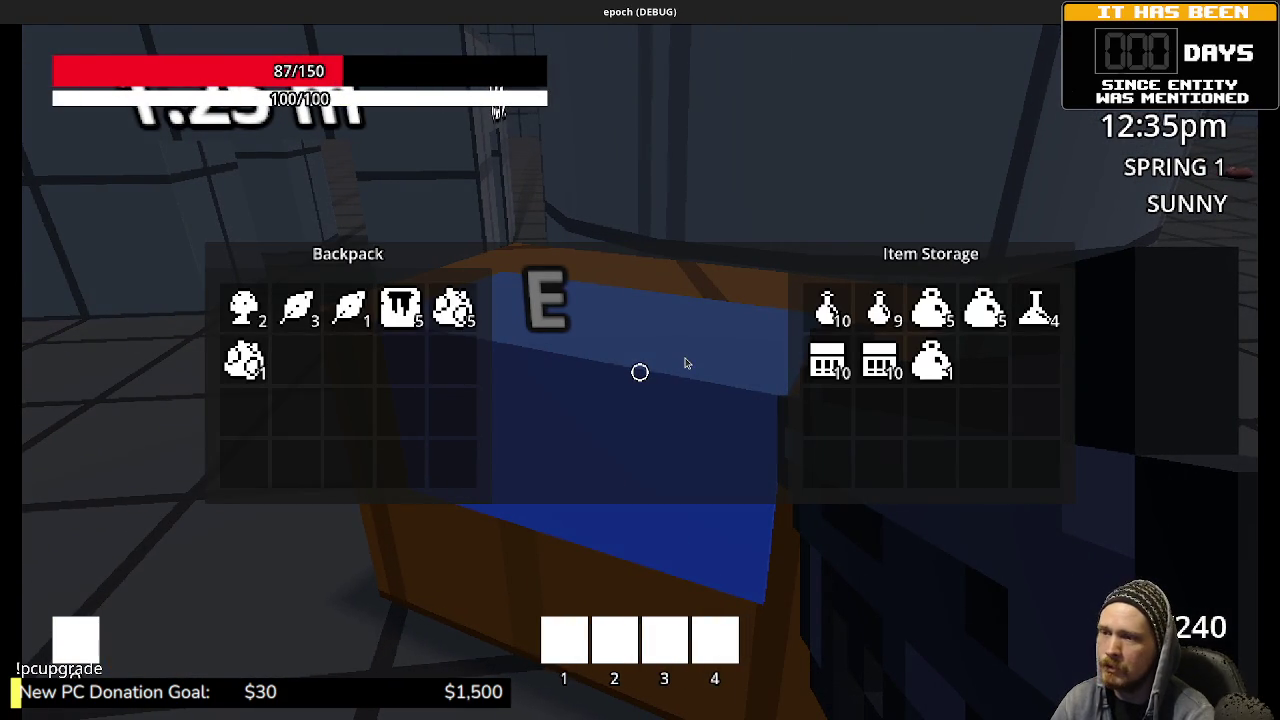
key(e)
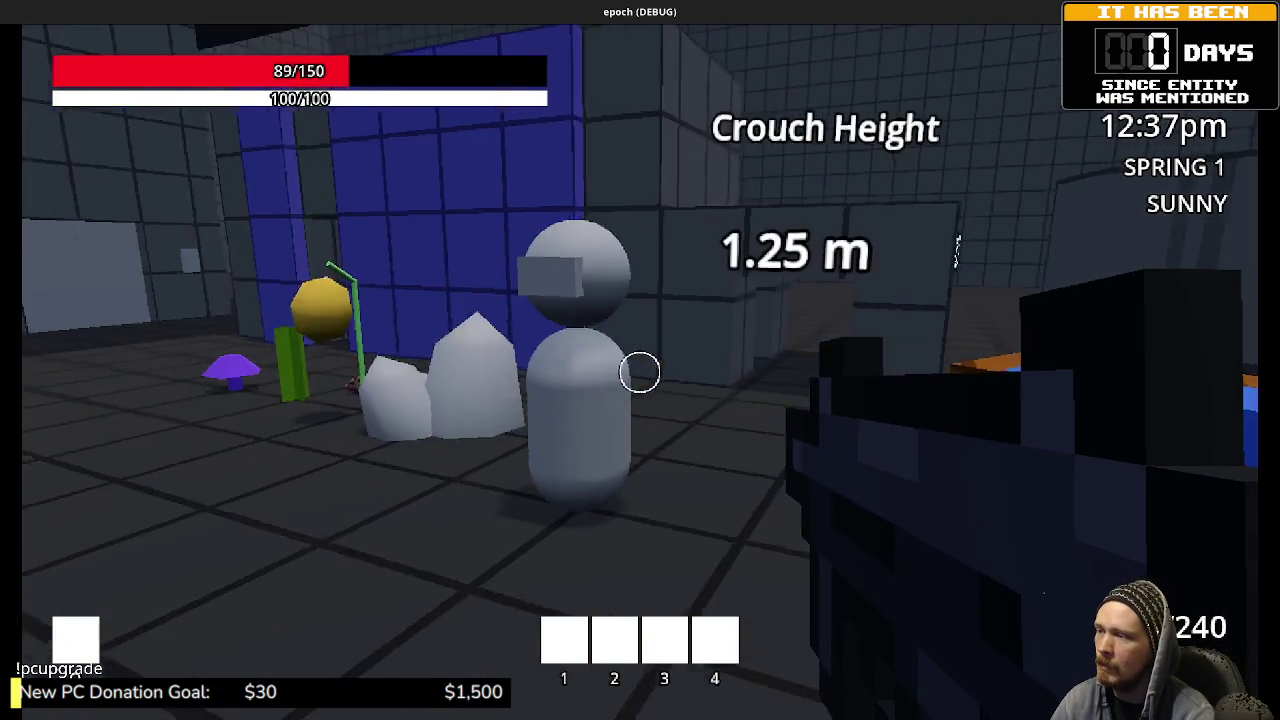
key(w)
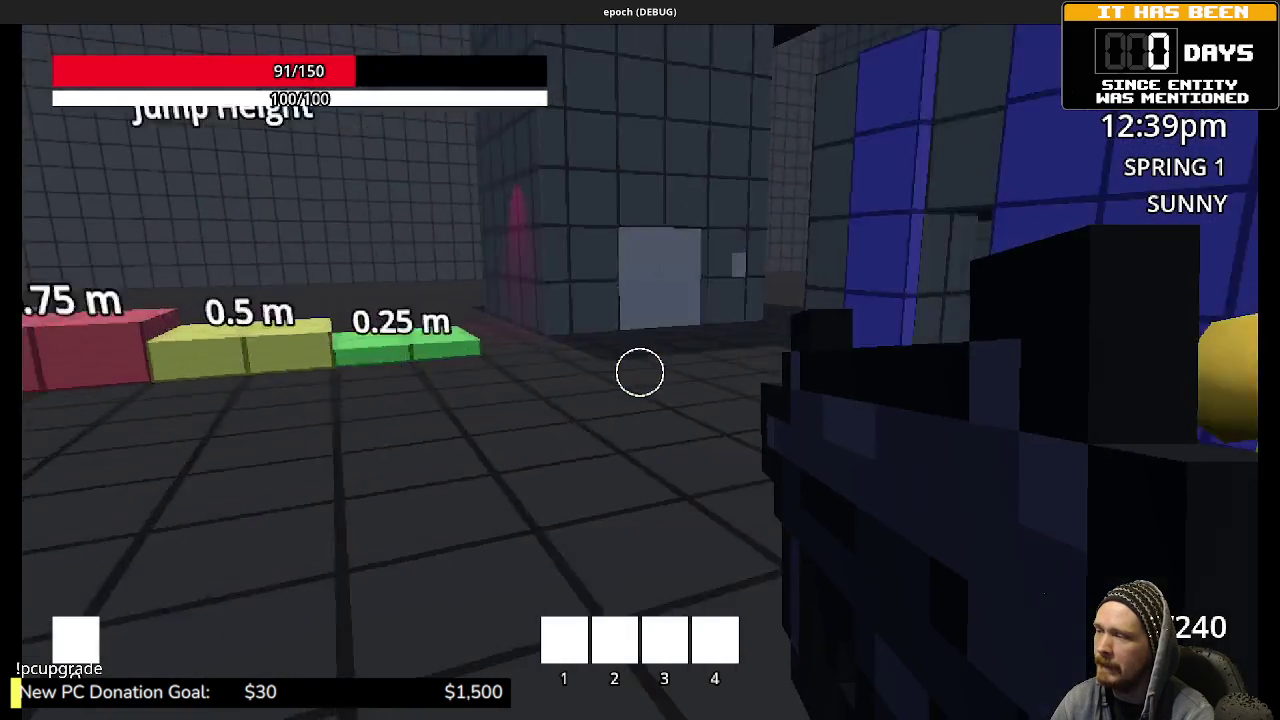
Step: Walk past the crouch-height figures toward the blue wall and into the narrow passage
key(w)
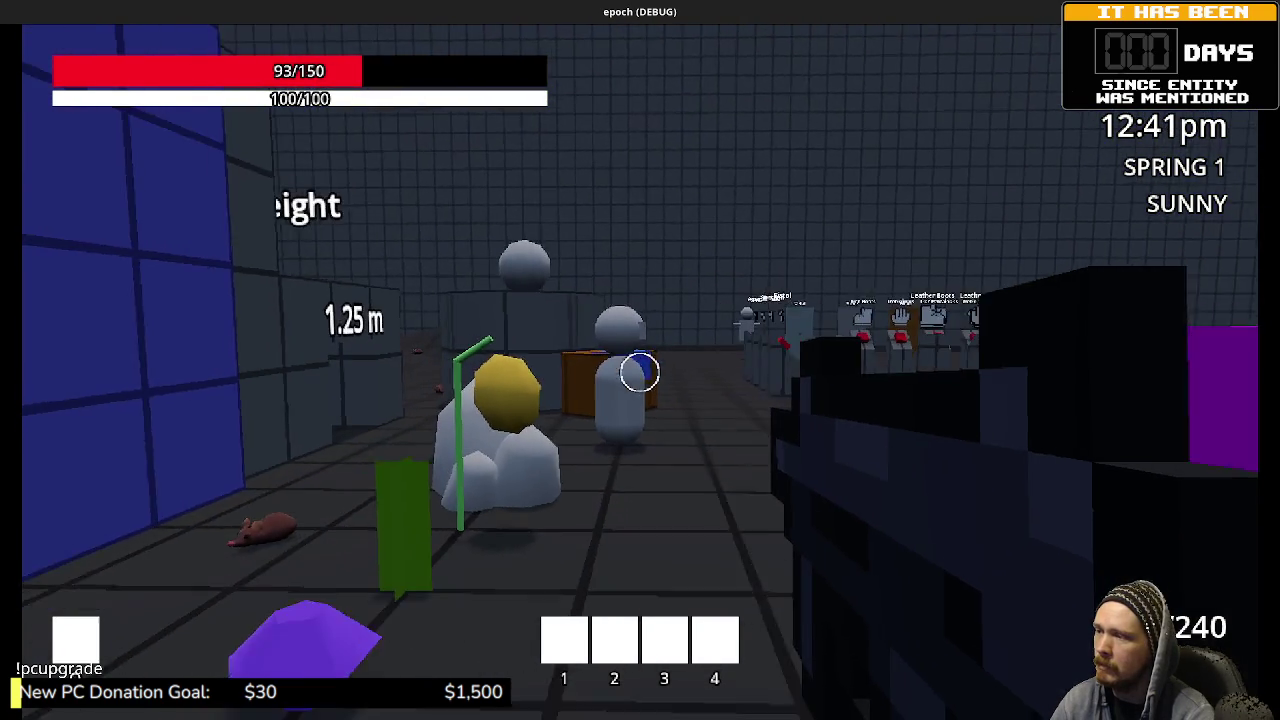
key(w)
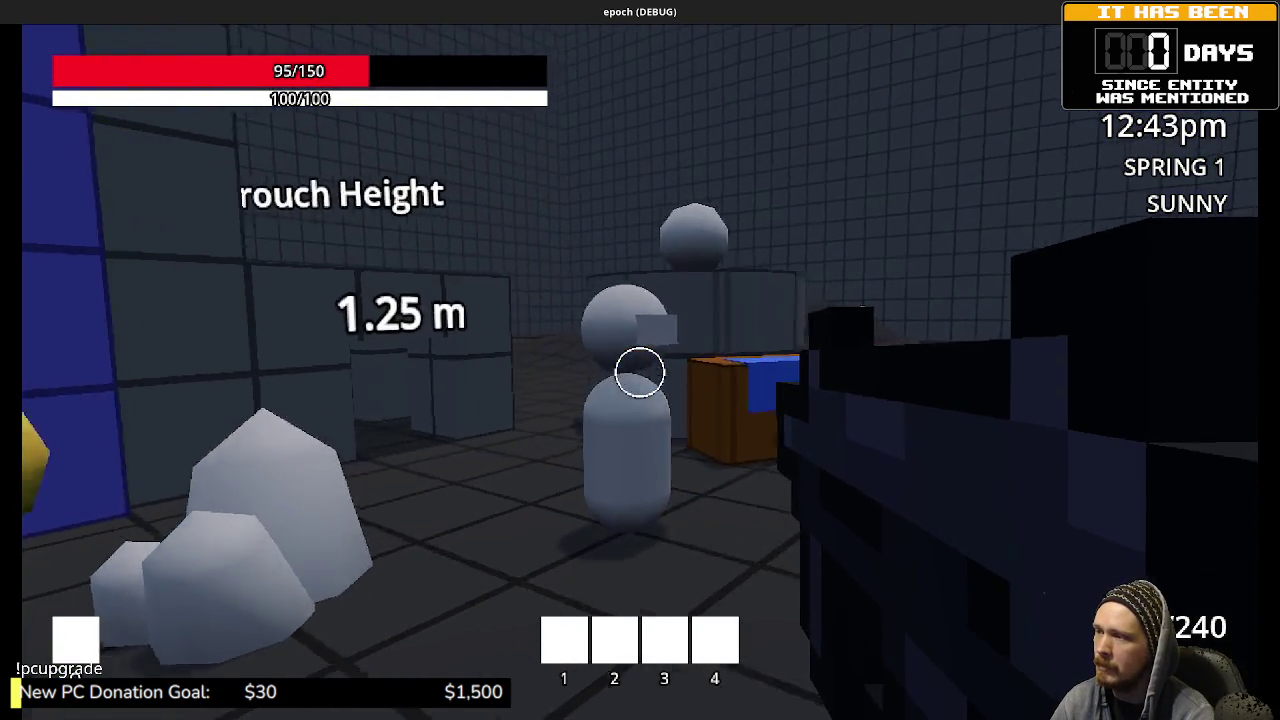
key(w)
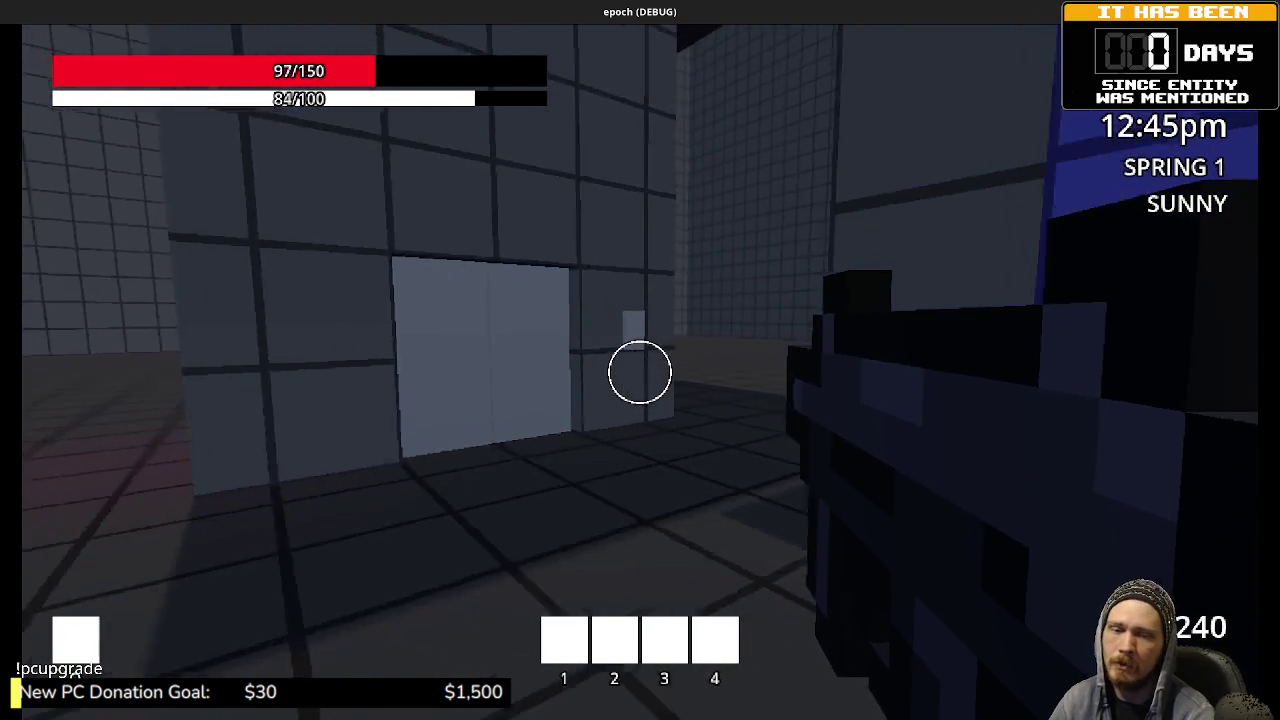
key(w)
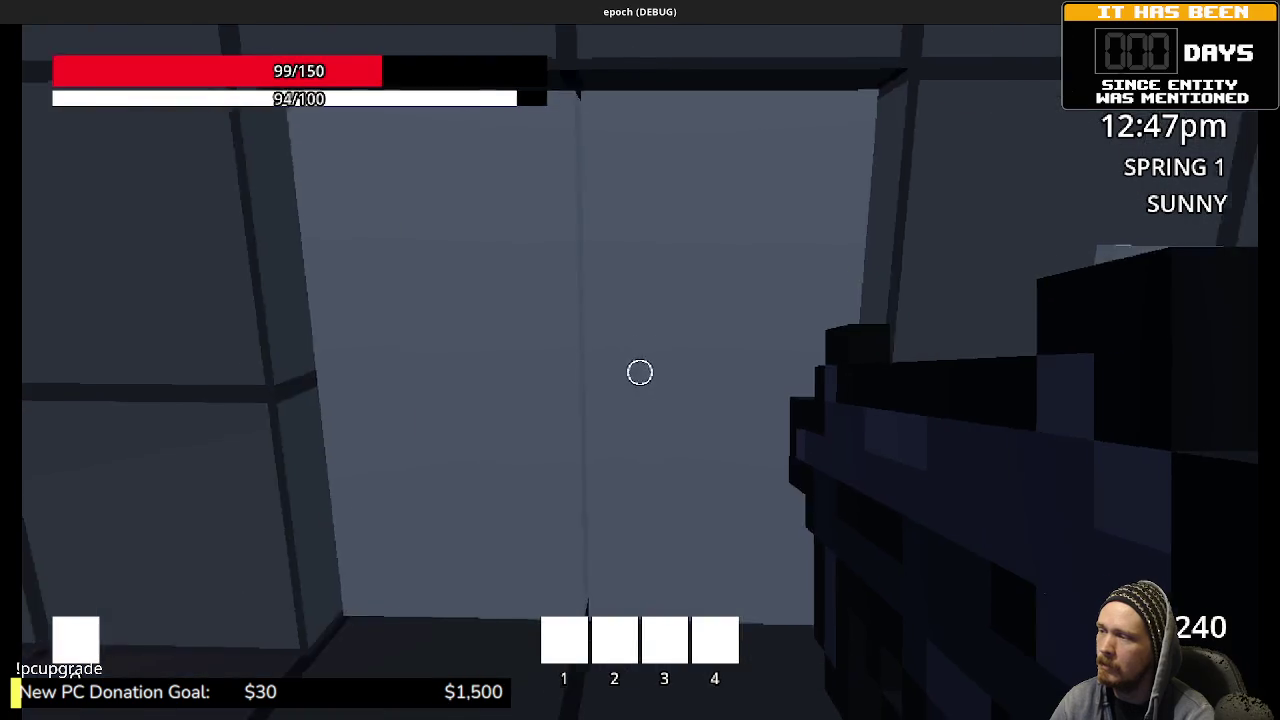
Step: Enter the dark room, open the large sliding door, and head toward the tiled room
key(w)
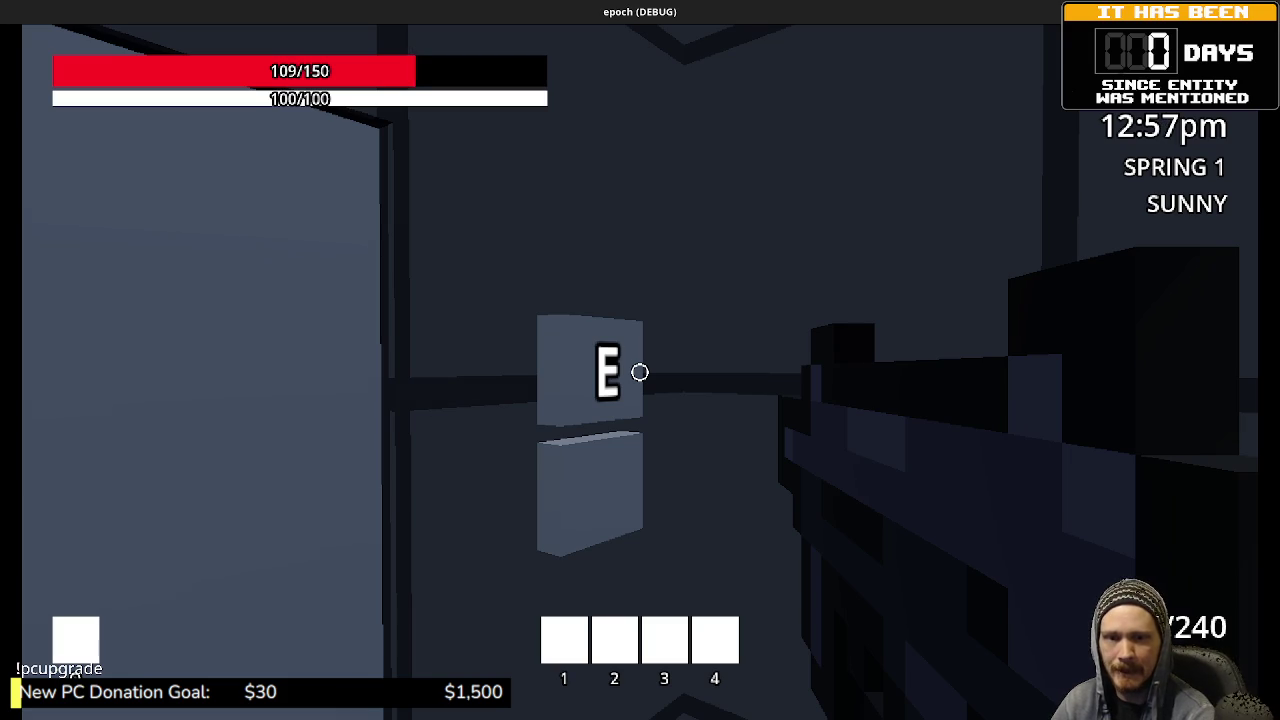
key(e)
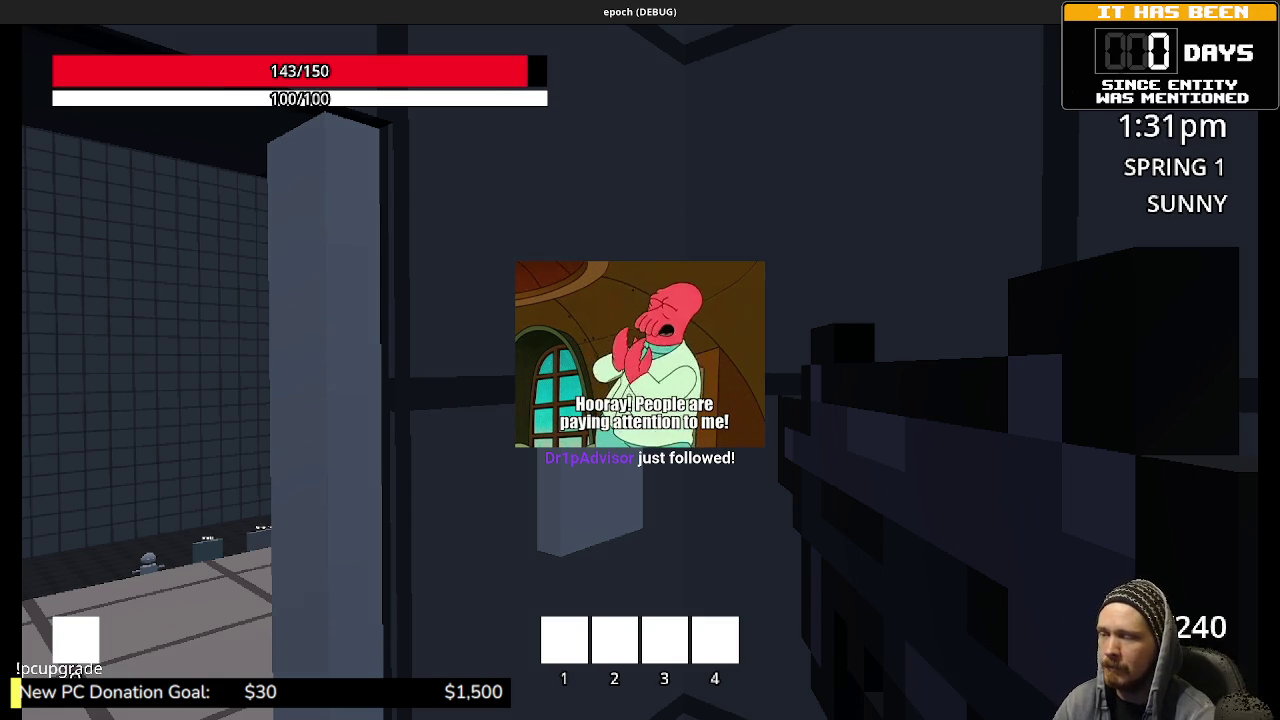
key(w)
key(w)
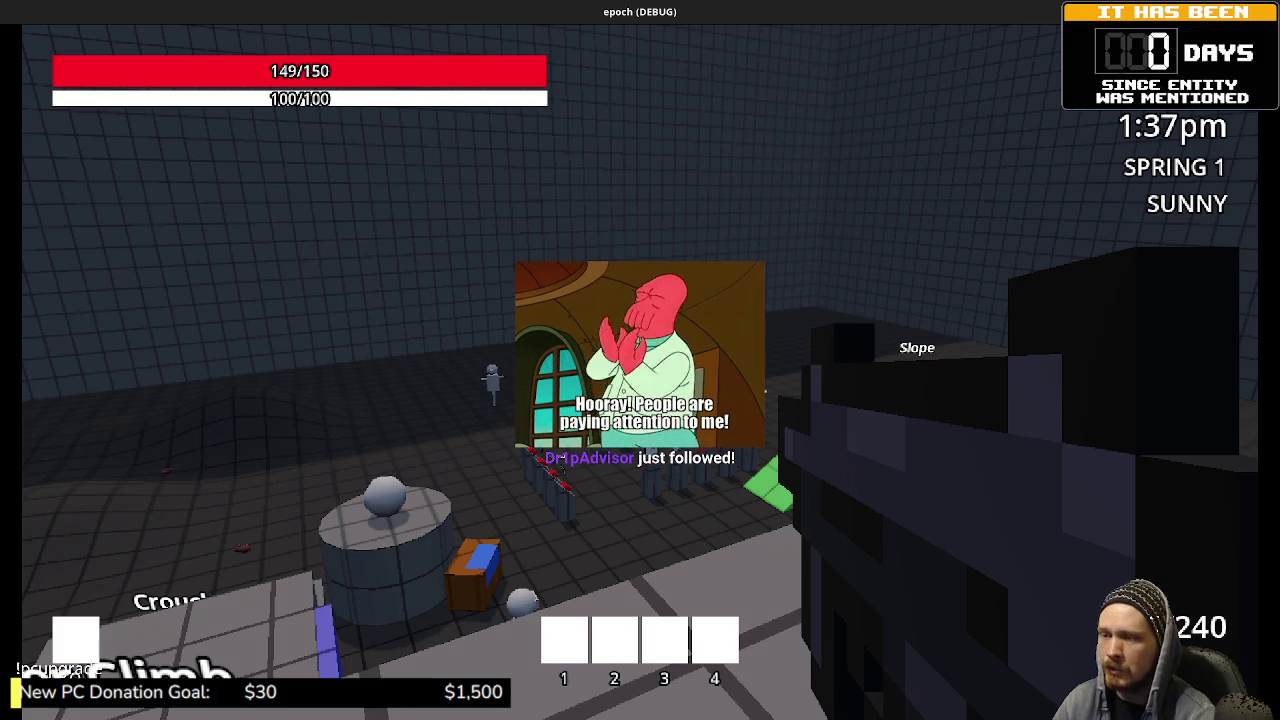
Step: Cross the test room through the far doorway into the grid room, past the blue block down the corridor
key(d)
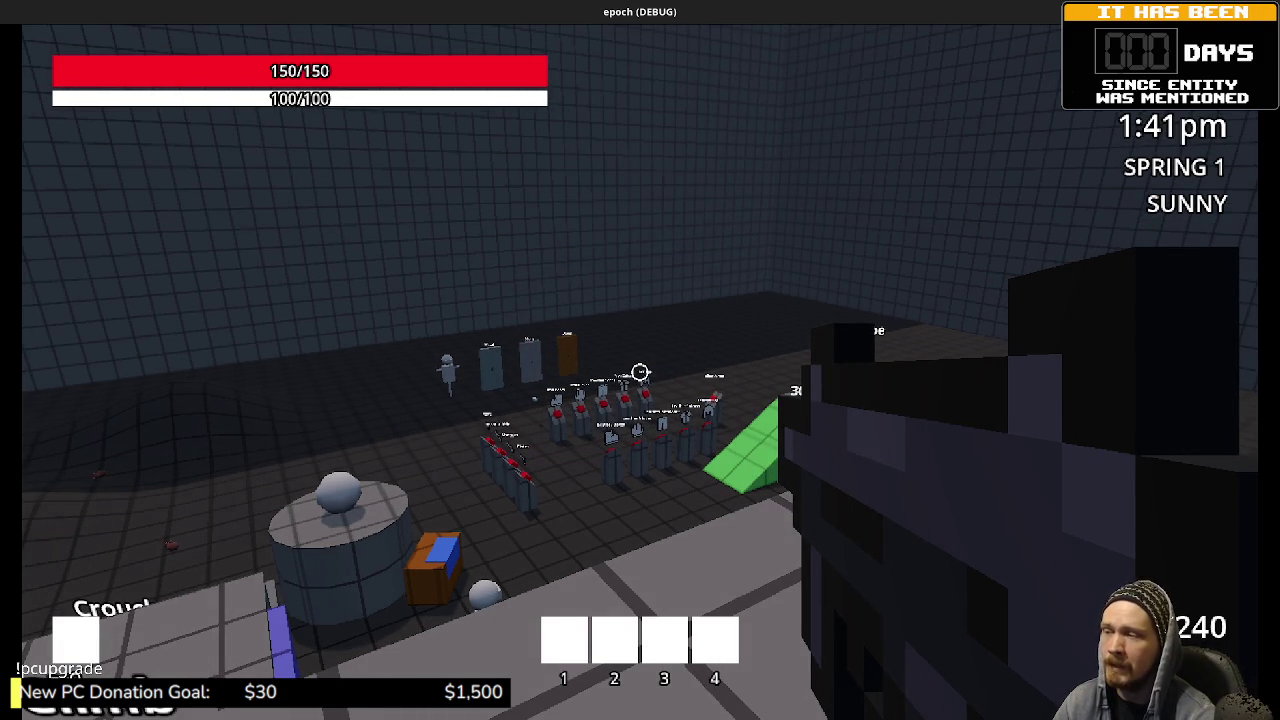
key(a)
key(s)
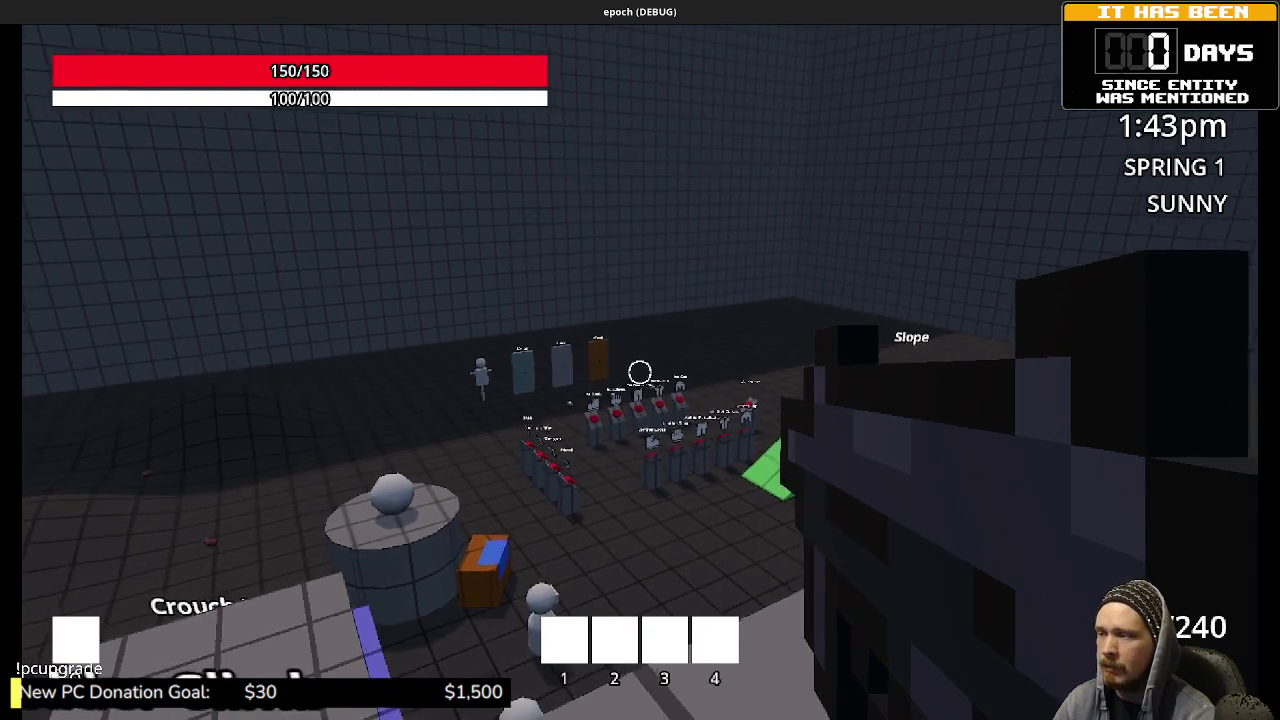
key(w)
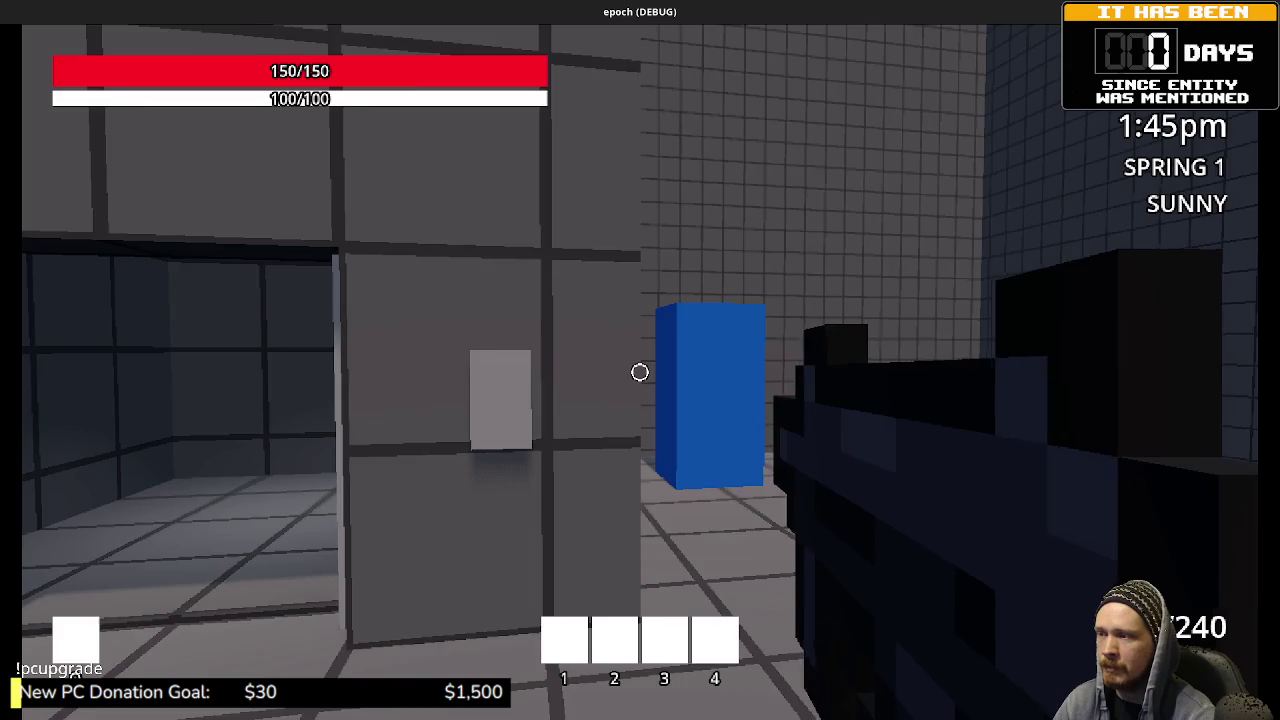
key(d)
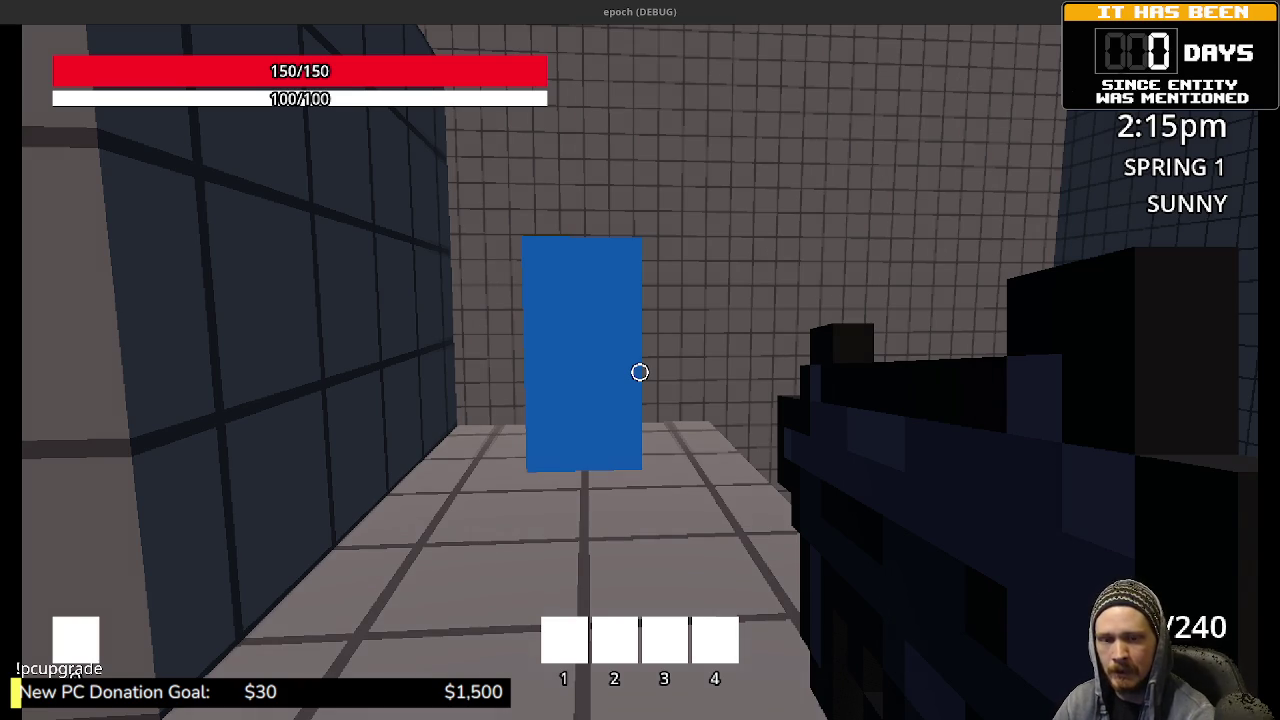
key(w)
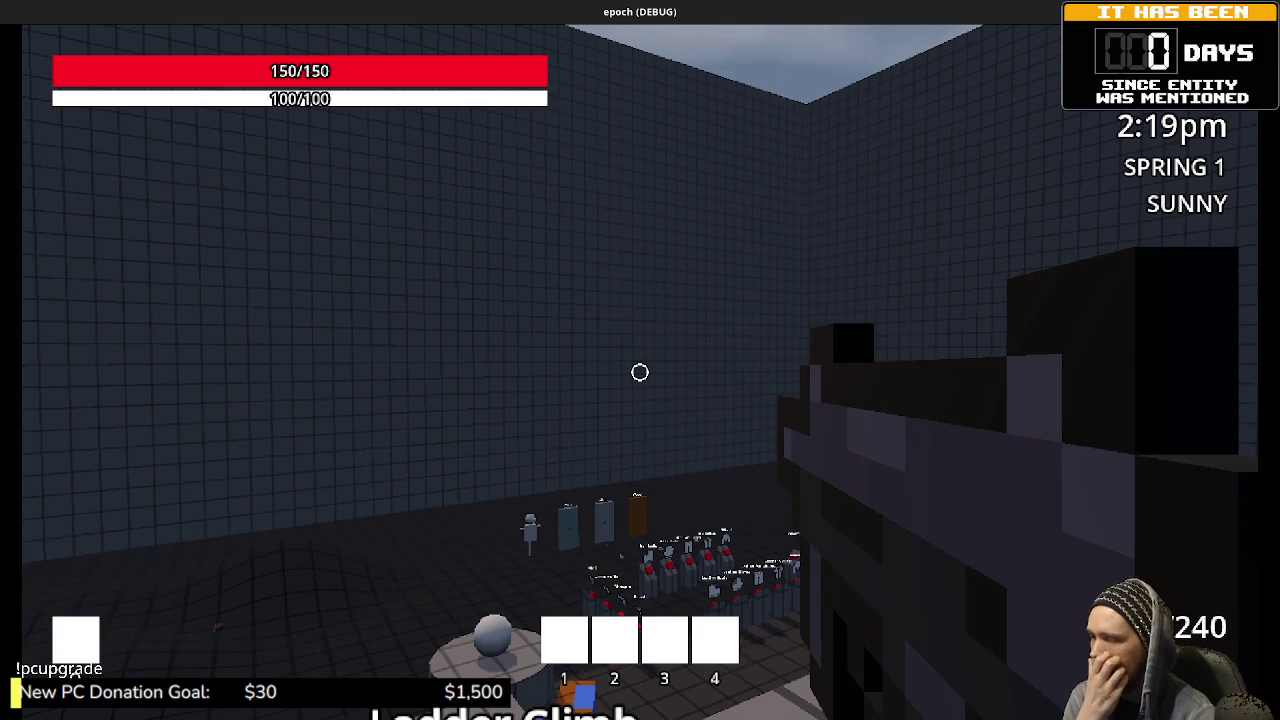
Step: Walk past the Slope ramps toward the Jump Distance and Jump Height platforms
key(w)
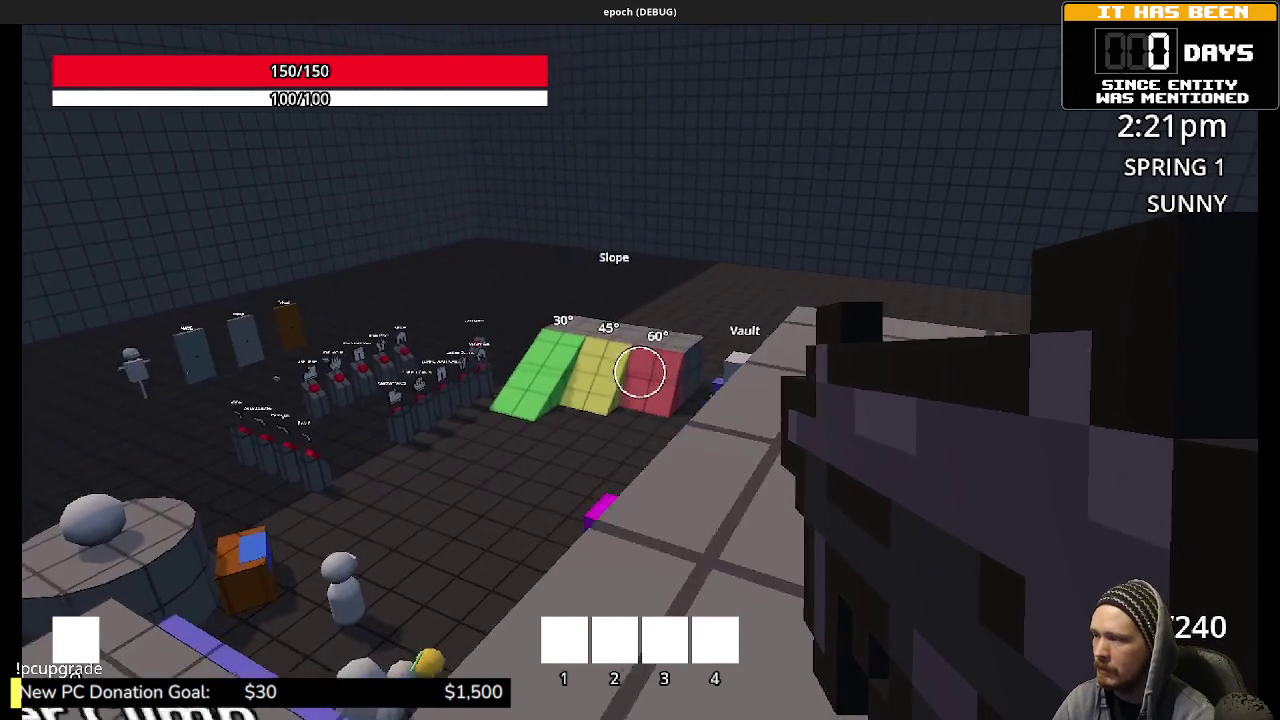
key(w)
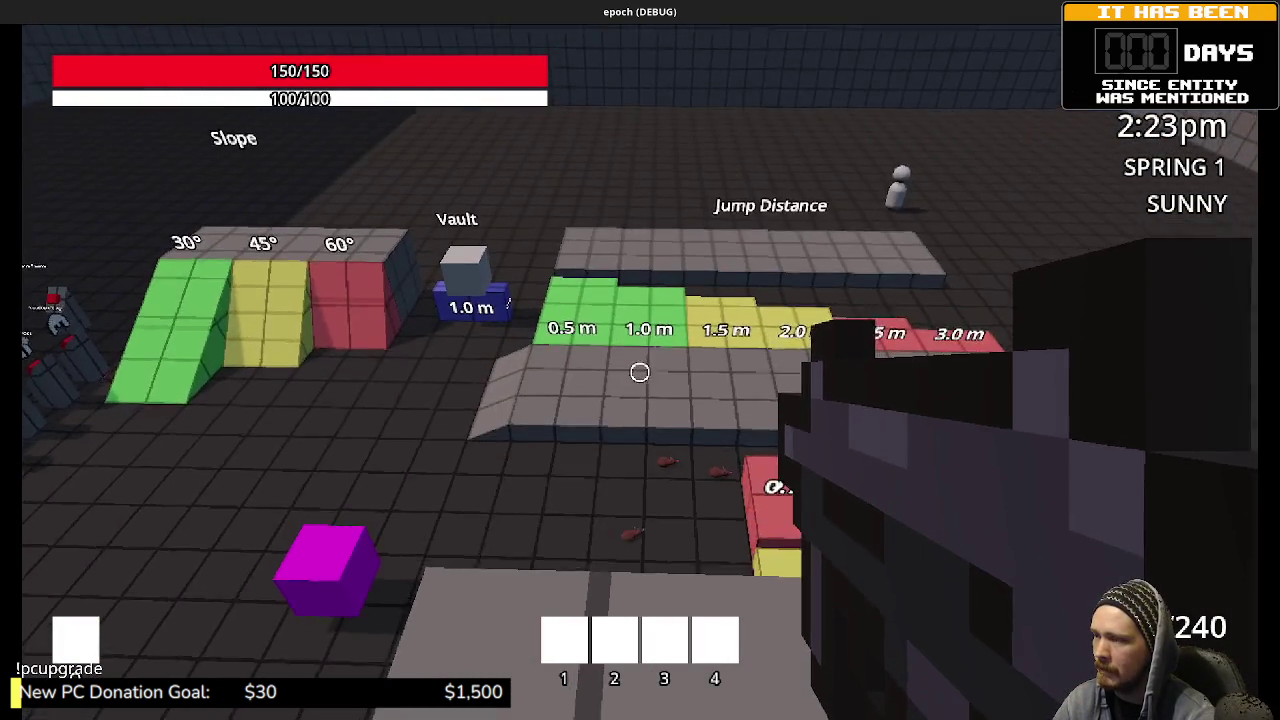
key(w)
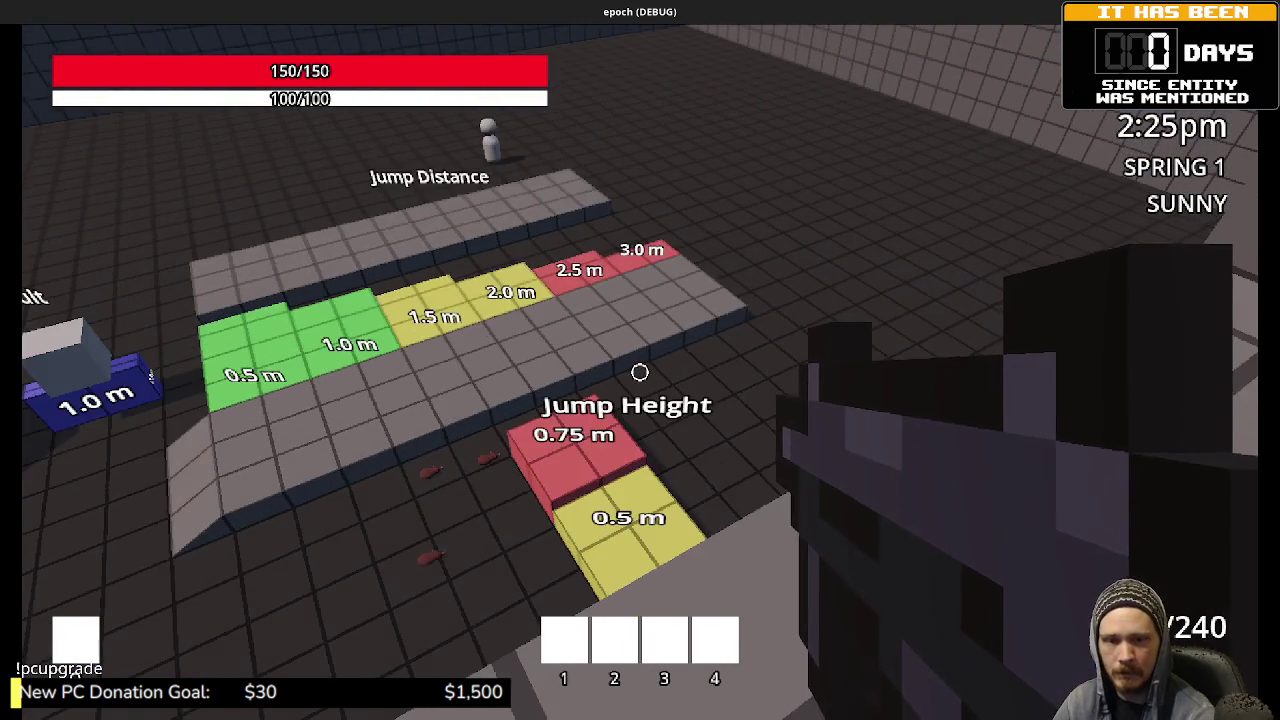
key(w)
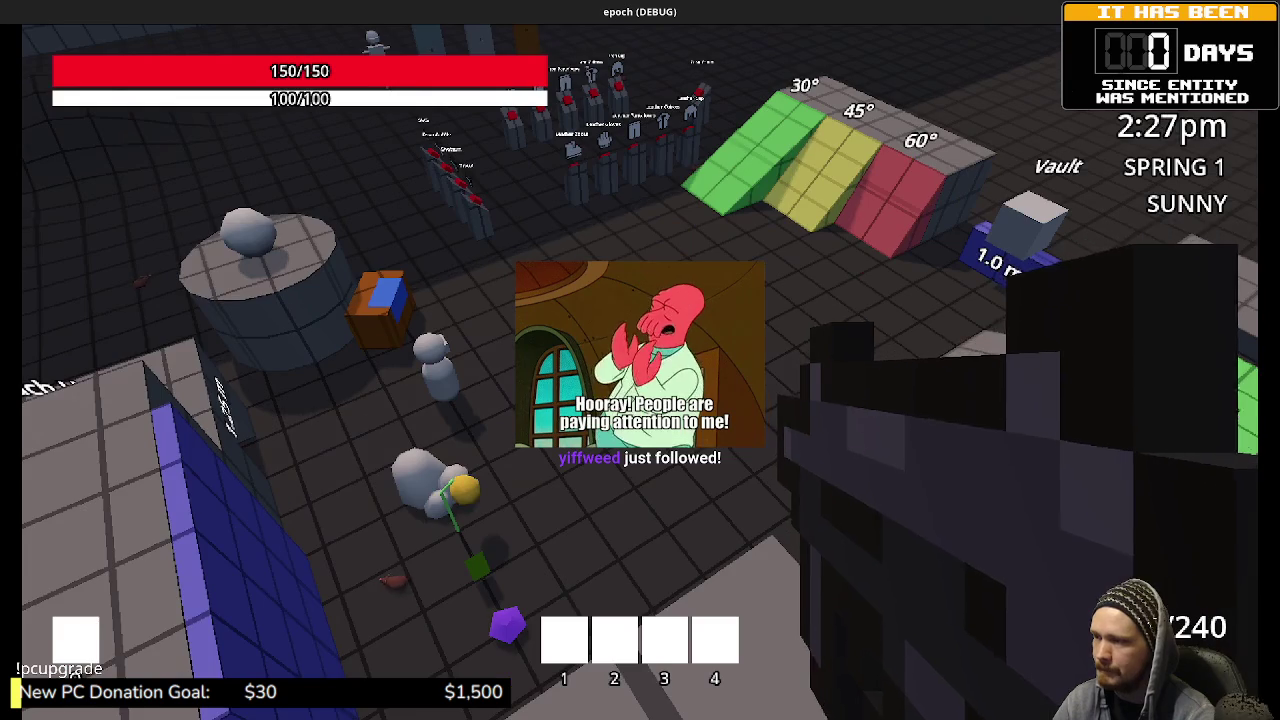
key(w)
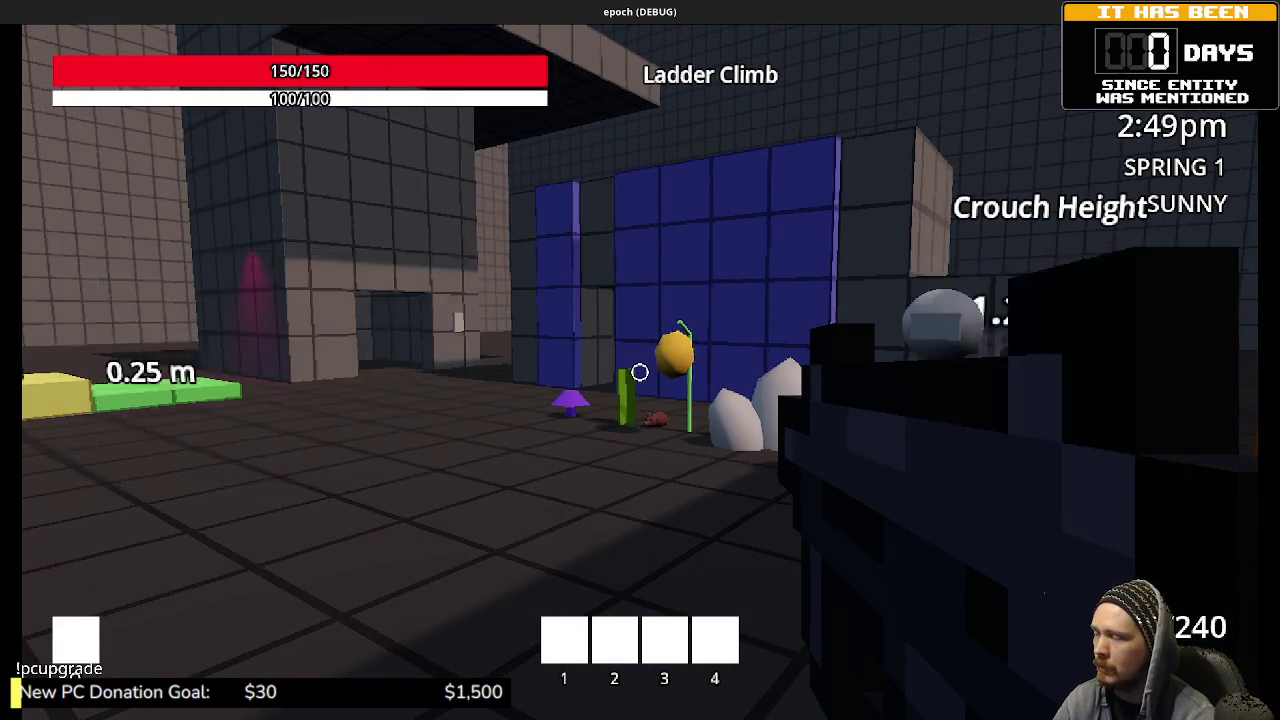
Step: Tour the armour pedestals and Pistol display, then reach the green plant and purple mushroom
key(w)
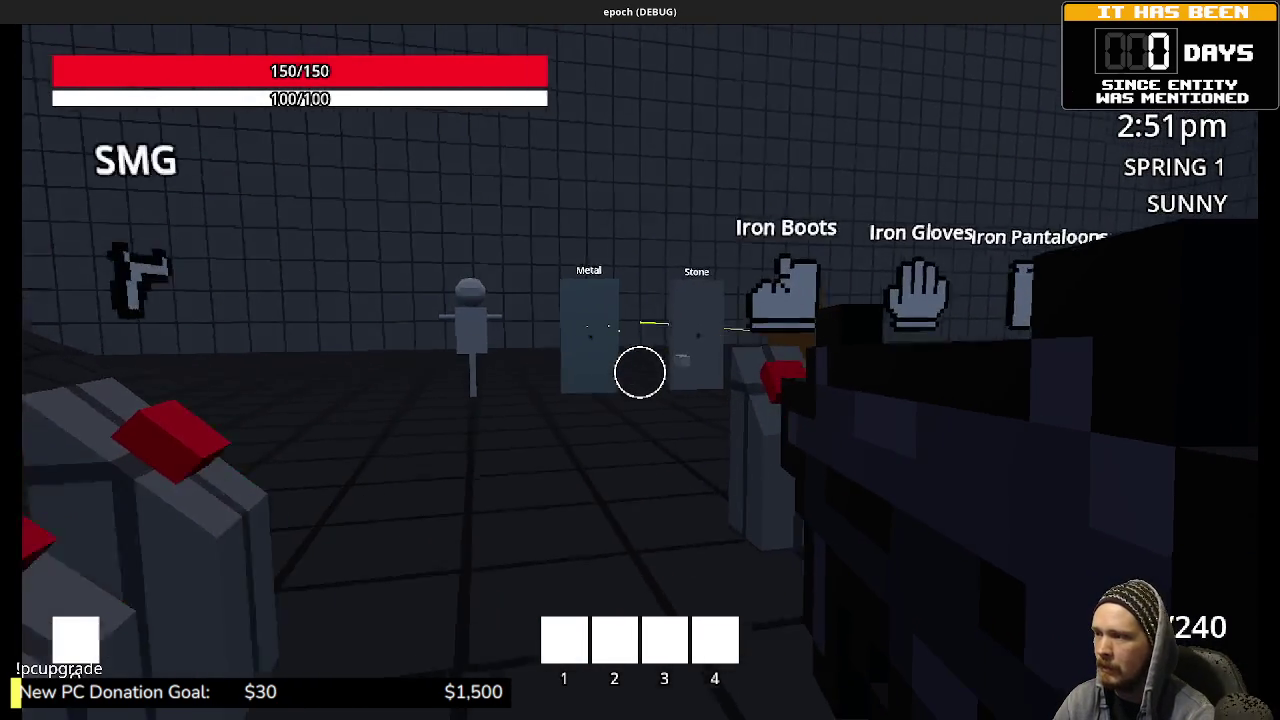
key(w)
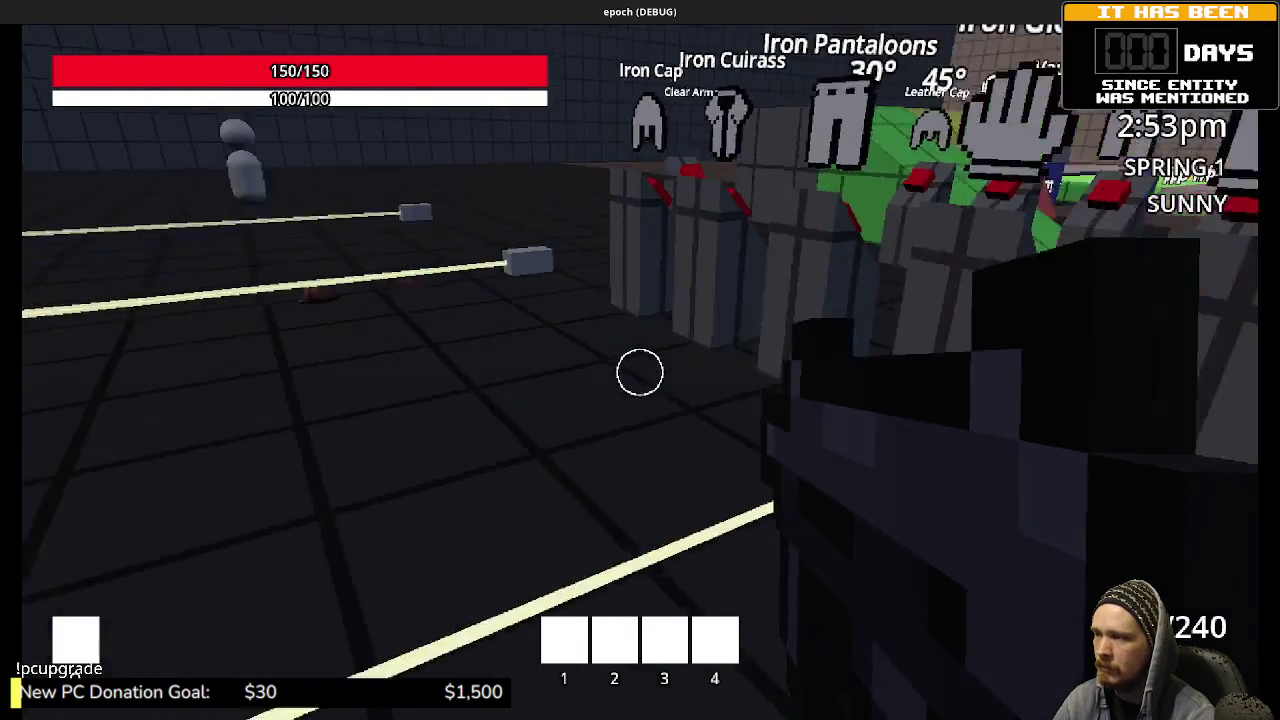
key(s)
key(w)
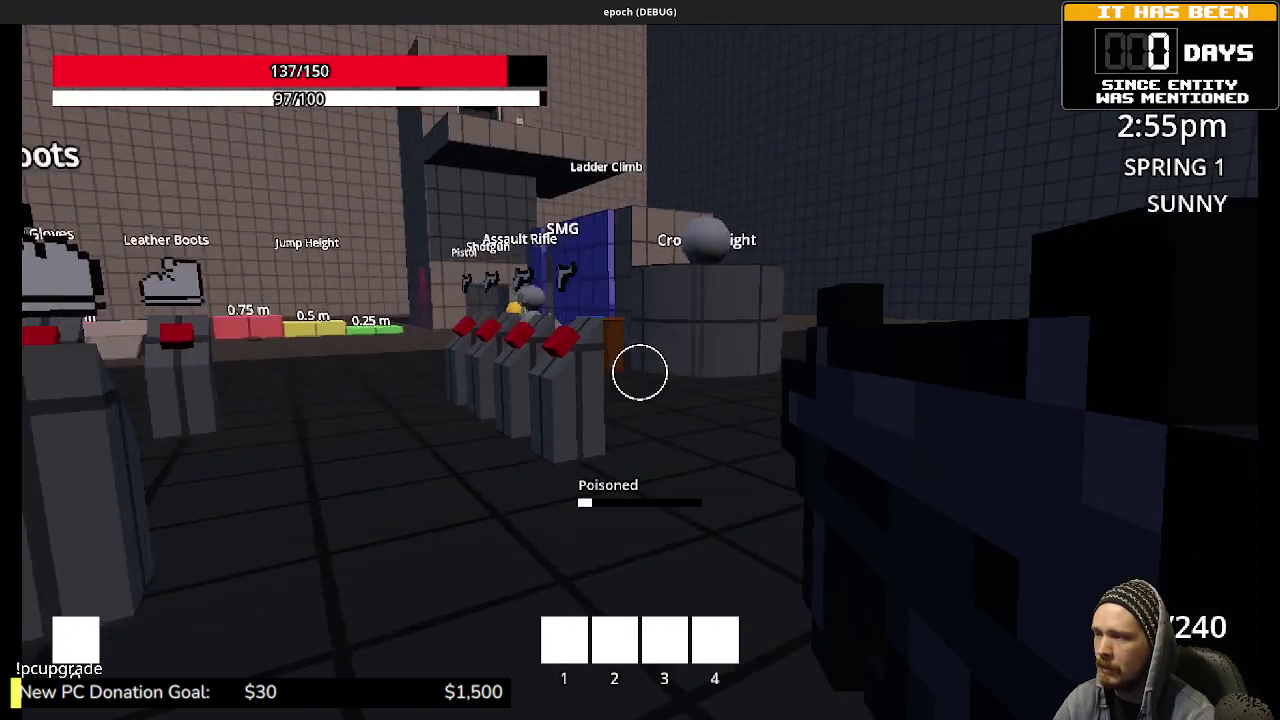
key(w)
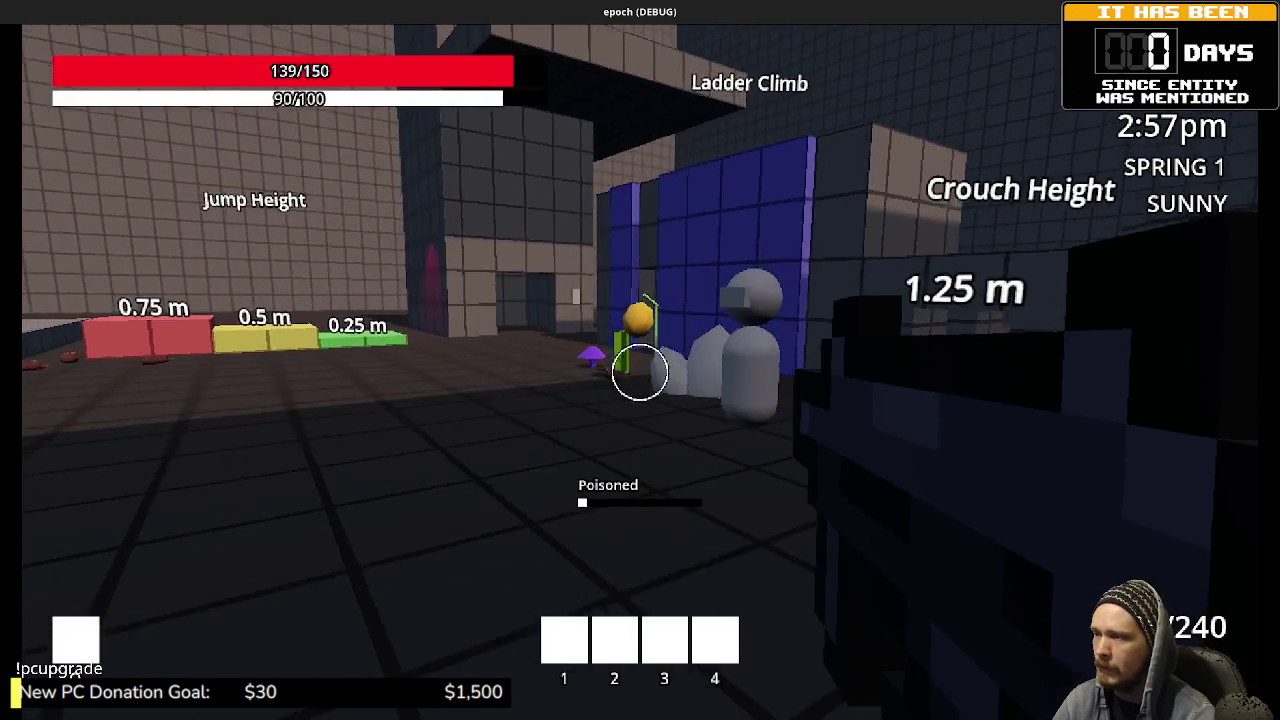
Step: Pass the Crouch Height capsules and Jump Height steps, through the dark corridor into the lit room
key(w)
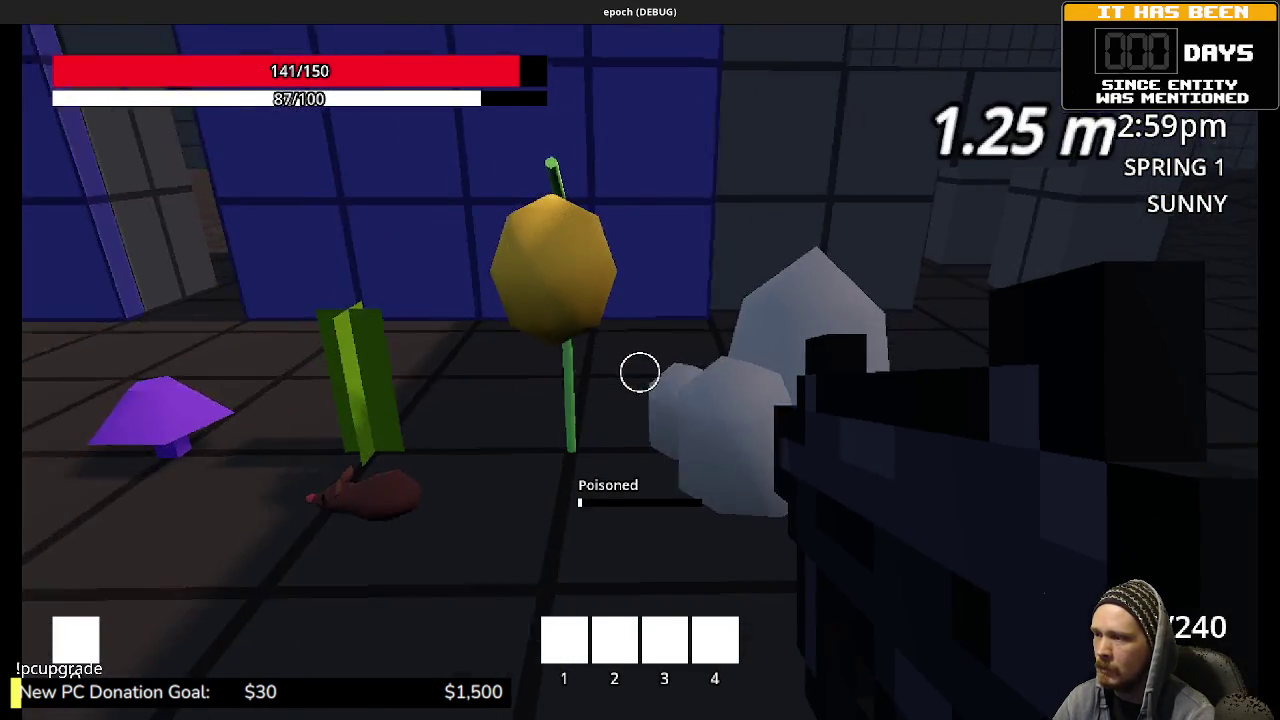
key(w)
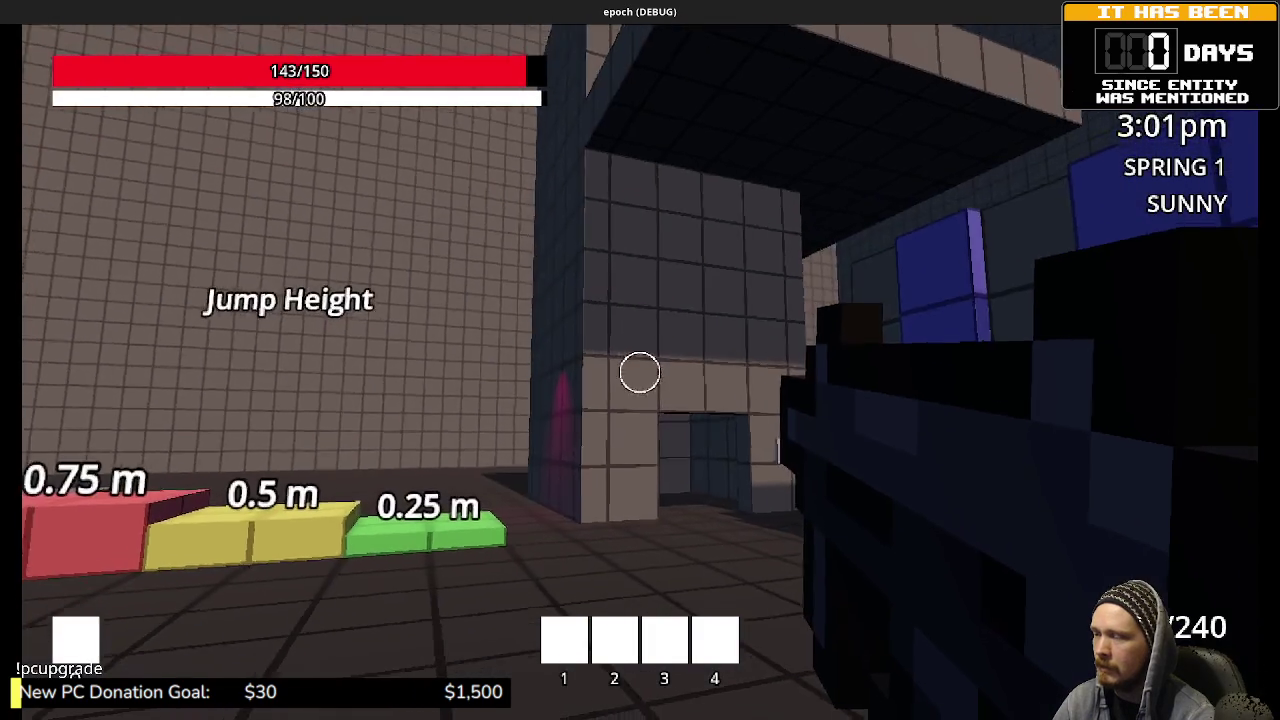
key(w)
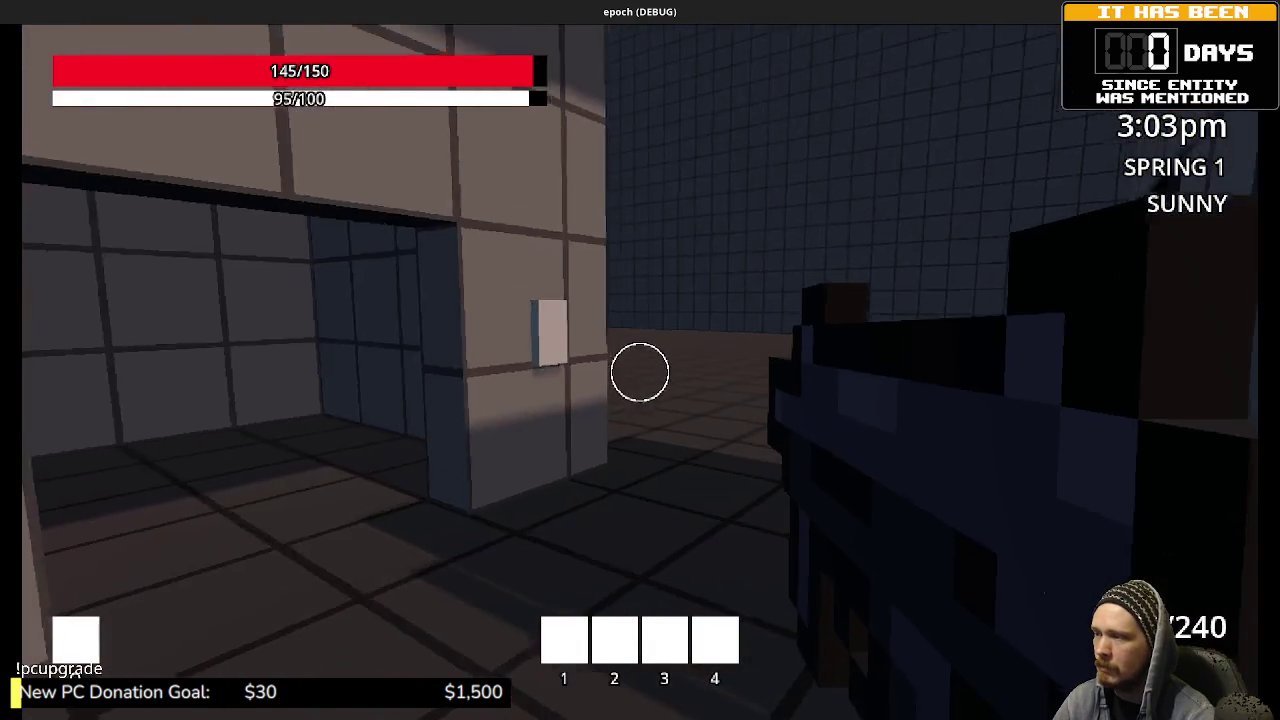
key(w)
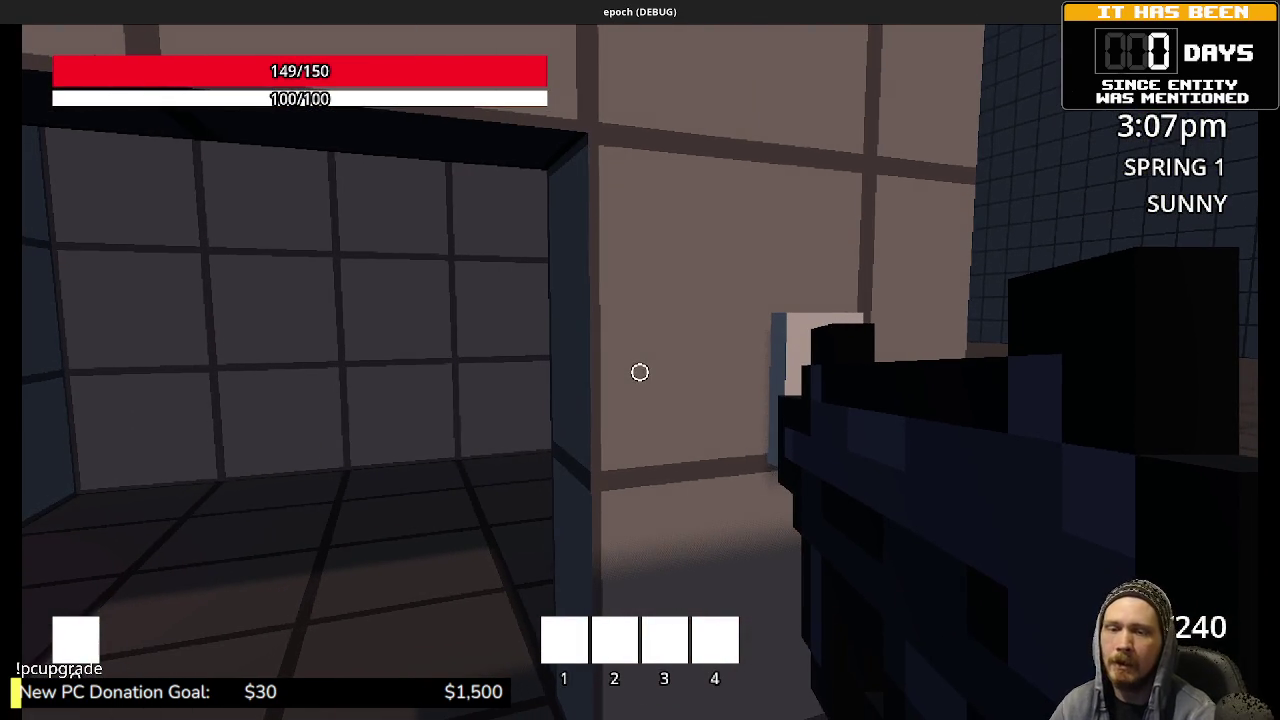
Step: Turn around in the lit room, run past the Jump Height and Slope area, and reach the large door
key(w)
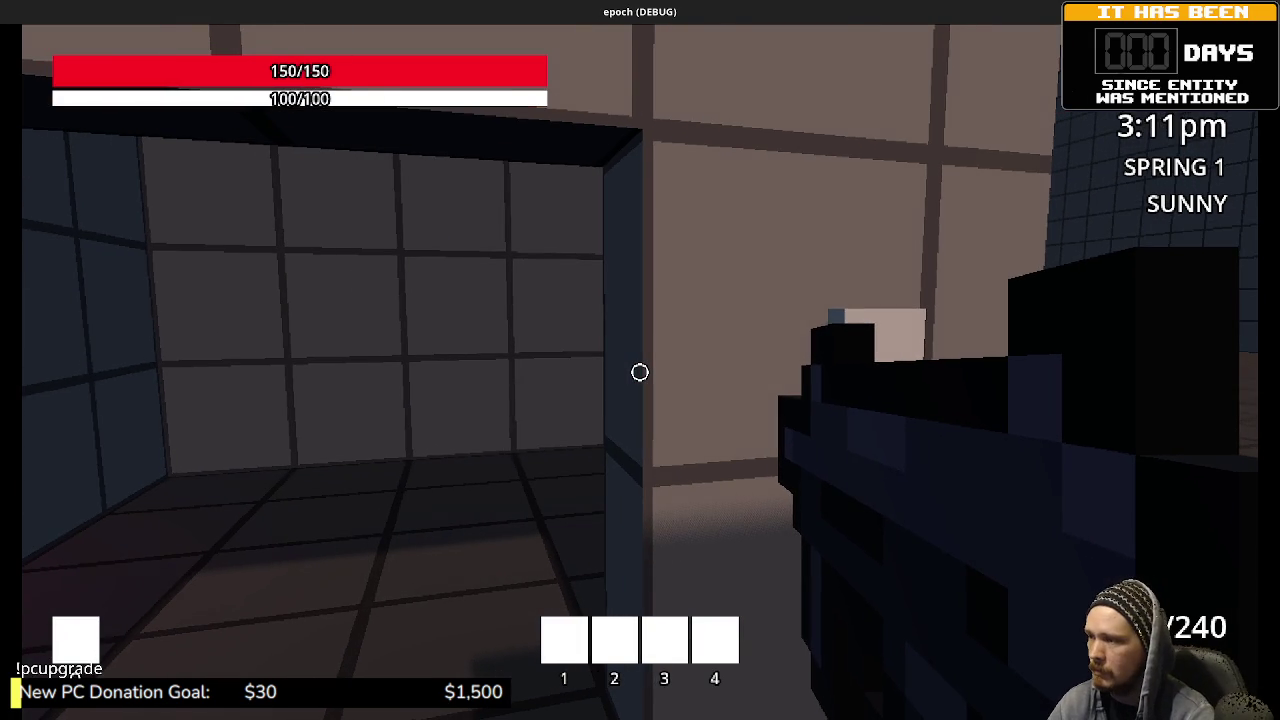
key(w)
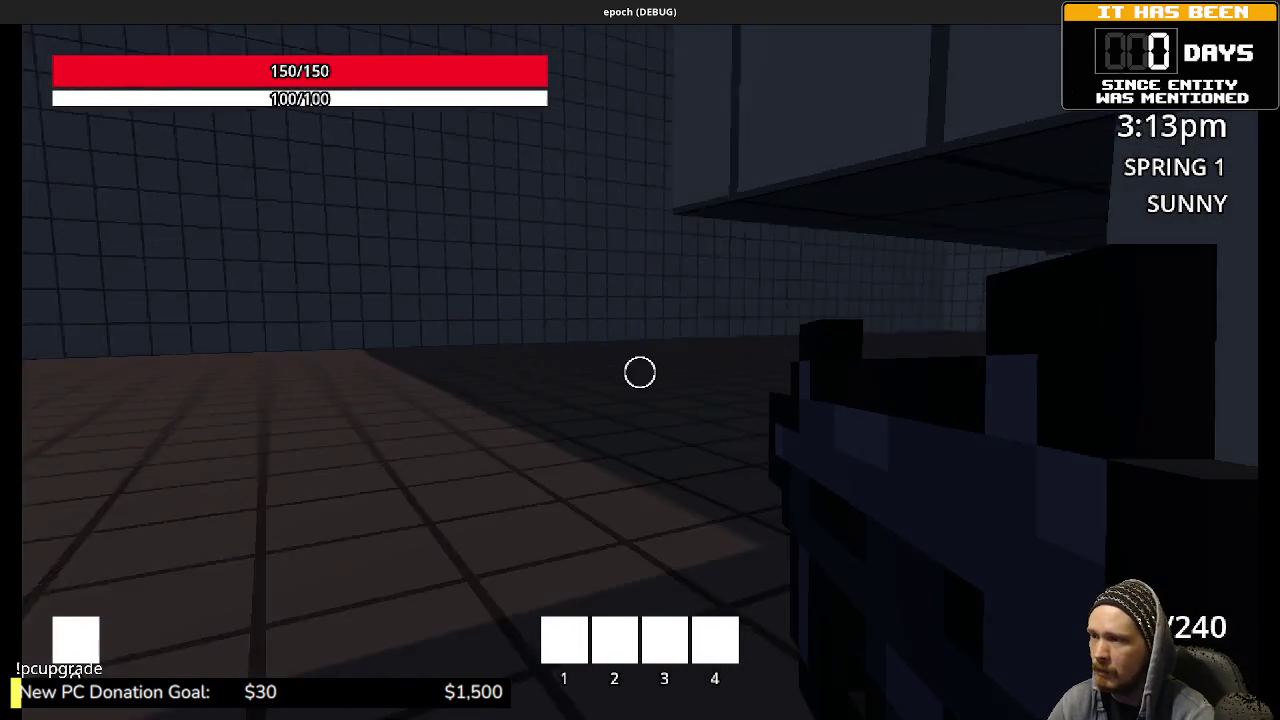
key(w)
key(w)
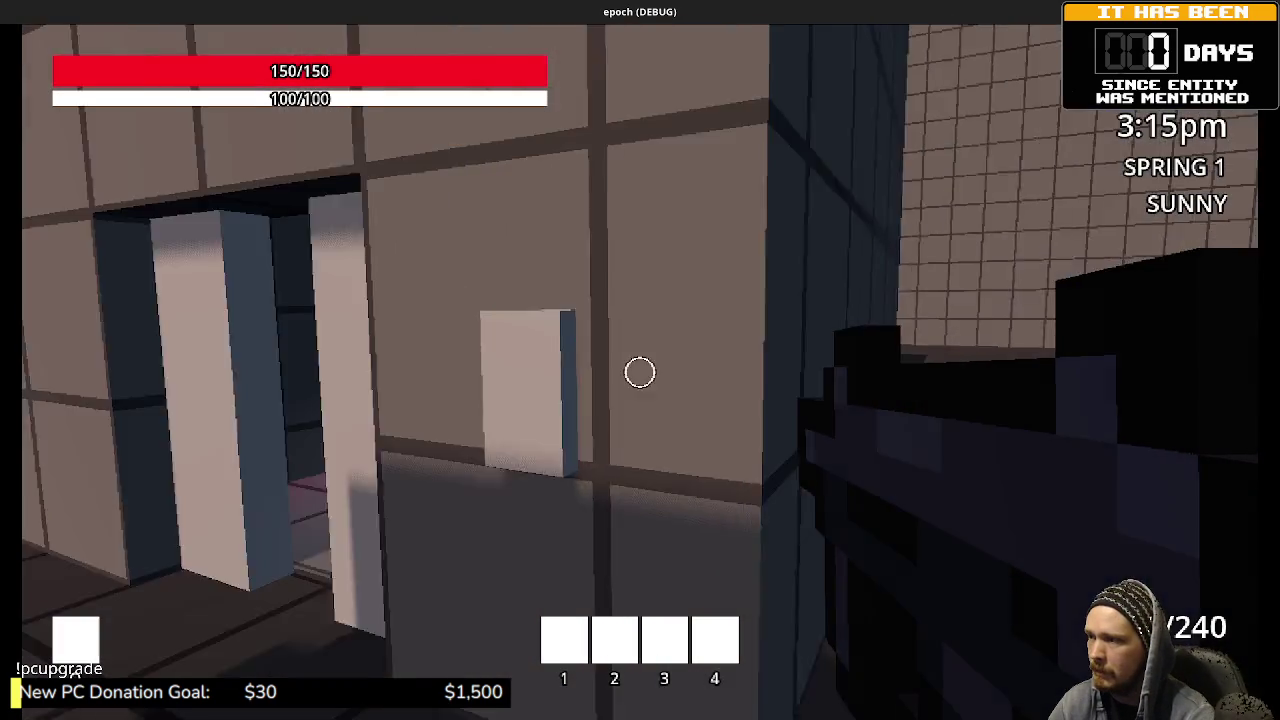
key(w)
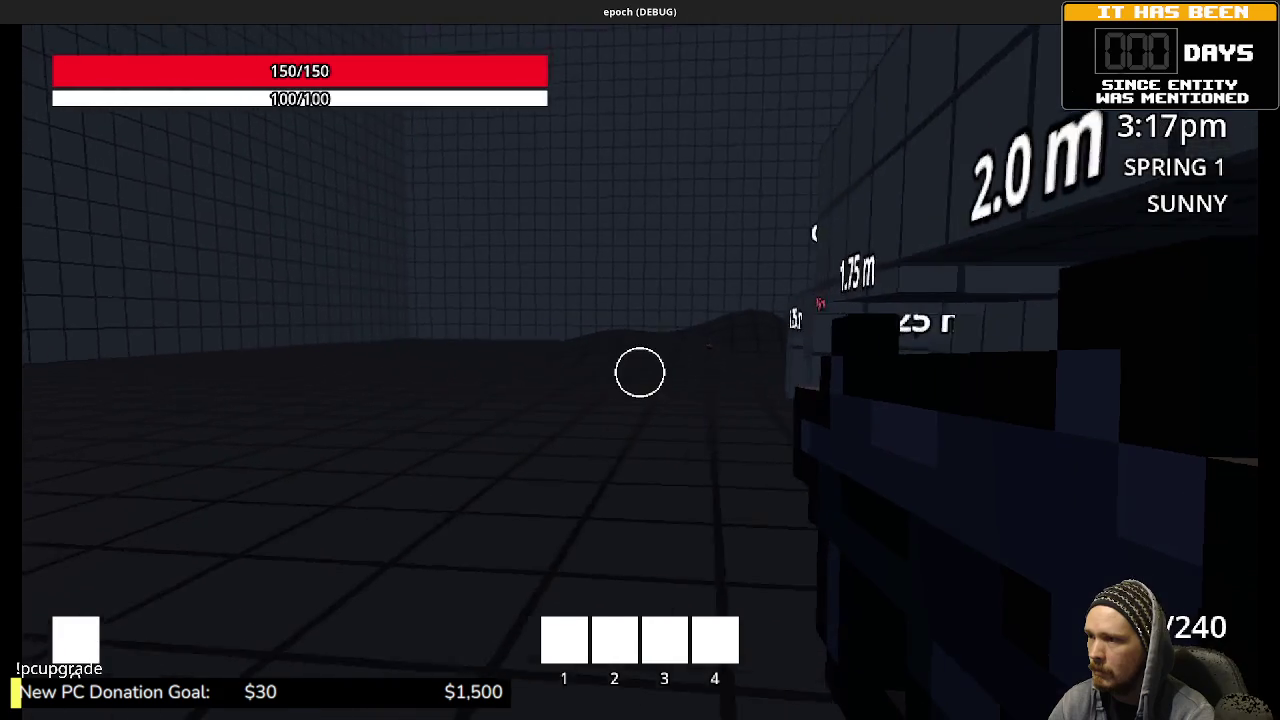
key(w)
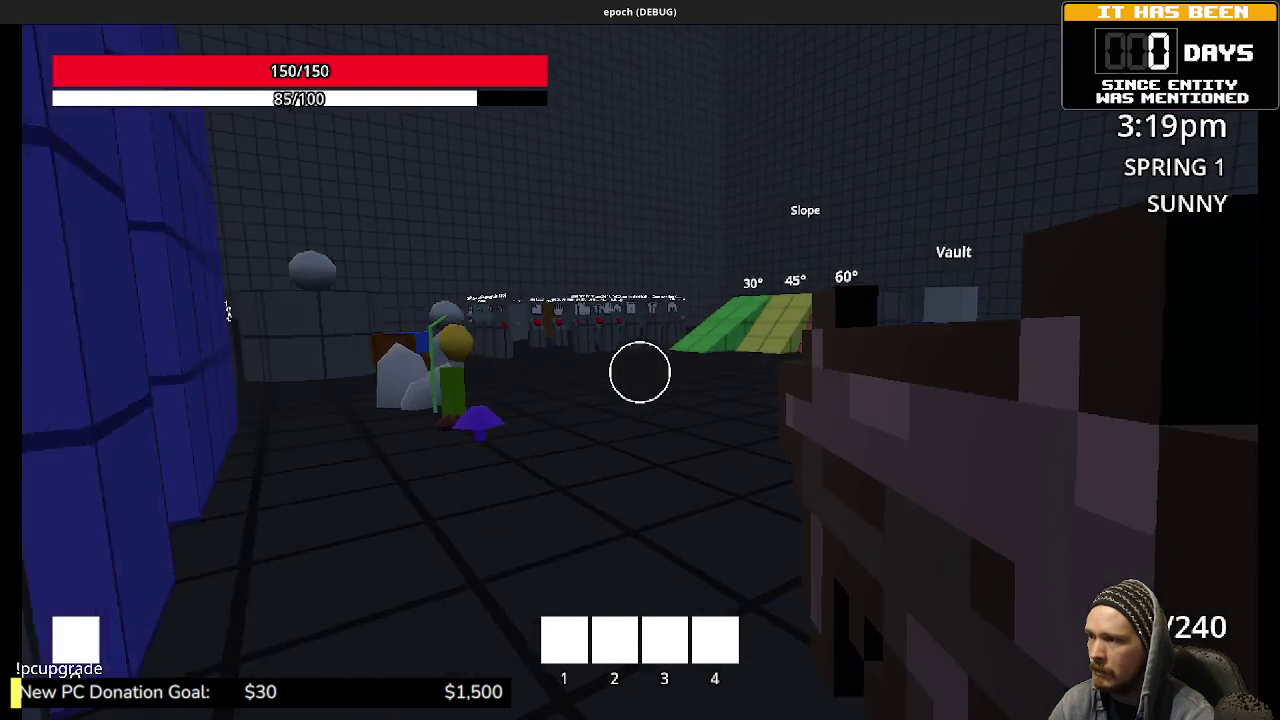
key(w)
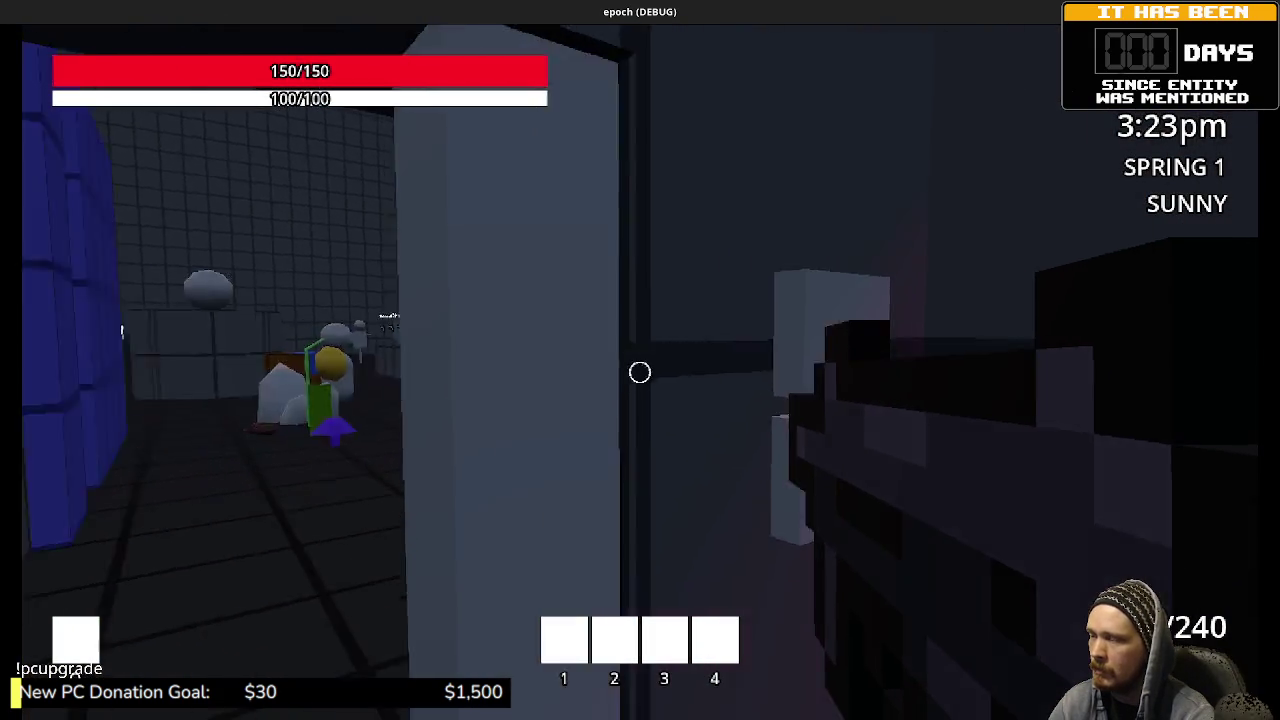
key(w)
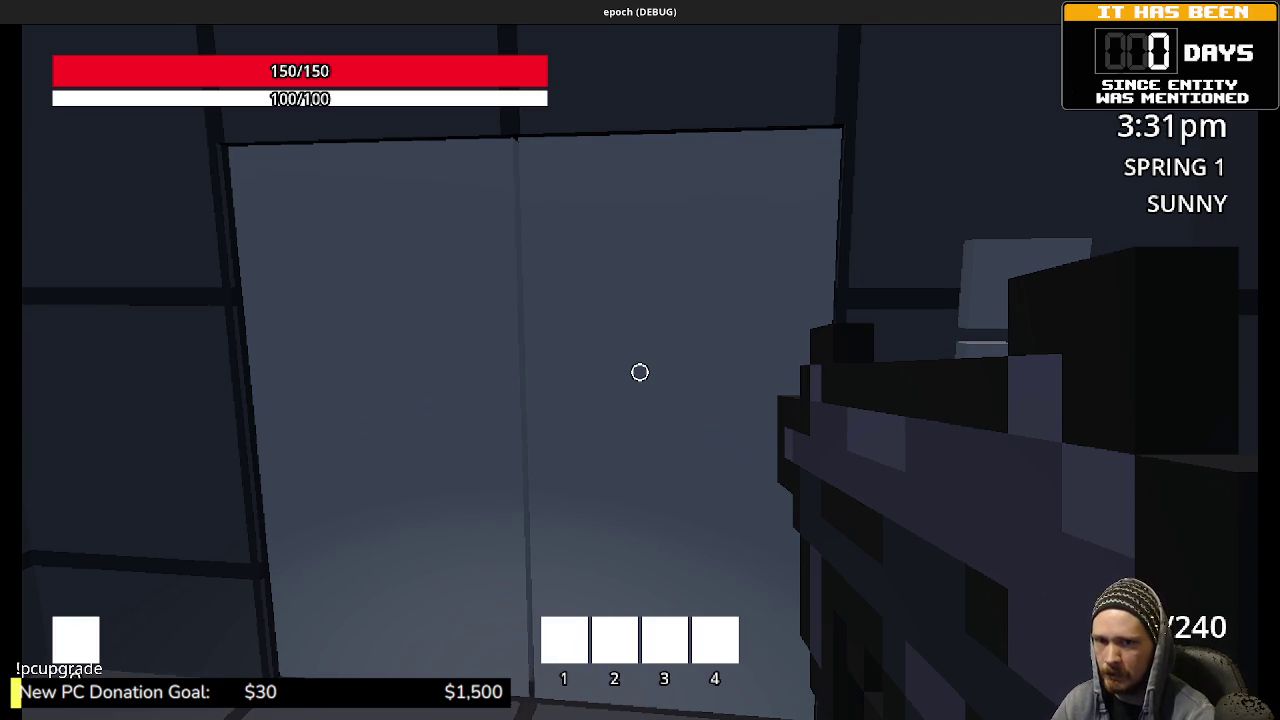
Step: Walk through the tiled room and down the corridor through the blue door
key(w)
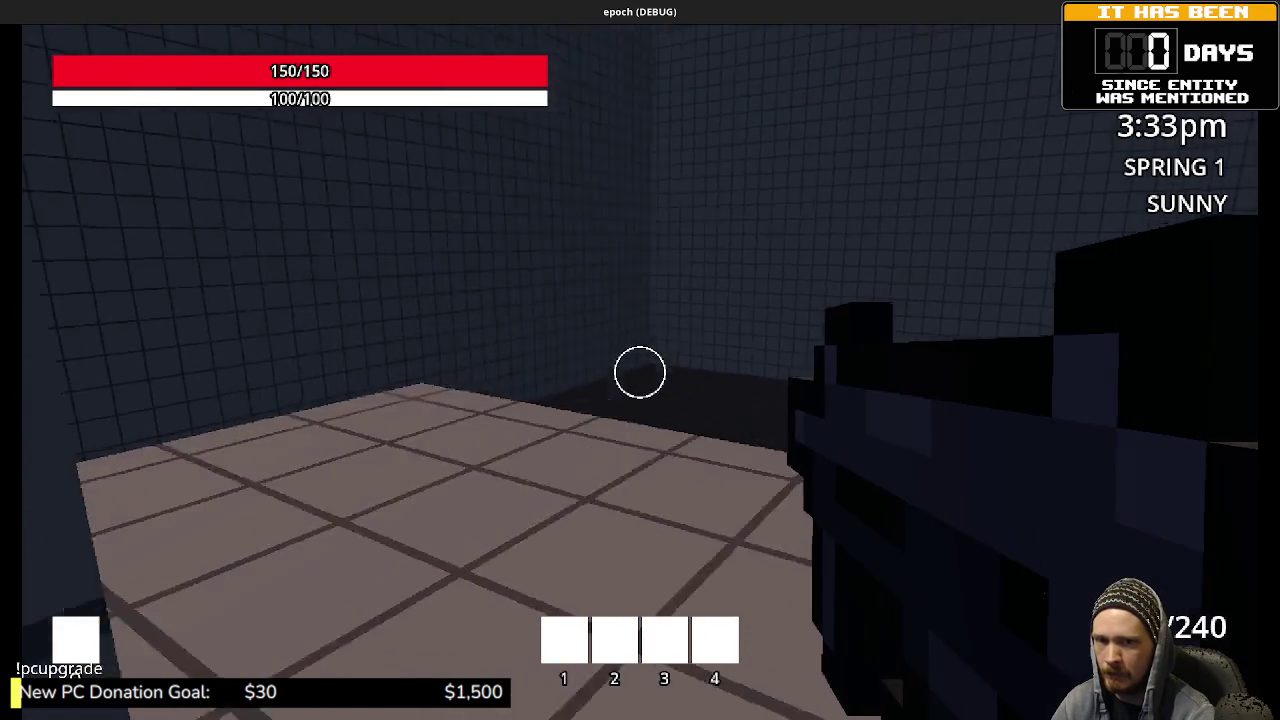
key(w)
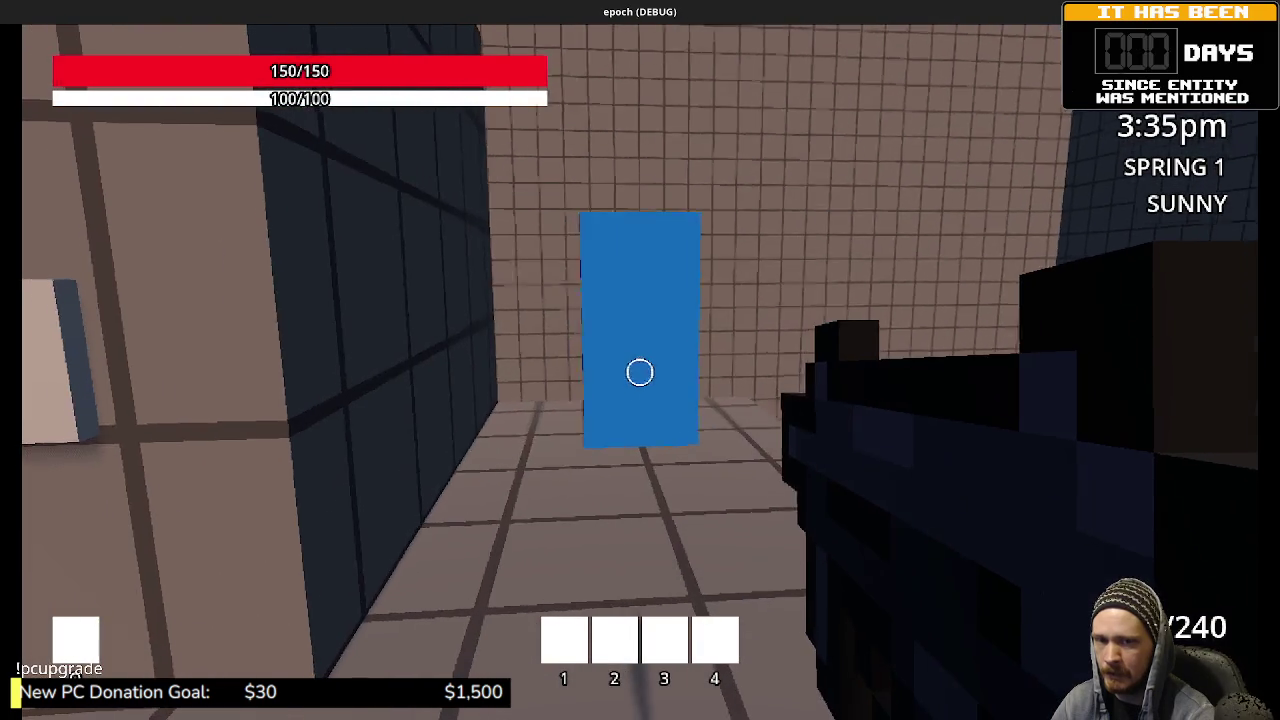
key(w)
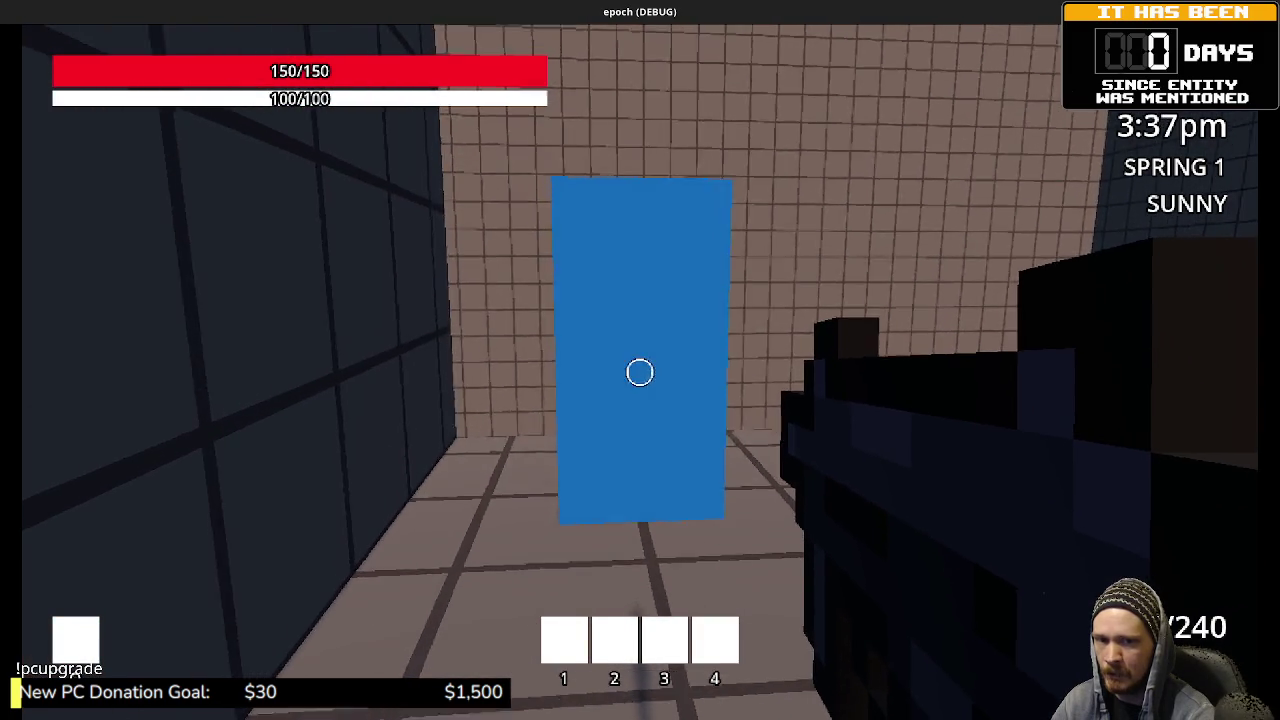
key(w)
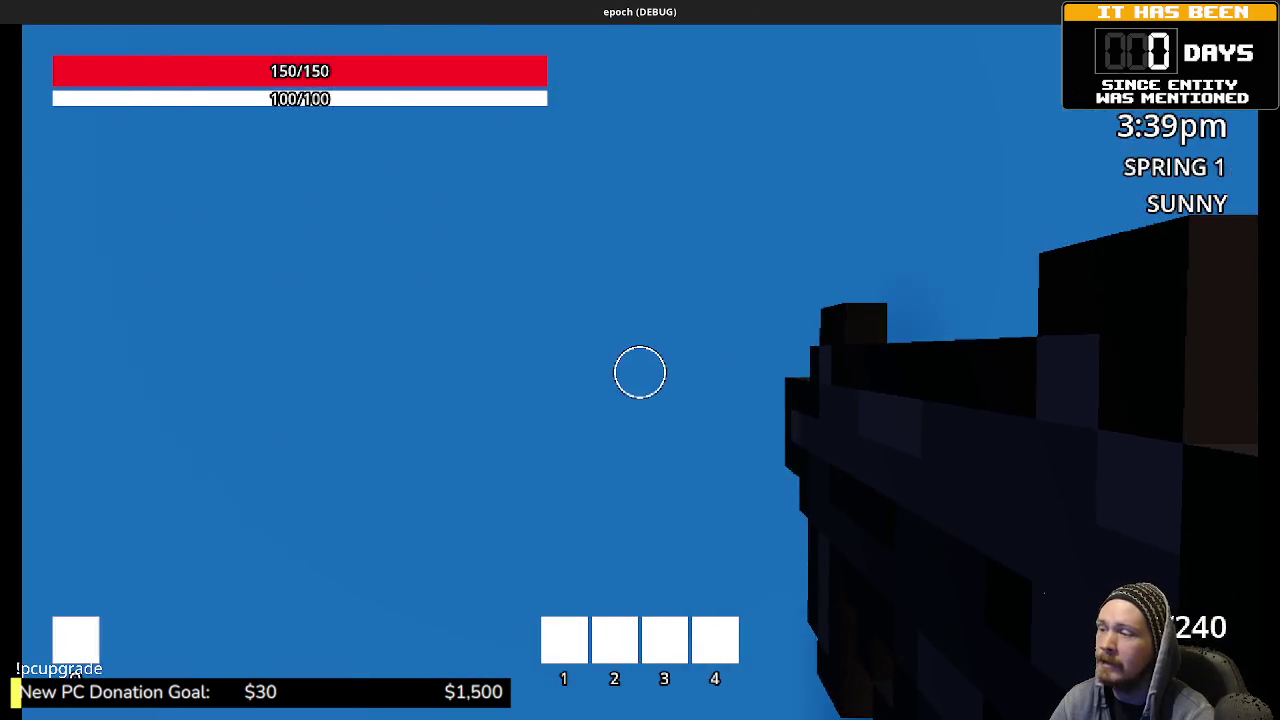
Step: Move around the walled lot toward the magenta cube until facing the Weapon Shop figure
key(w)
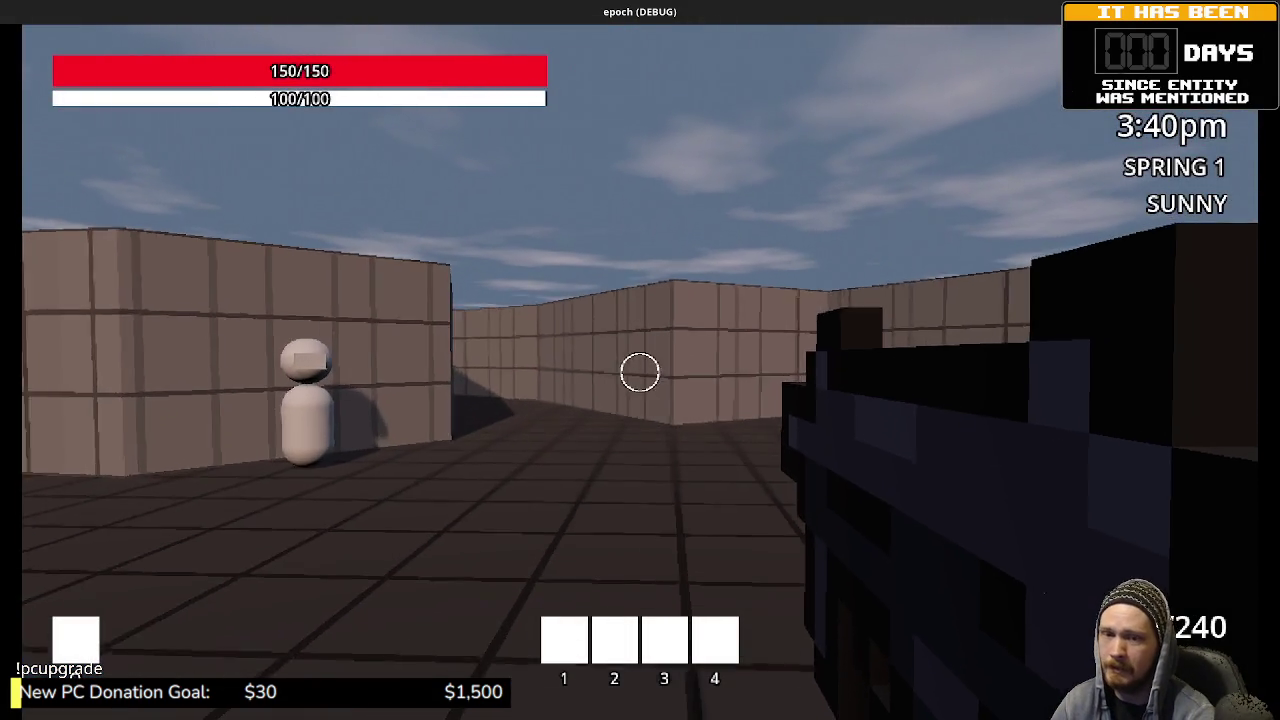
key(a)
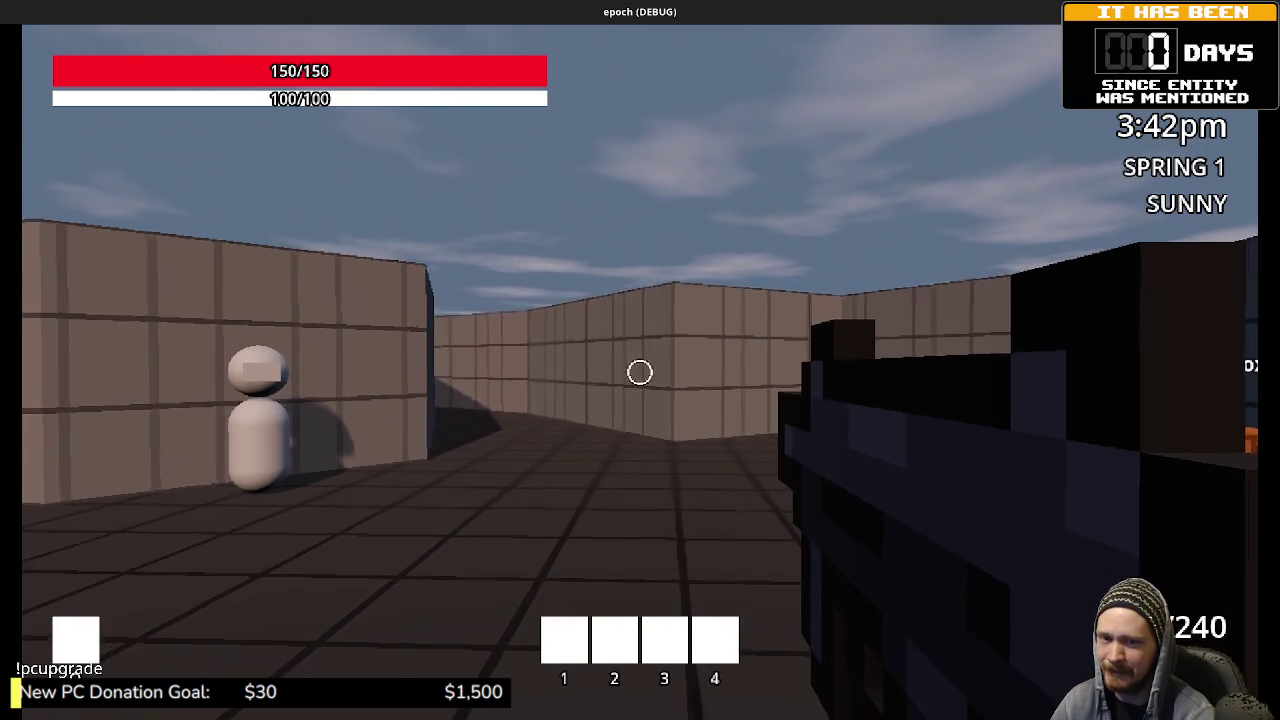
key(a)
key(w)
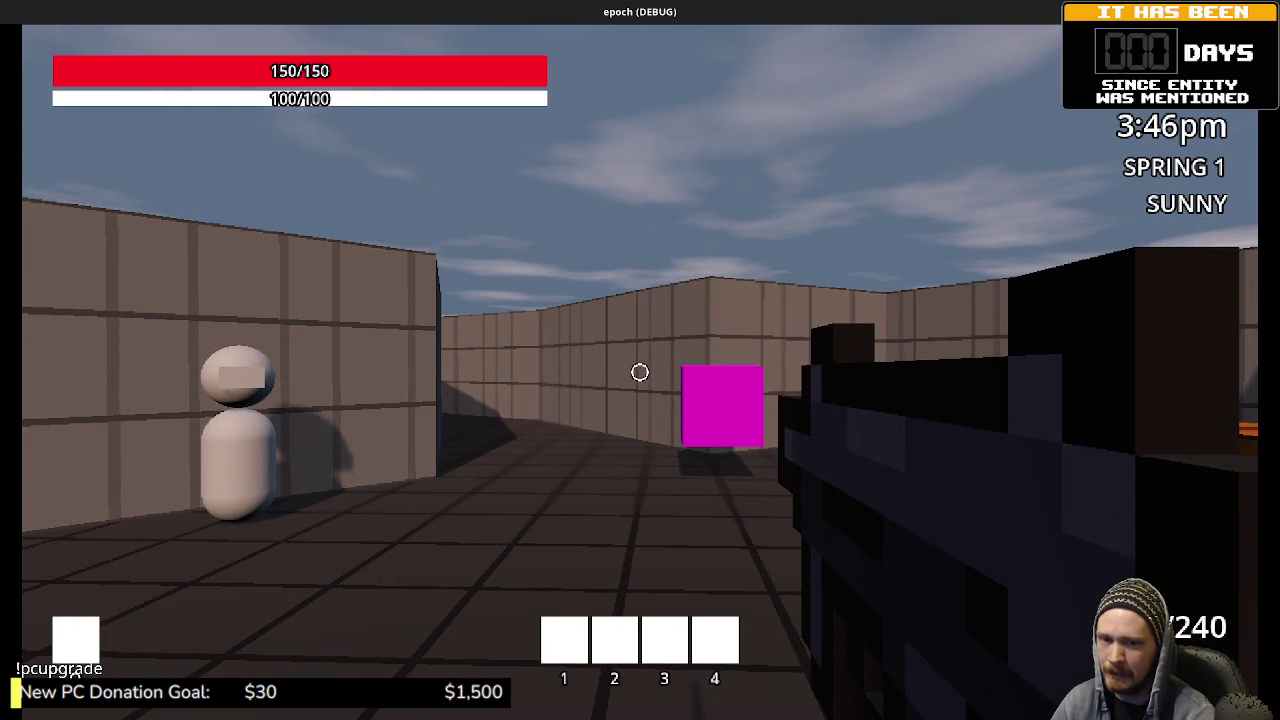
key(s)
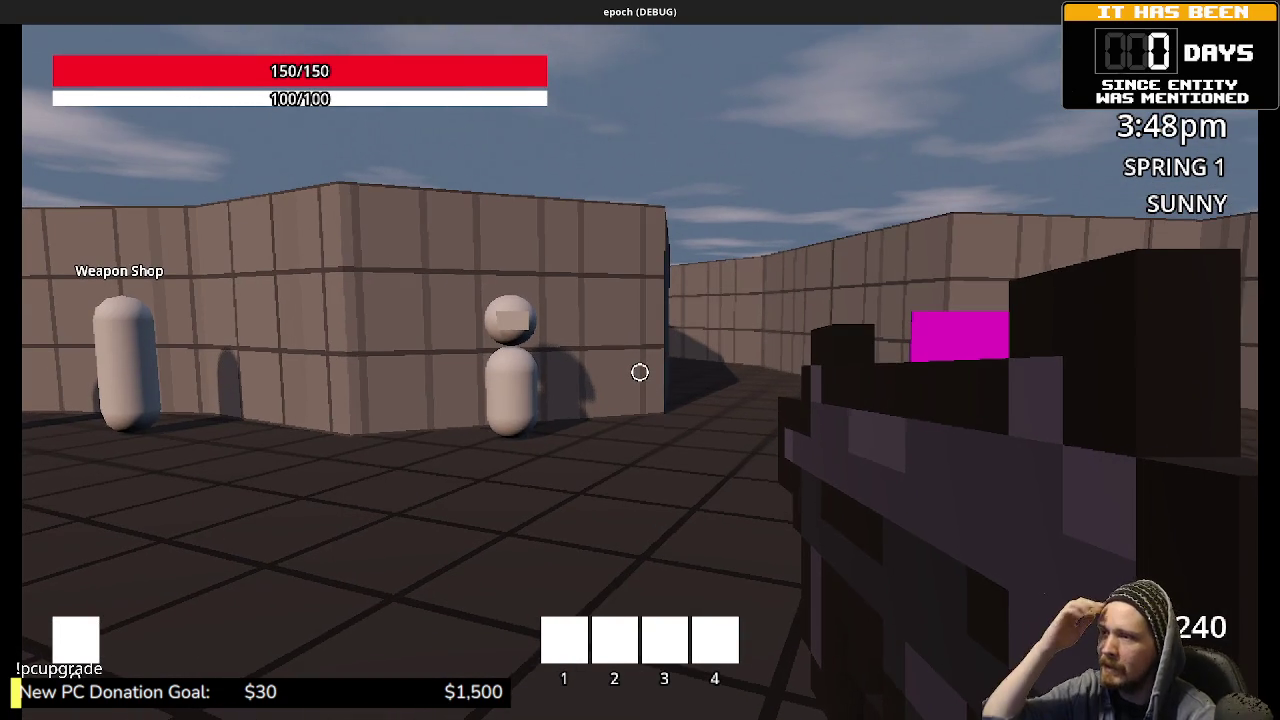
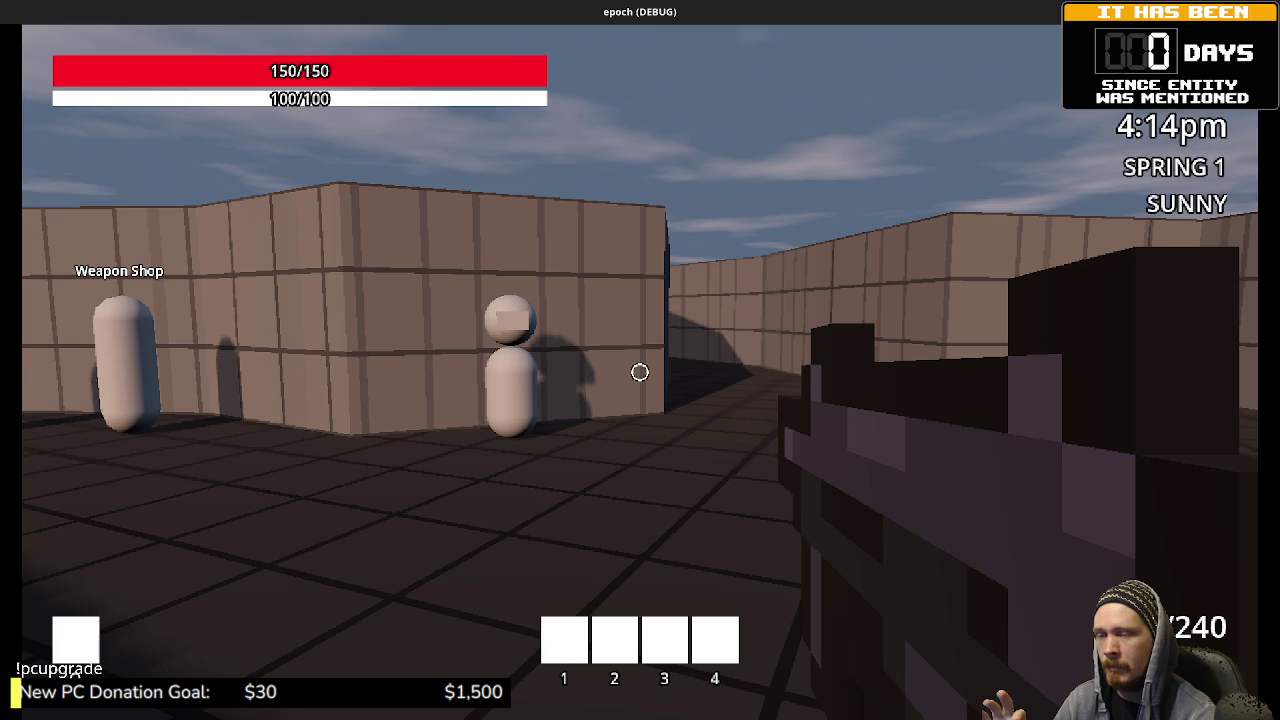
Step: Walk past the storage boxes, into the dark room by the blue door, then across the courtyard to the Weapon Storage Box
key(w)
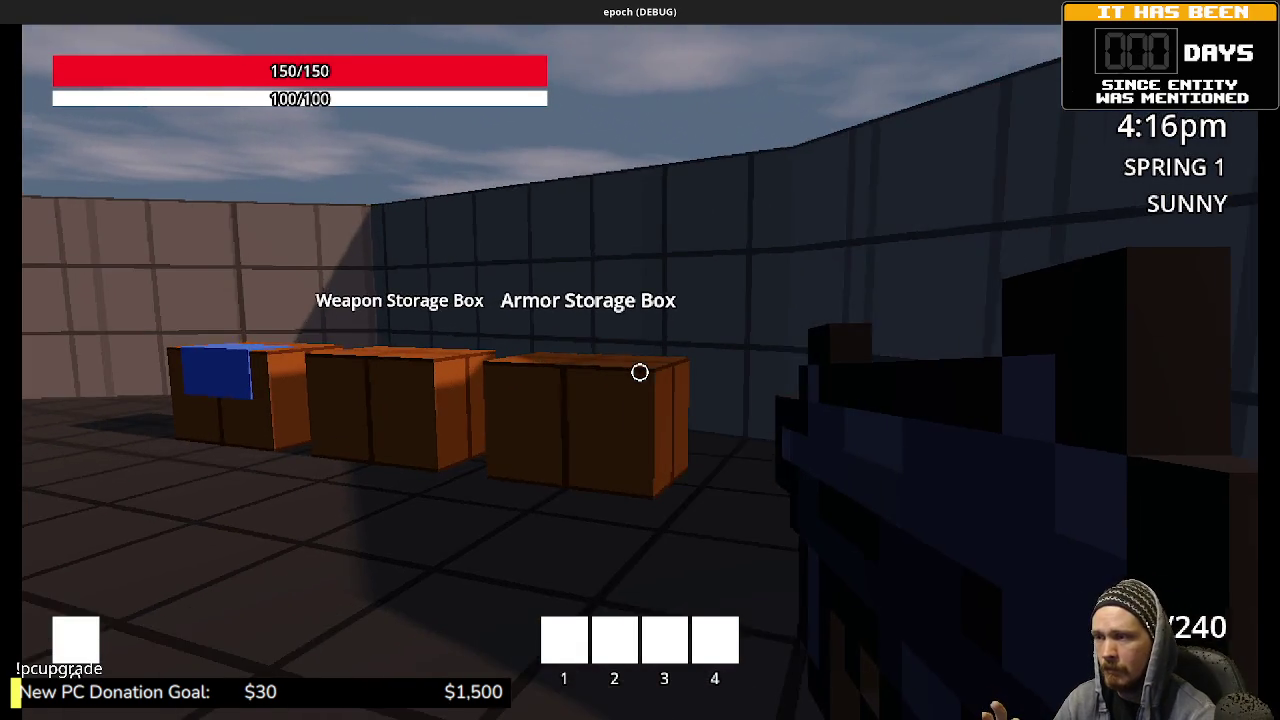
key(s)
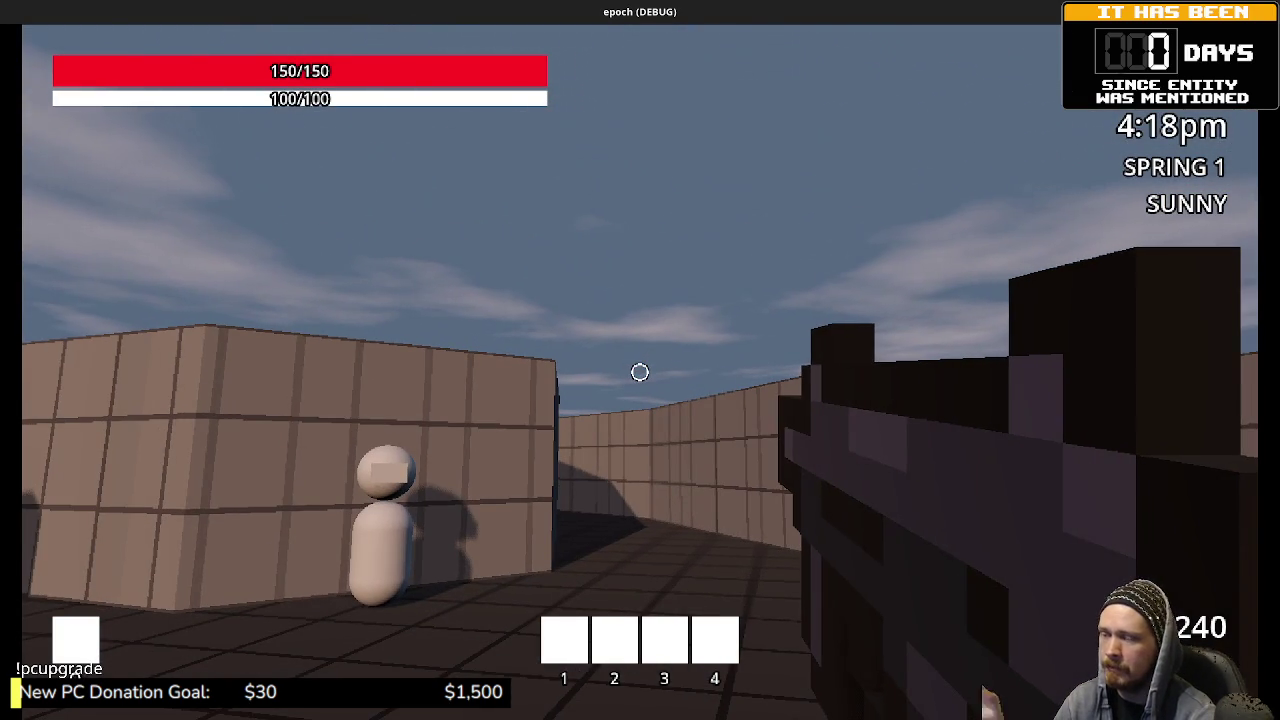
key(w)
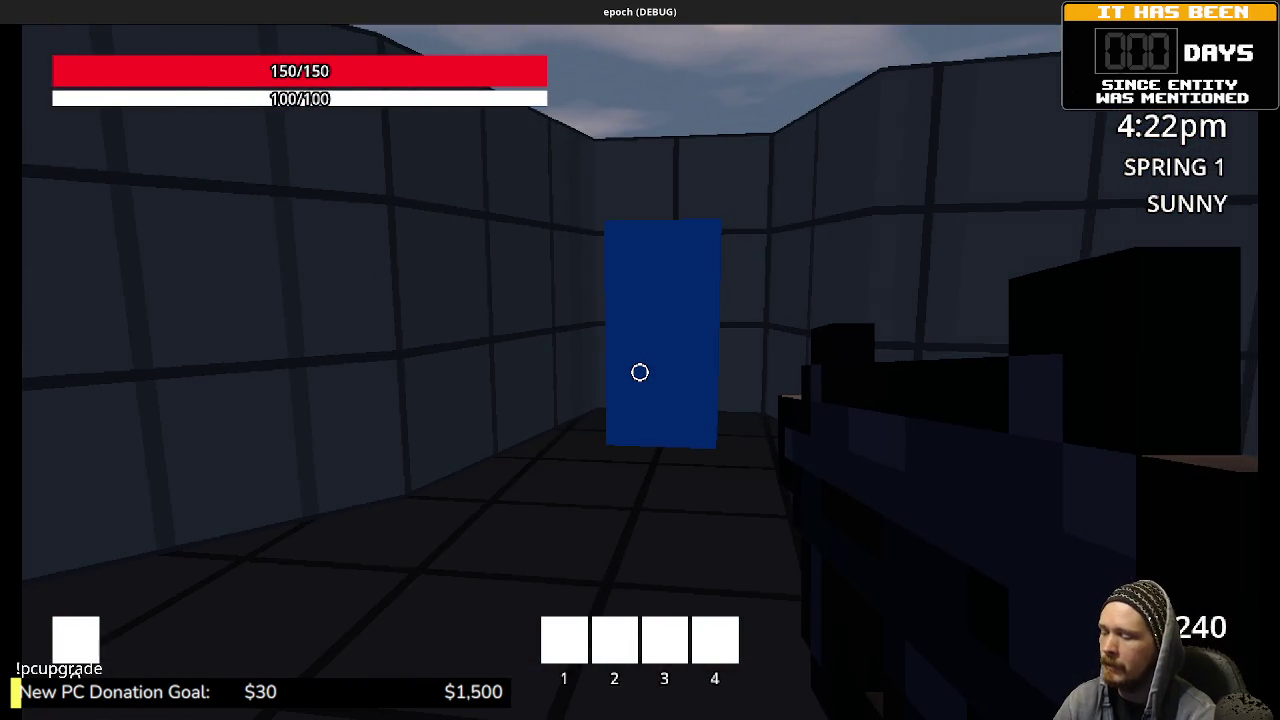
key(w)
key(w)
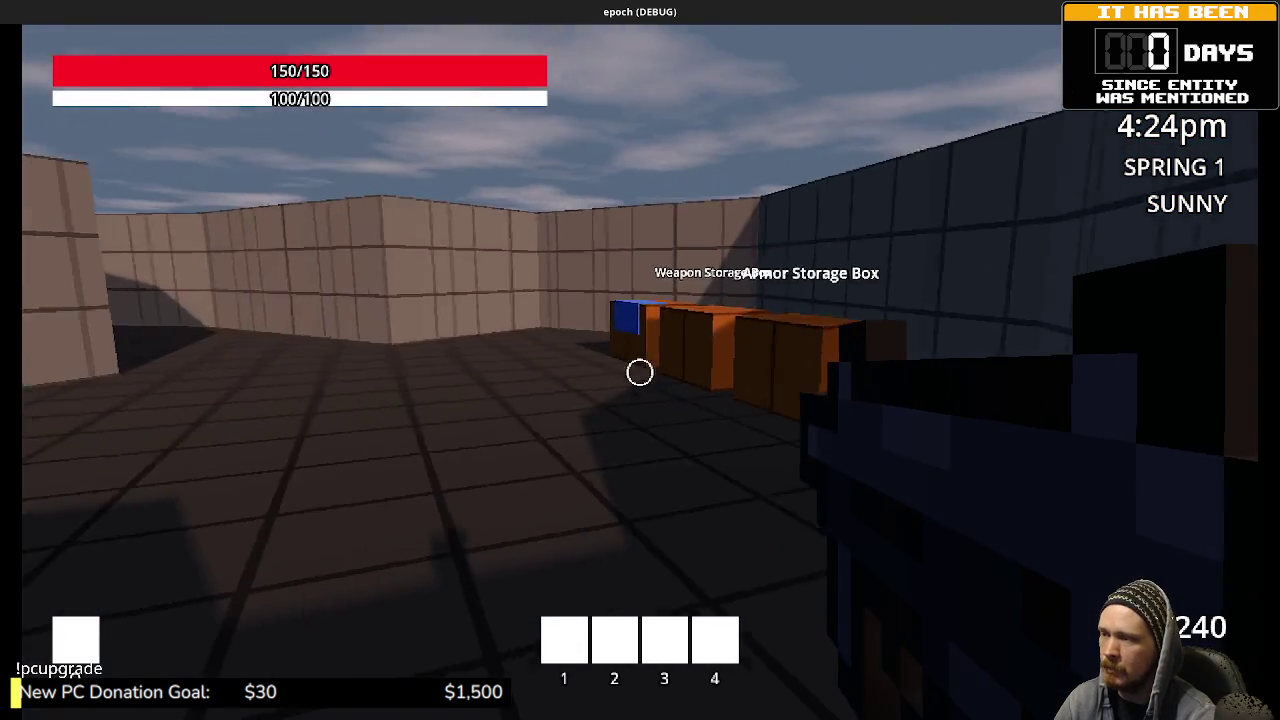
key(w)
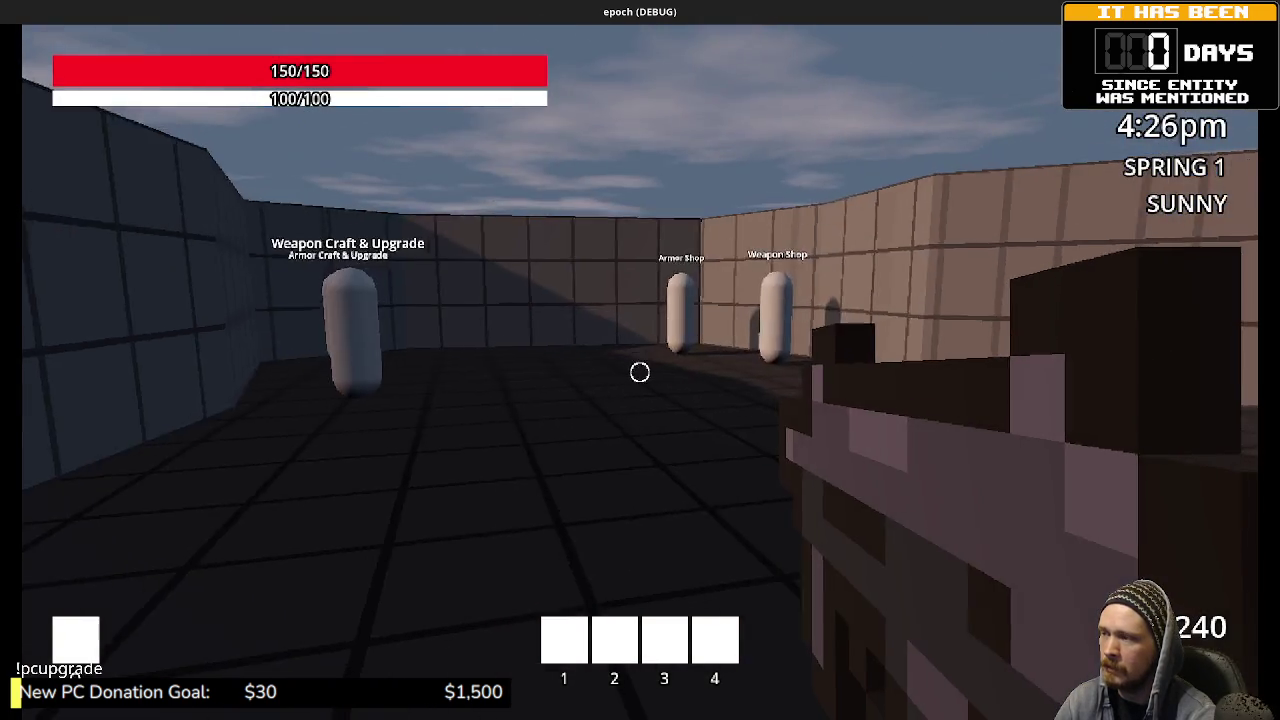
key(w)
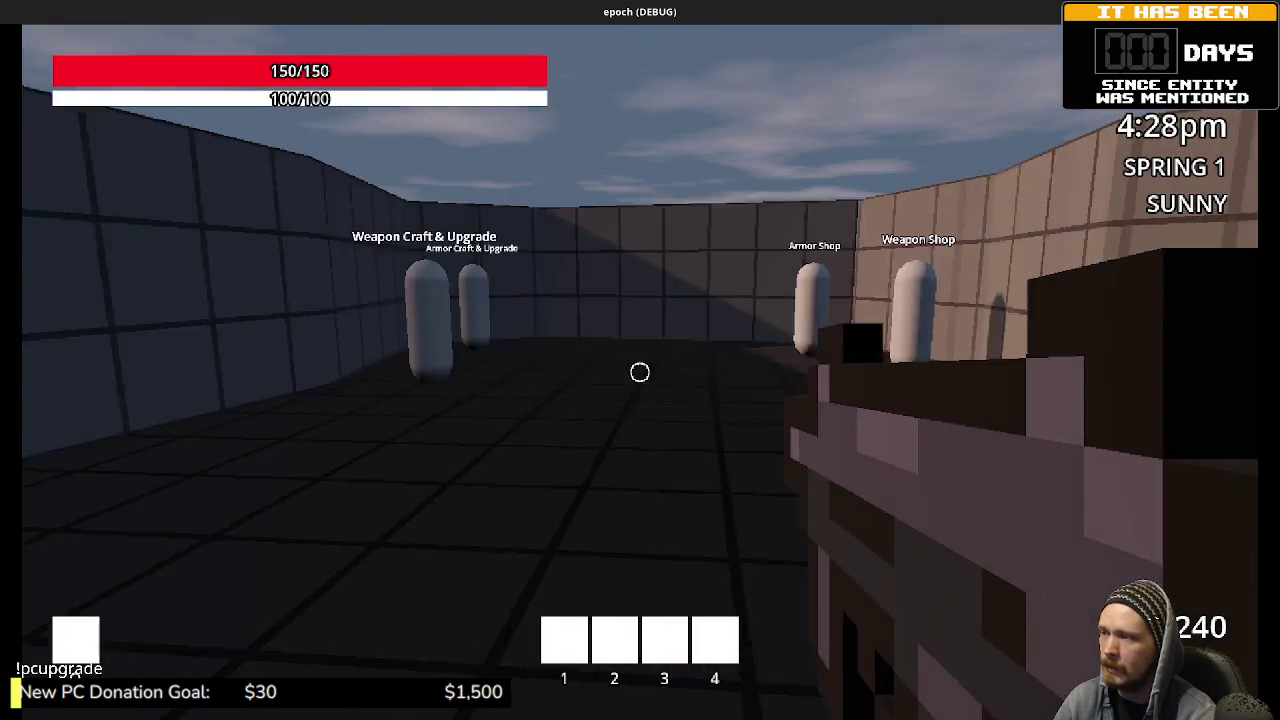
key(w)
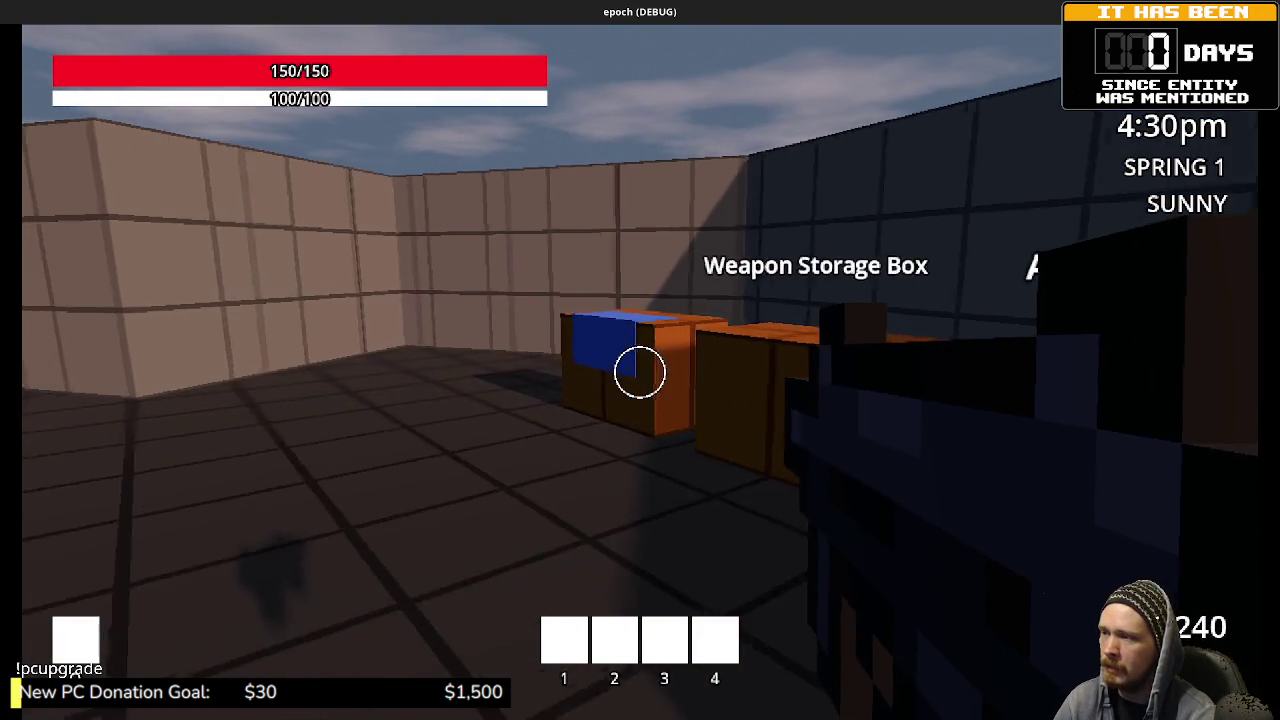
Step: Check the storage box, then combine Herb and mushroom into potions and add Iron Ore in the backpack's Combine view
key(e)
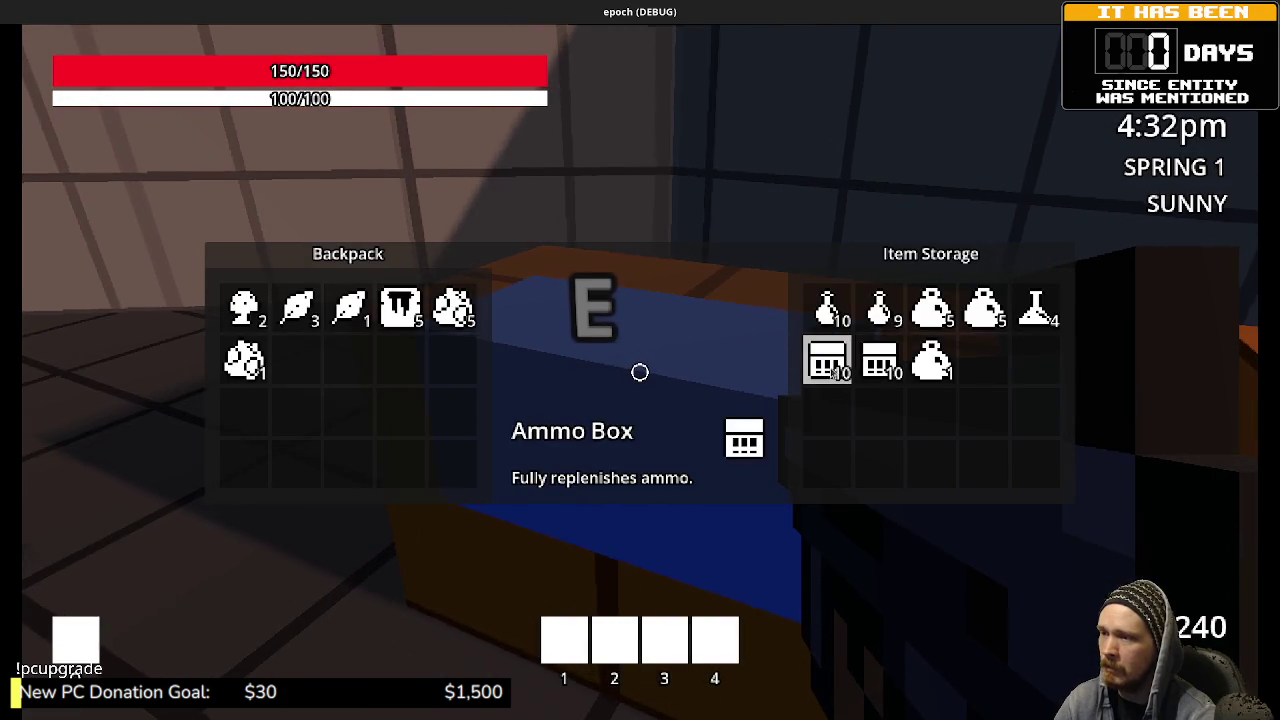
key(Escape)
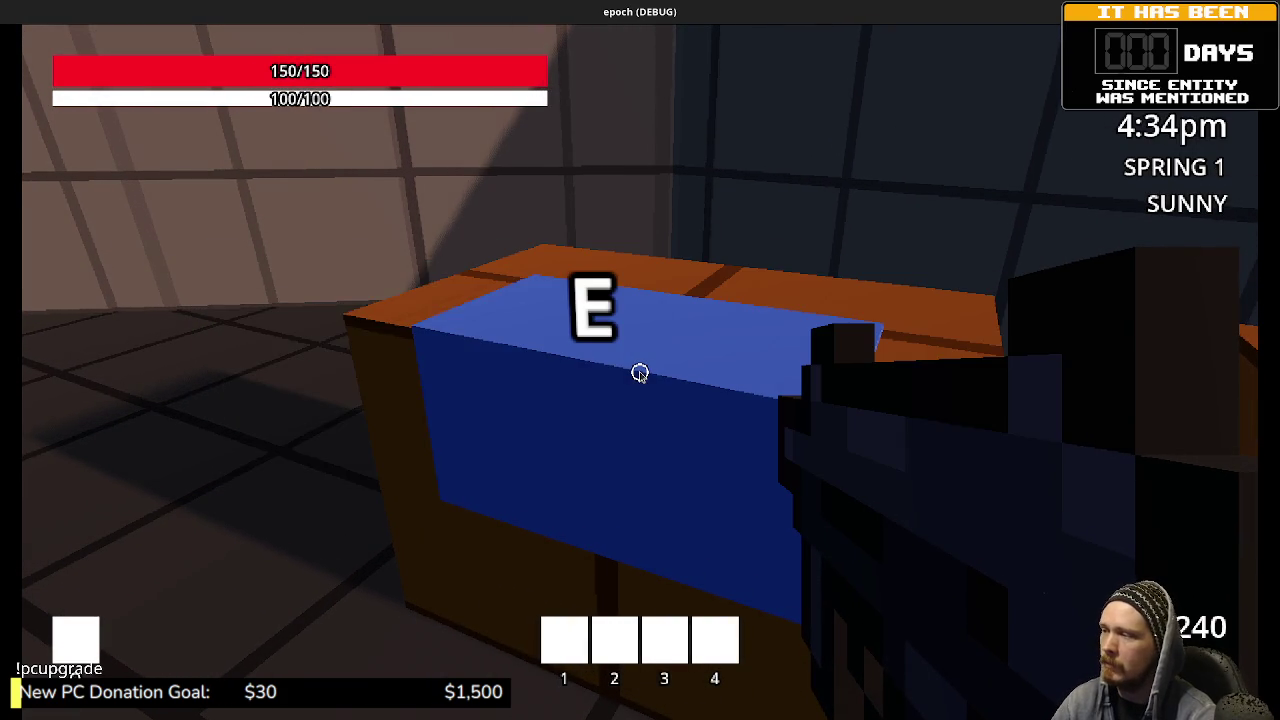
key(Tab)
click(79, 336)
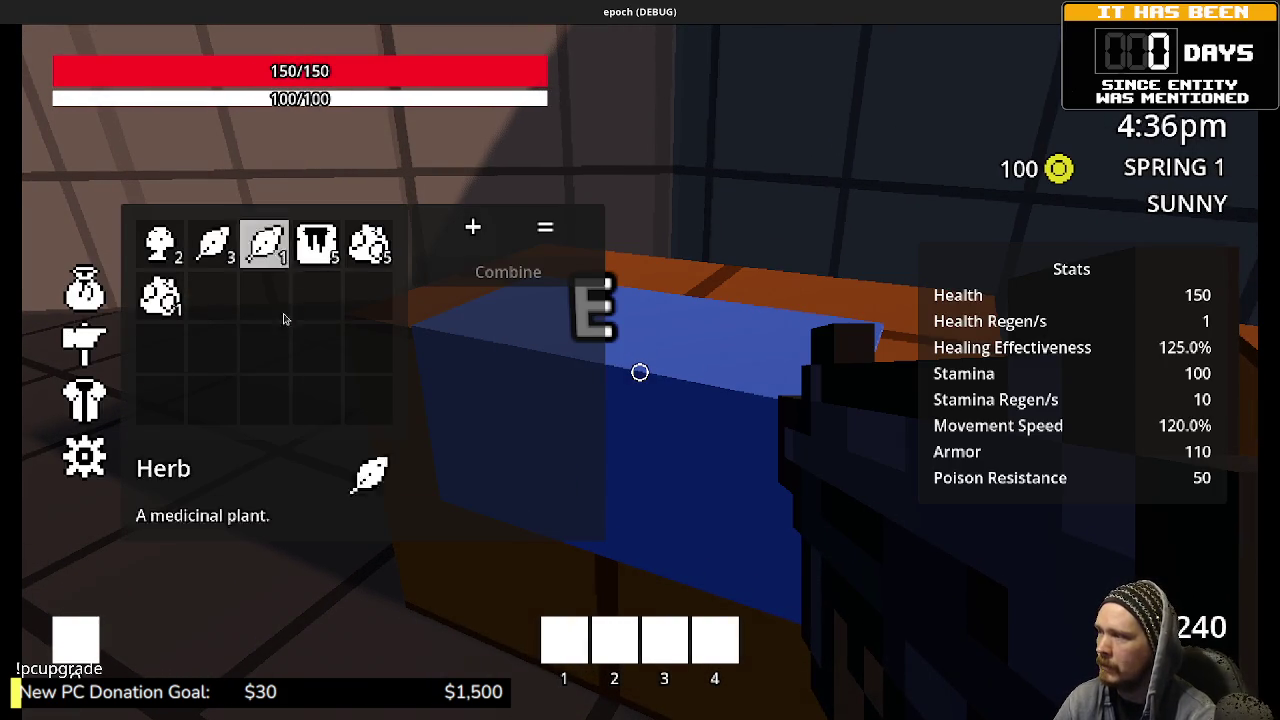
click(263, 256)
click(175, 250)
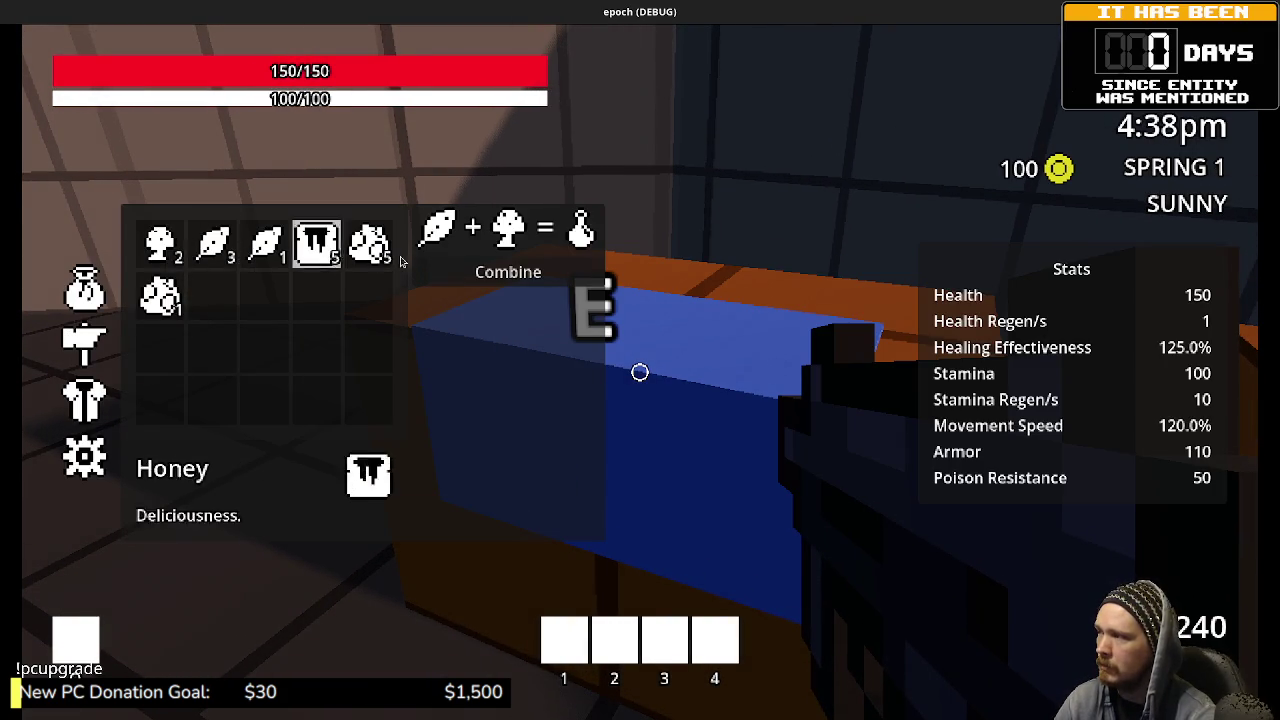
click(425, 268)
click(310, 258)
click(434, 269)
Step: At the Item Shop, sell the mushroom, Herb, honey, Iron Ore and Mega Potion, reaching 325 coins
key(e)
key(w)
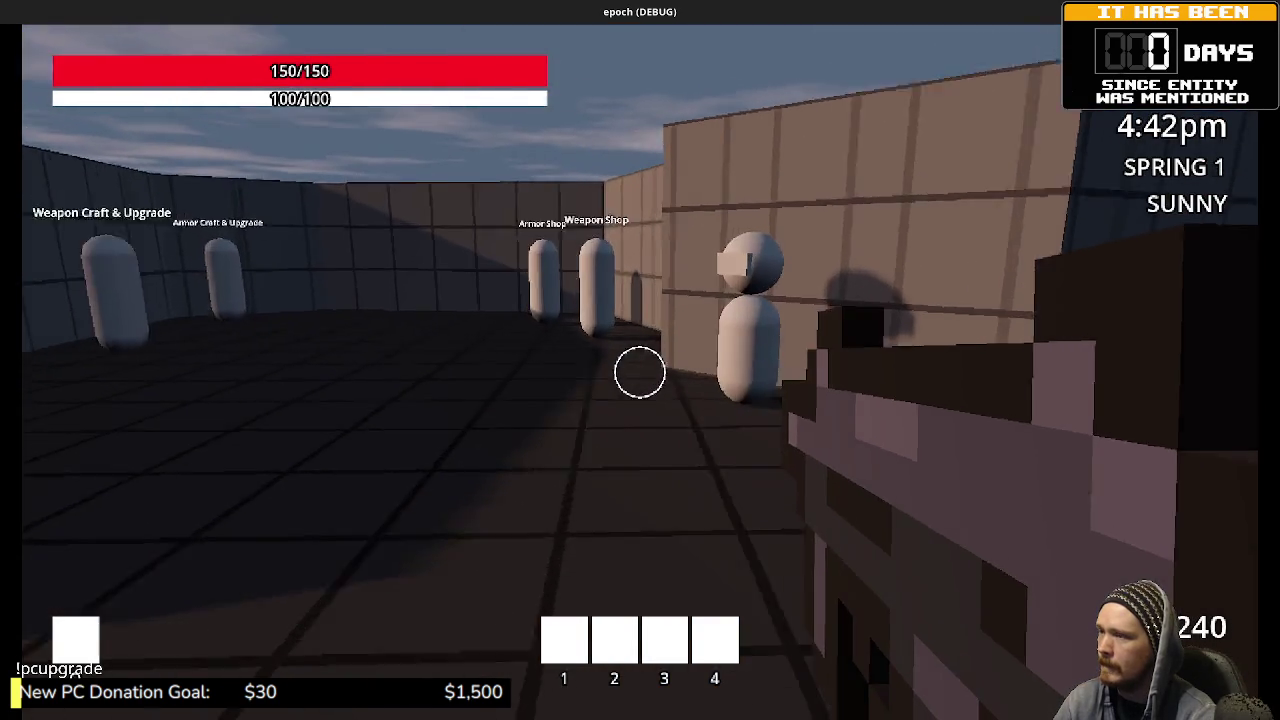
key(e)
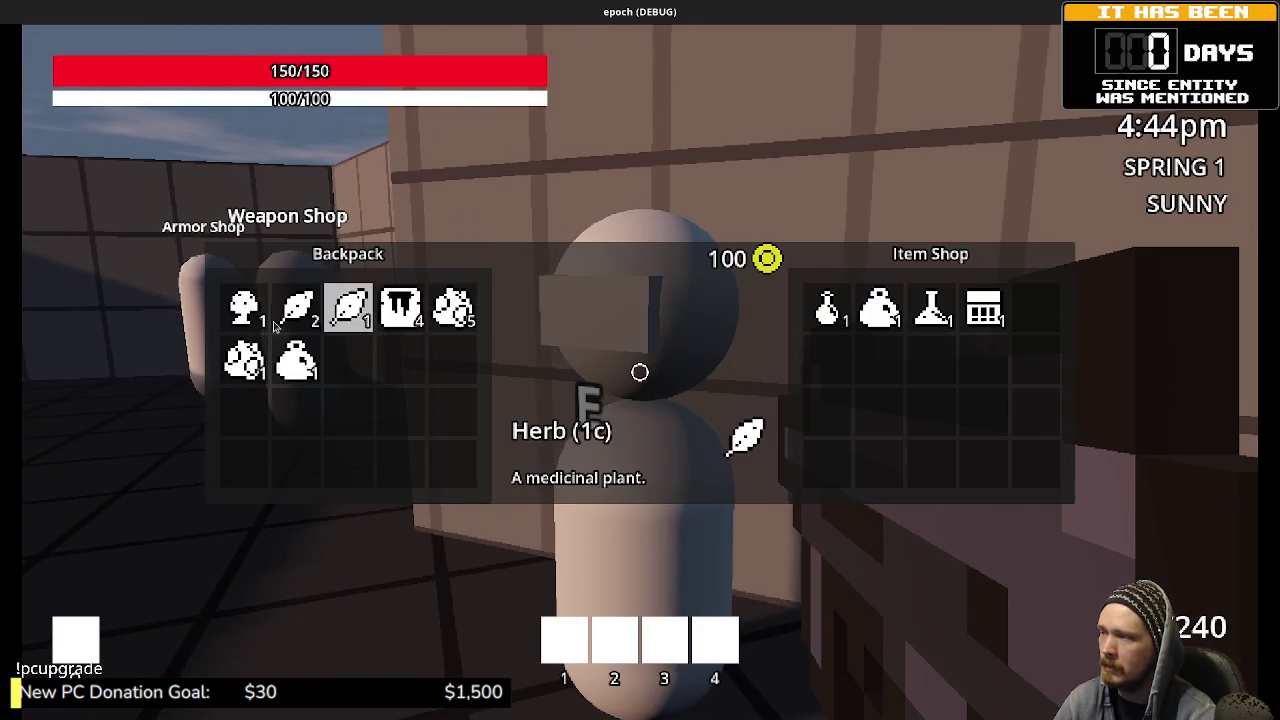
click(284, 314)
click(348, 310)
click(400, 308)
click(400, 308)
click(400, 308)
click(400, 308)
click(452, 310)
click(452, 310)
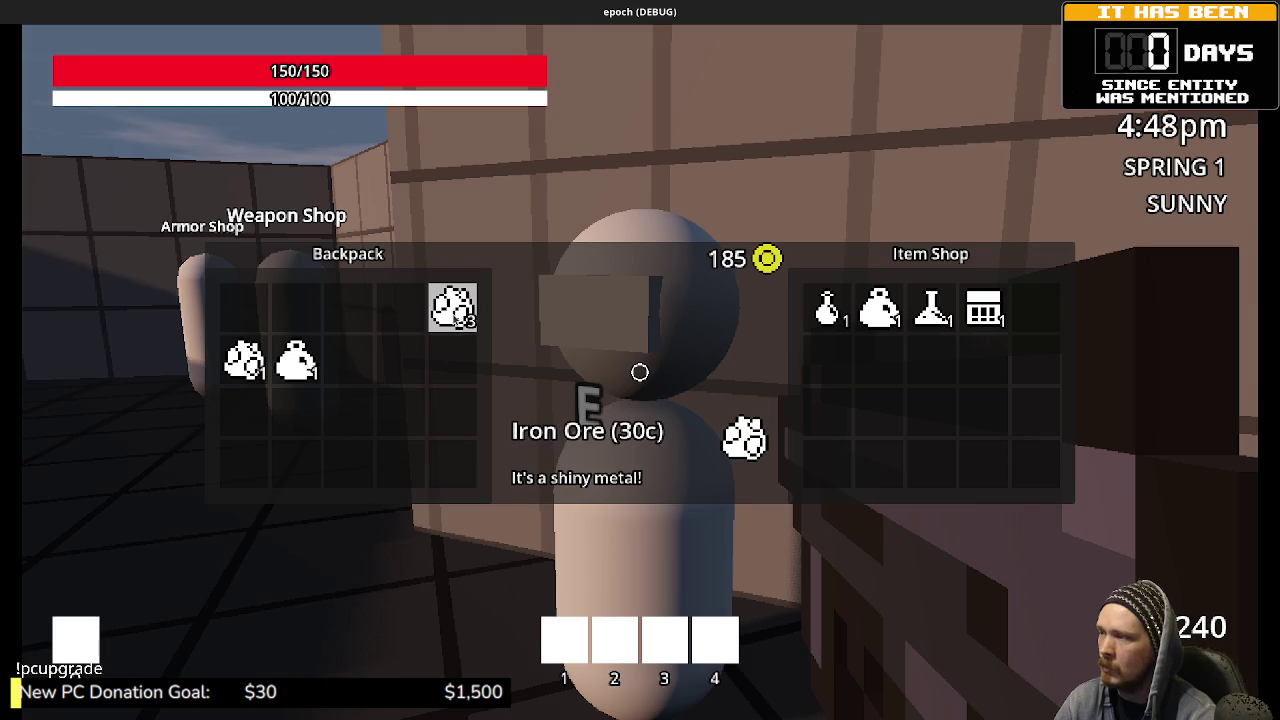
click(245, 362)
click(291, 364)
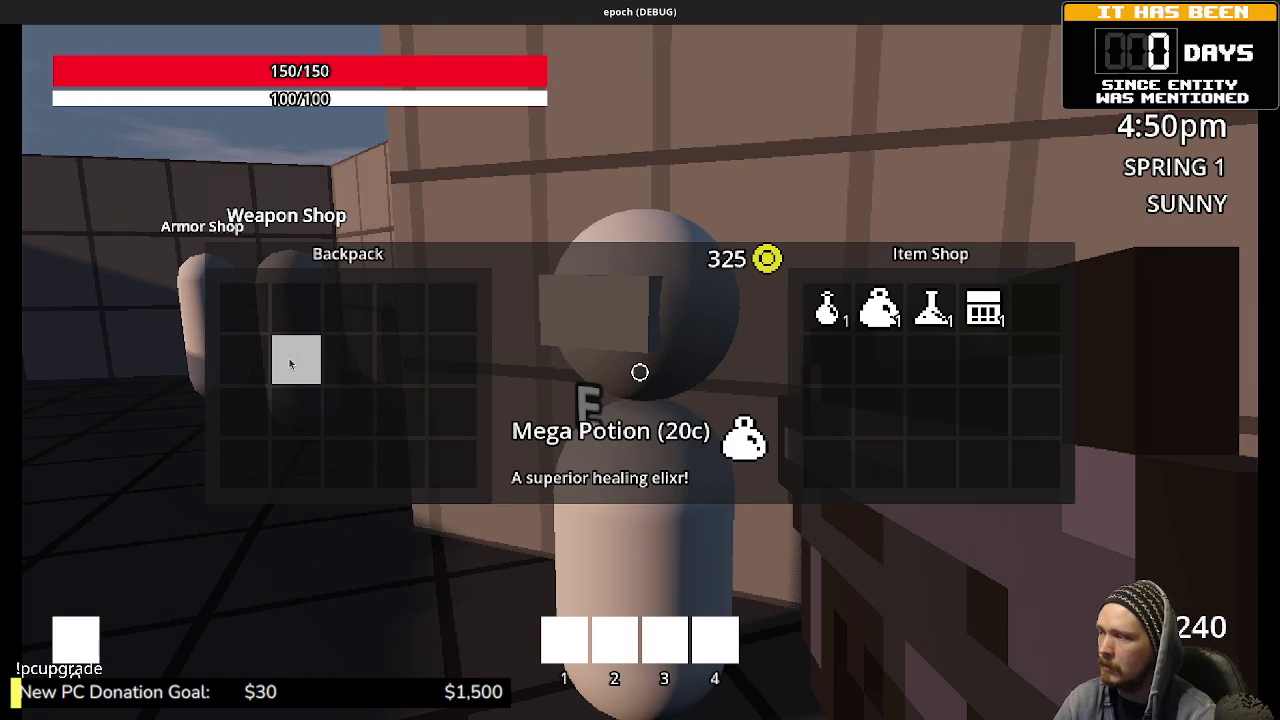
Step: Leave the shop and walk past the Armor and Weapon Shop NPCs toward the Craft & Upgrade NPCs
key(e)
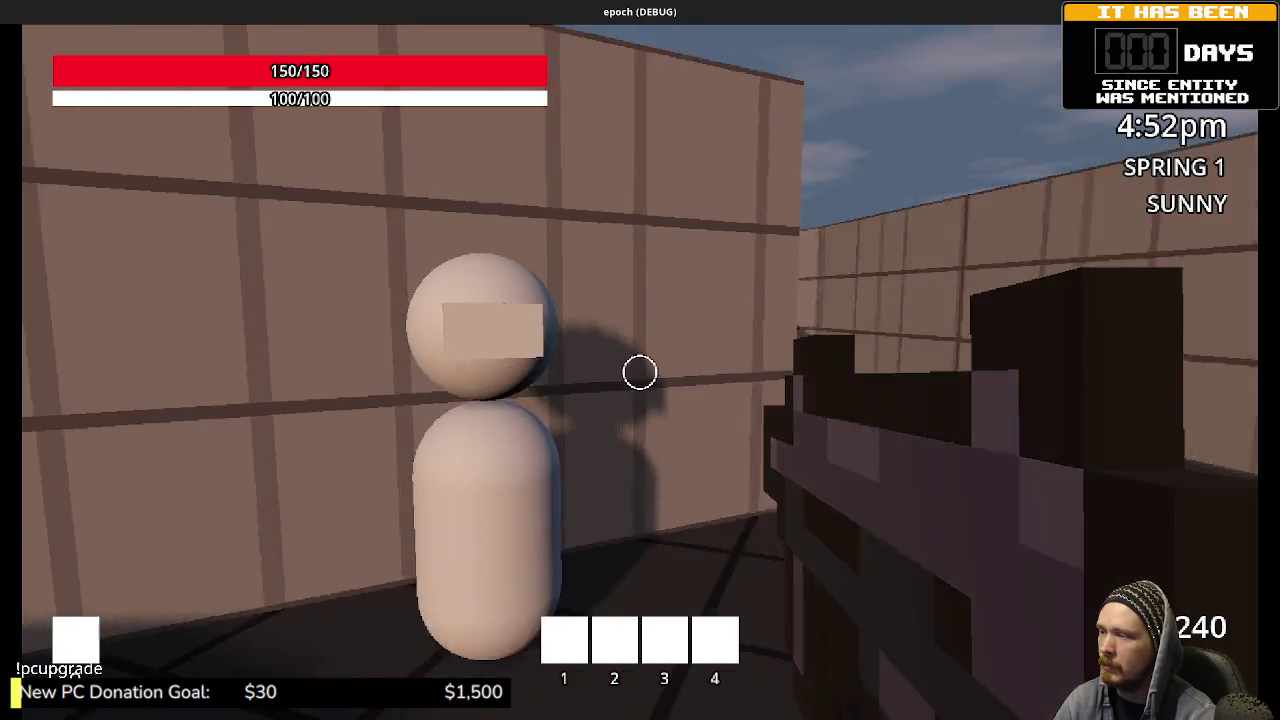
key(w)
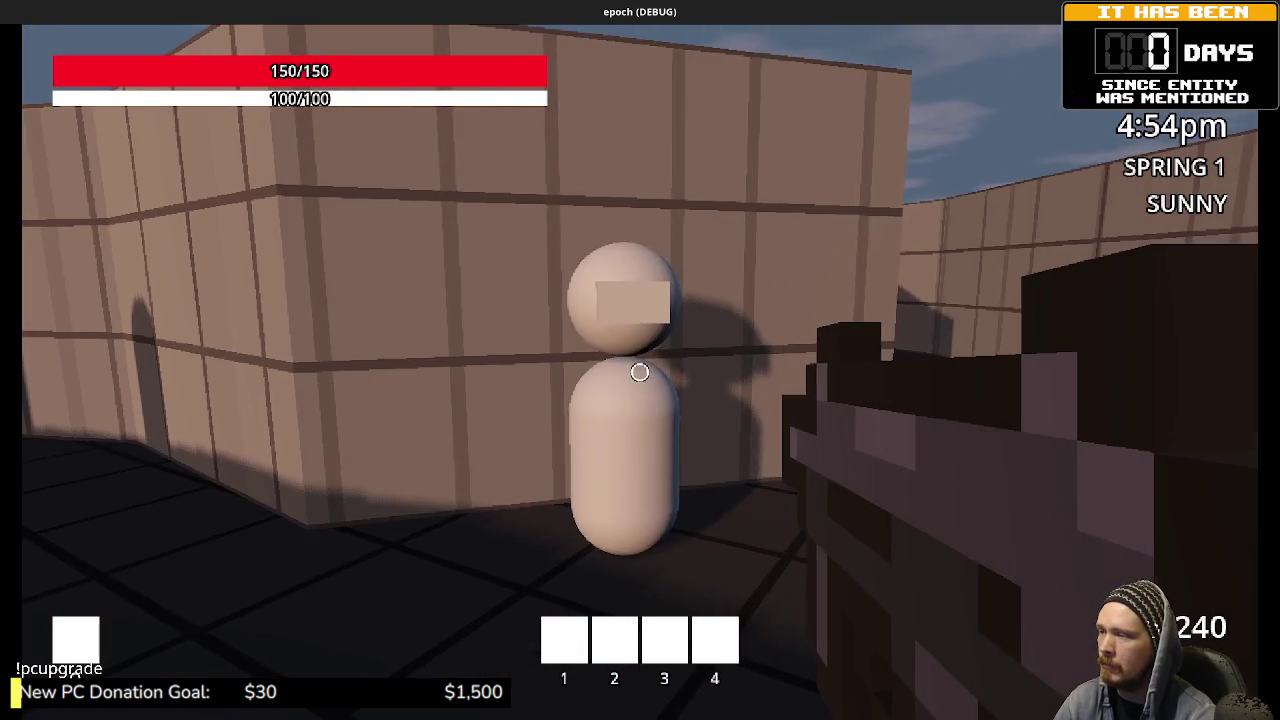
key(w)
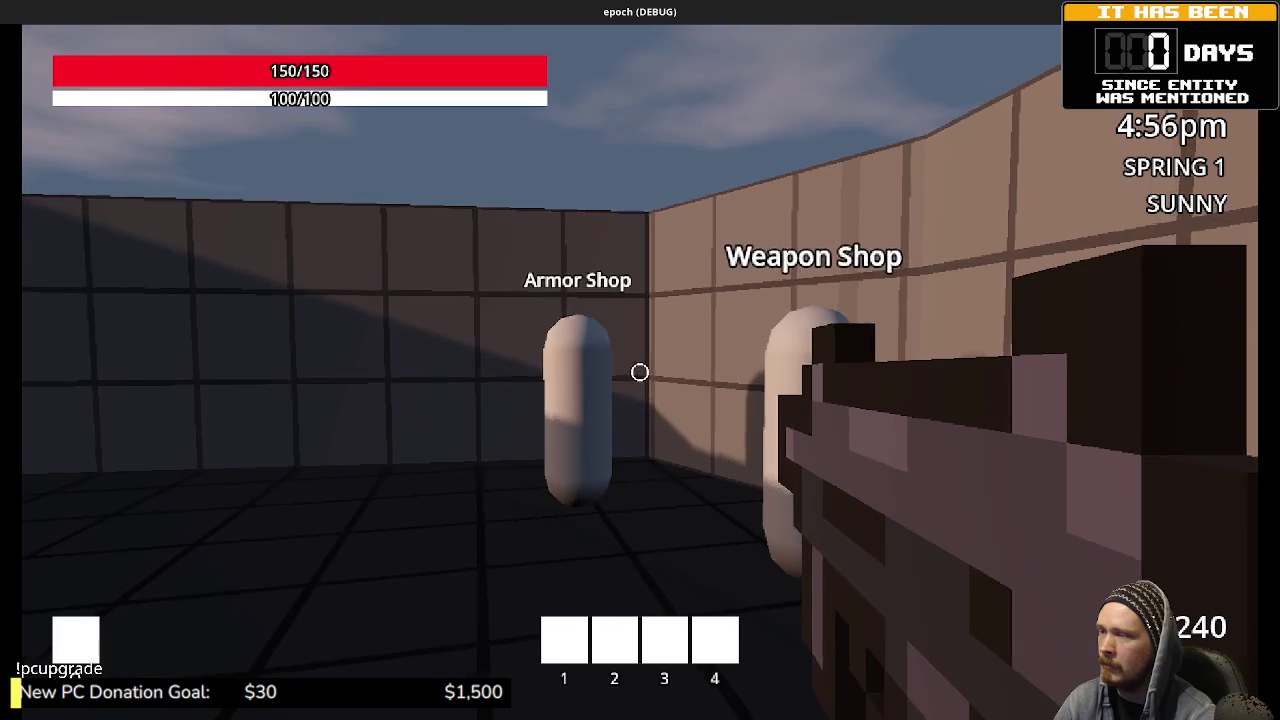
key(w)
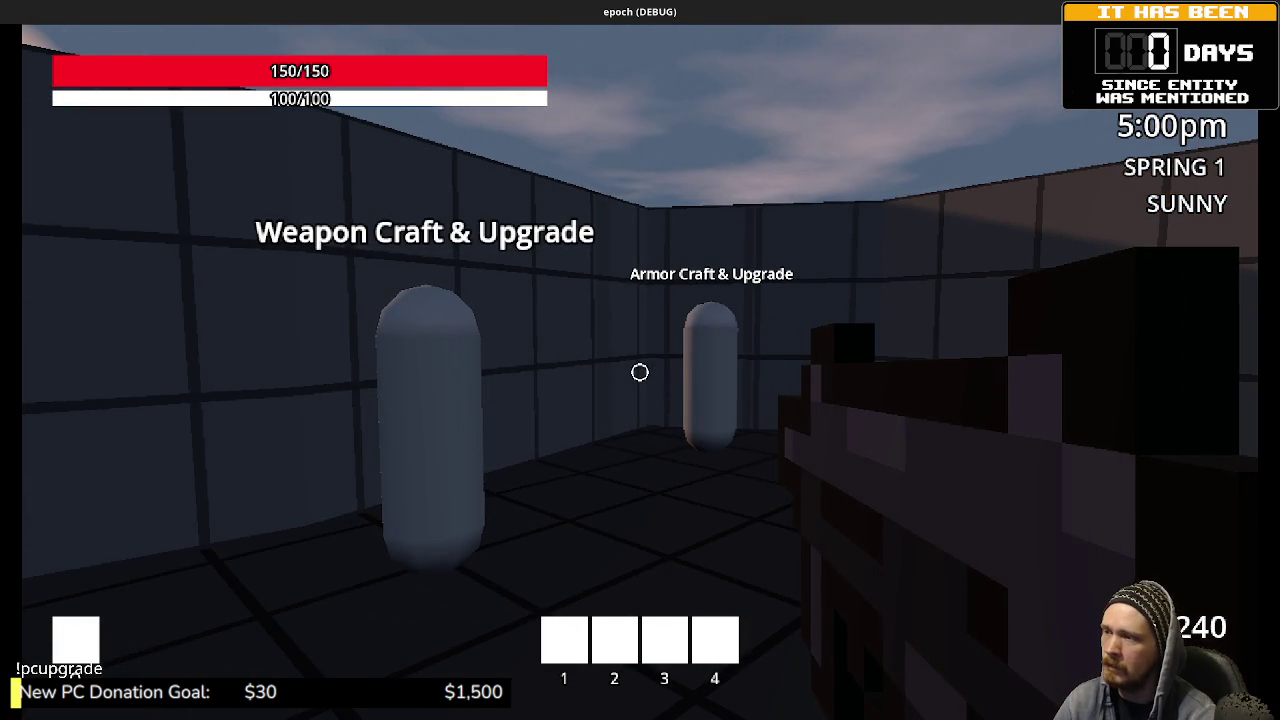
Step: Go down the walled corridor through the blue block into the forest and the green pool room
key(w)
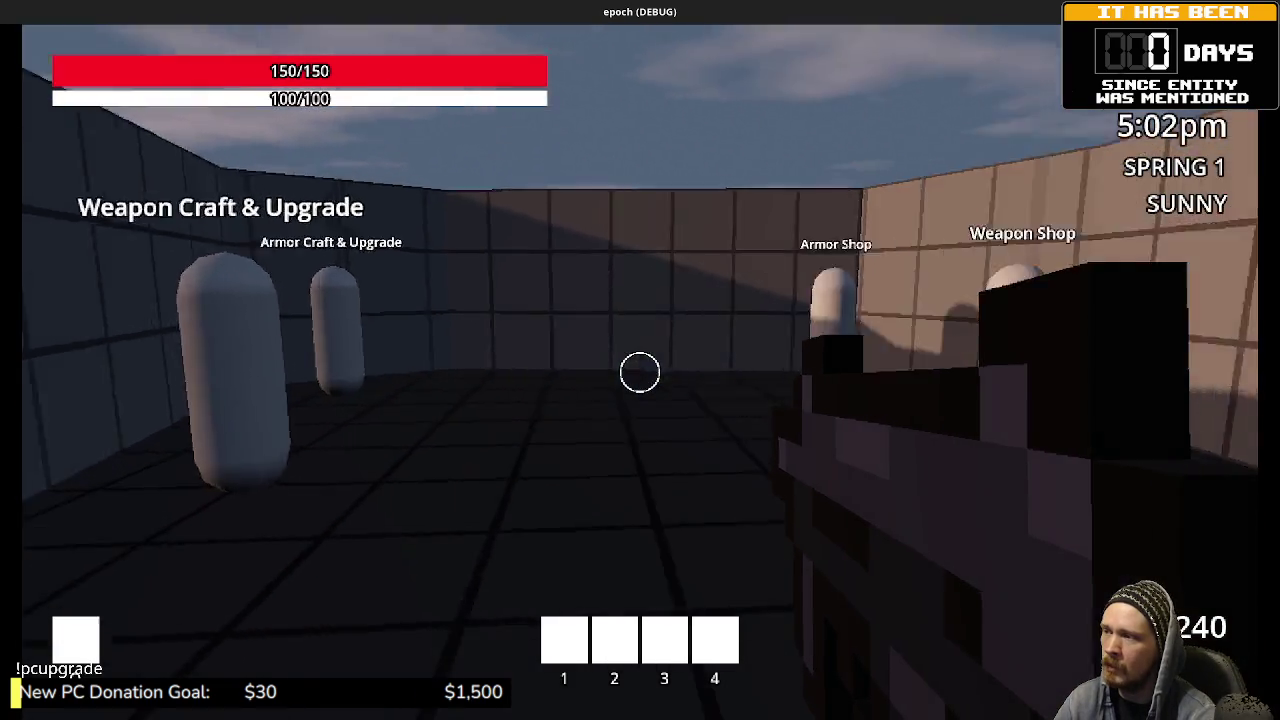
key(w)
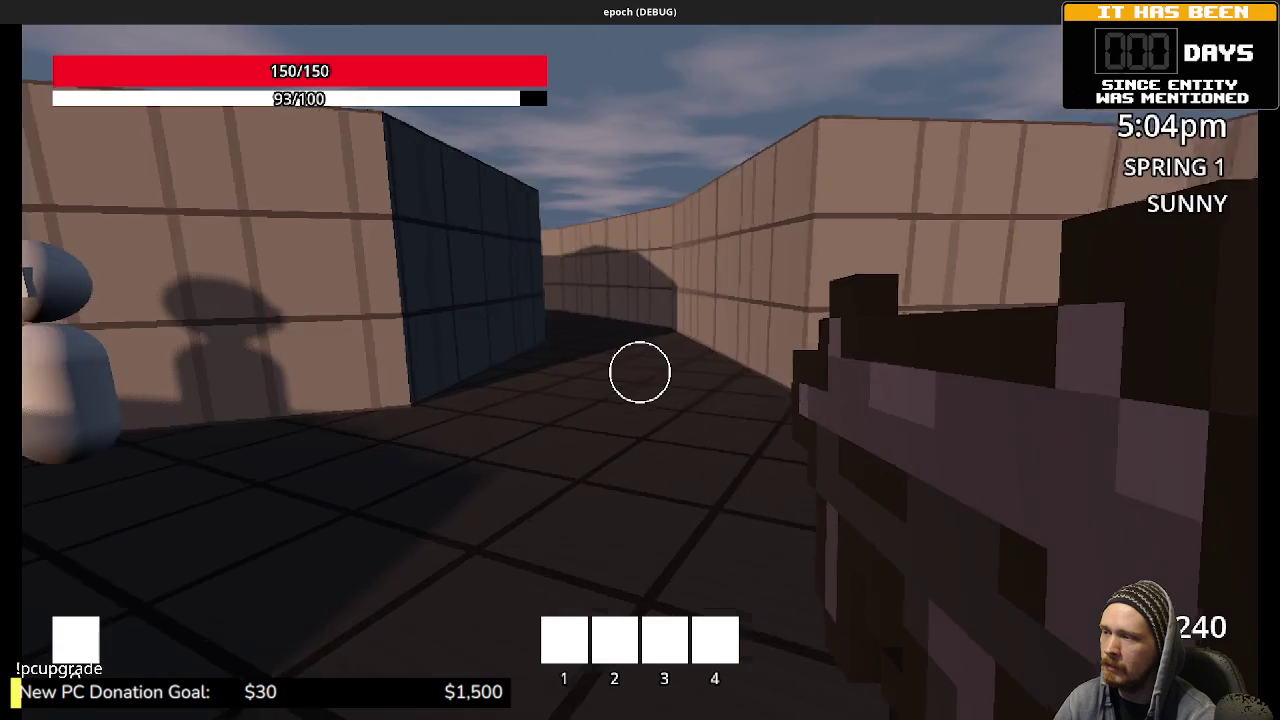
key(w)
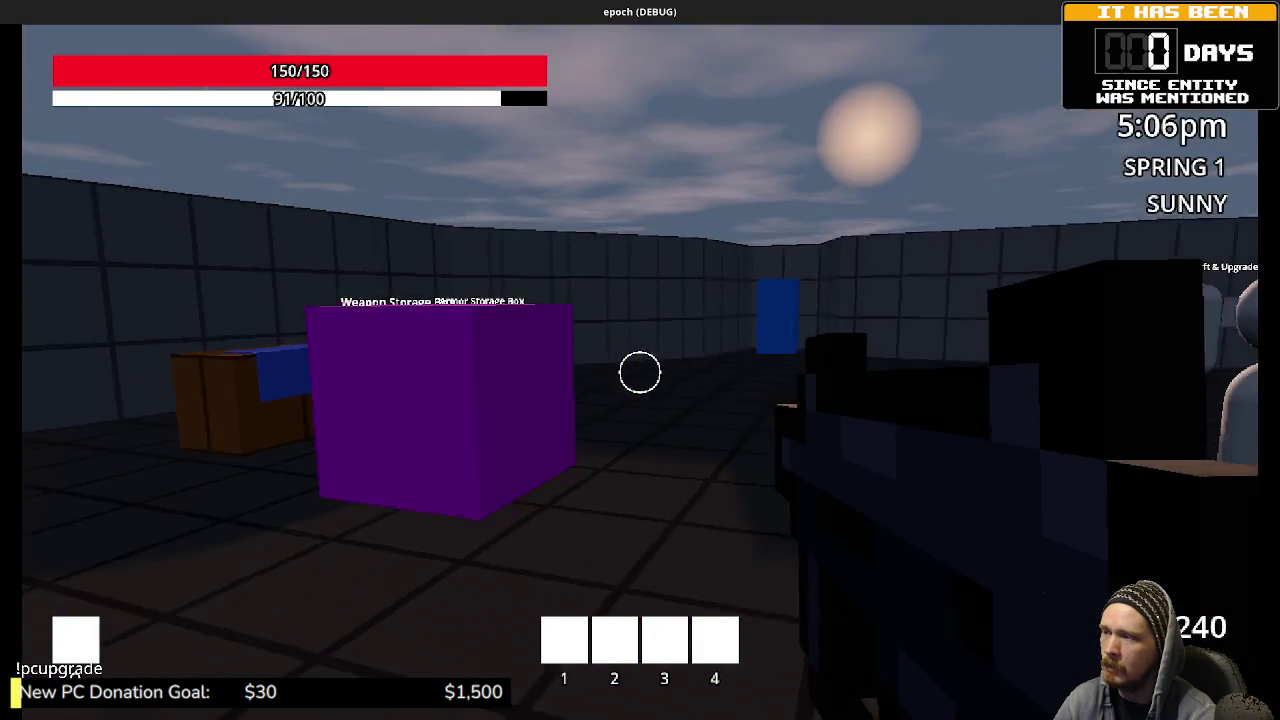
key(w)
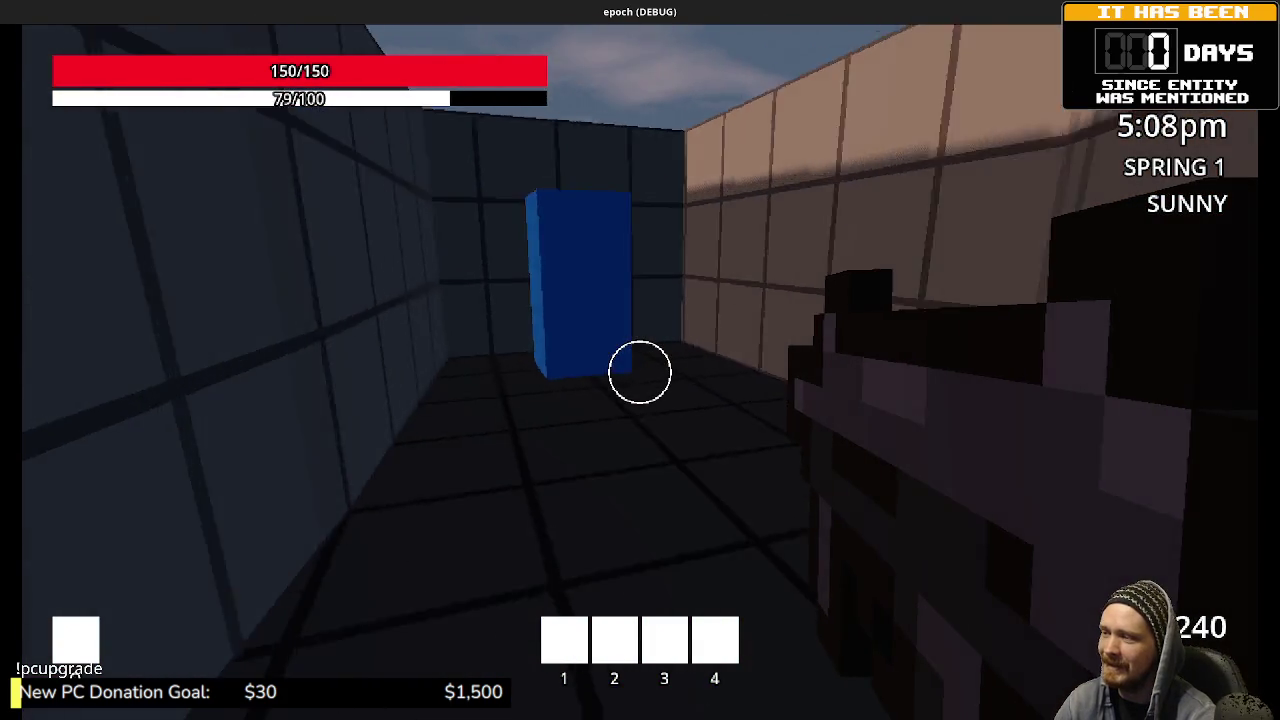
key(w)
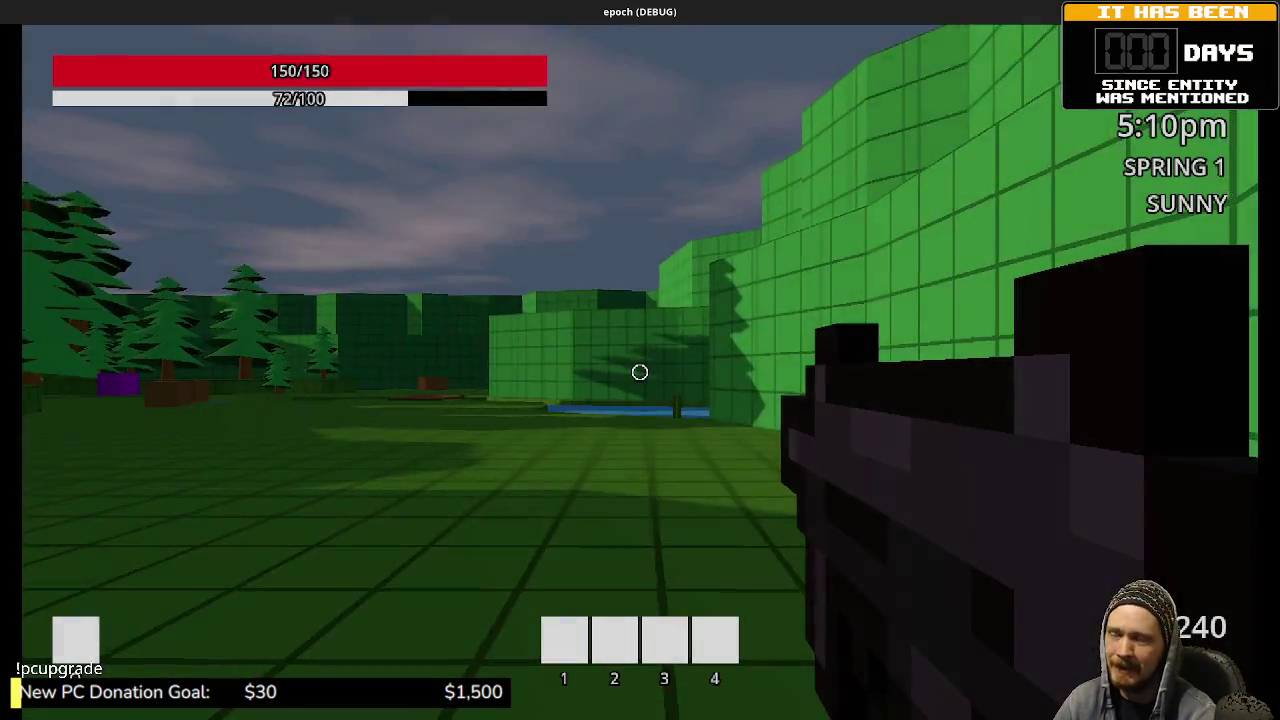
key(w)
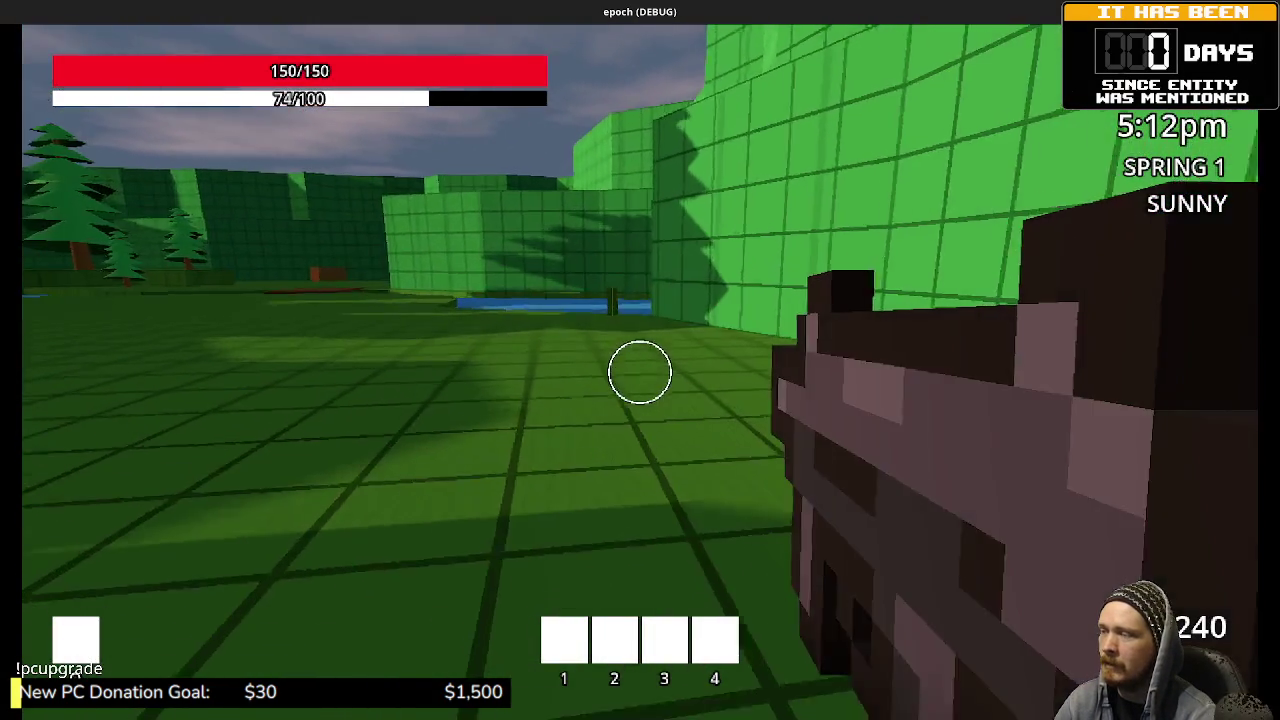
key(w)
key(w)
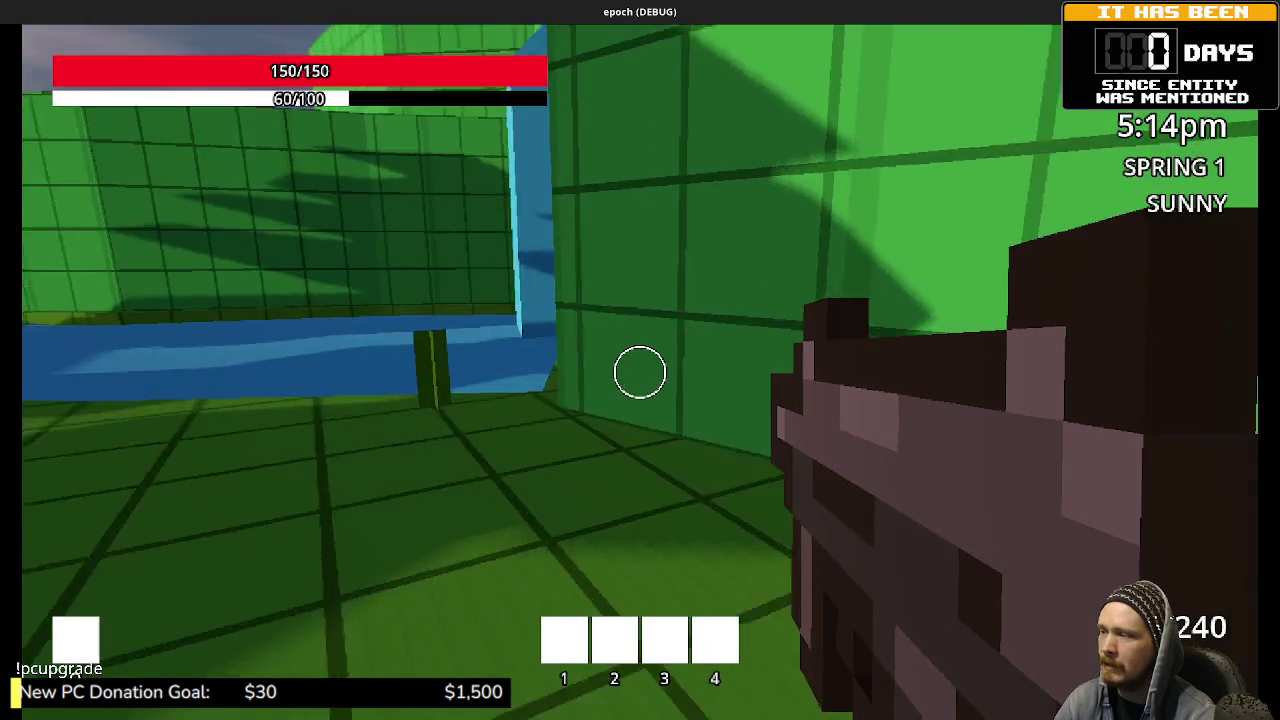
Step: Gather the herb from the post by the water, then mine the grey rock for iron ore
key(w)
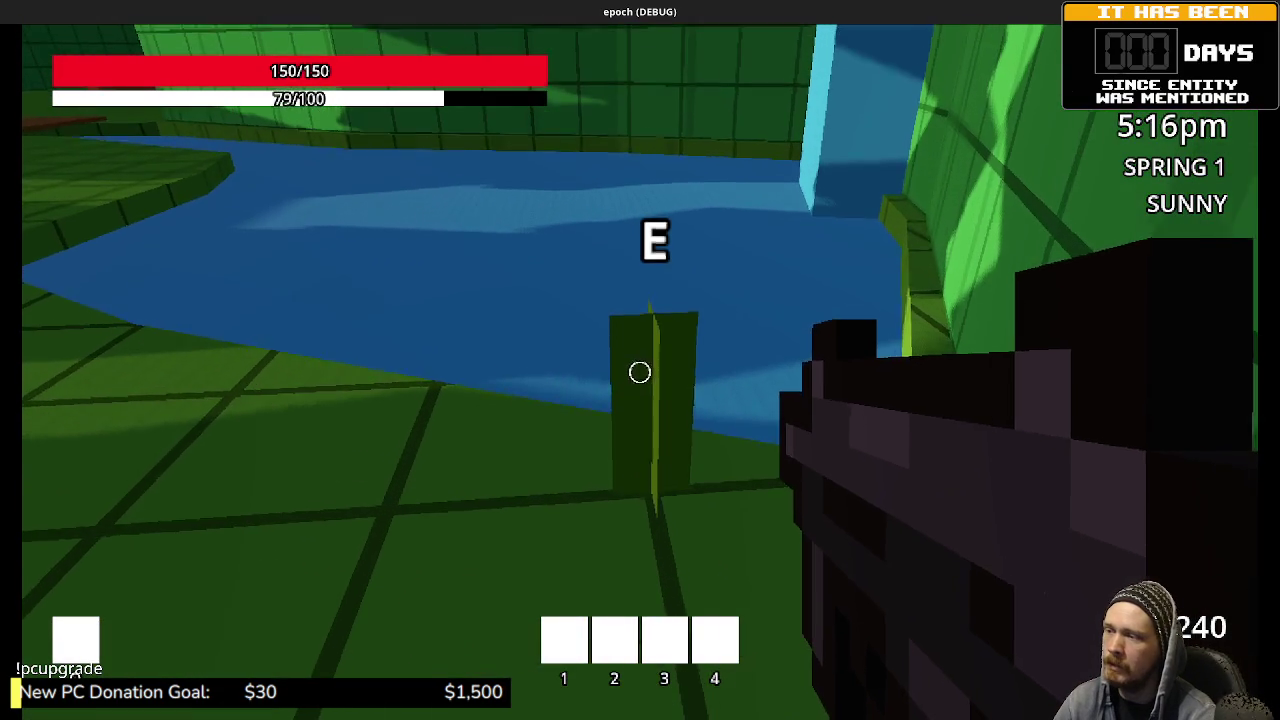
key(e)
key(w)
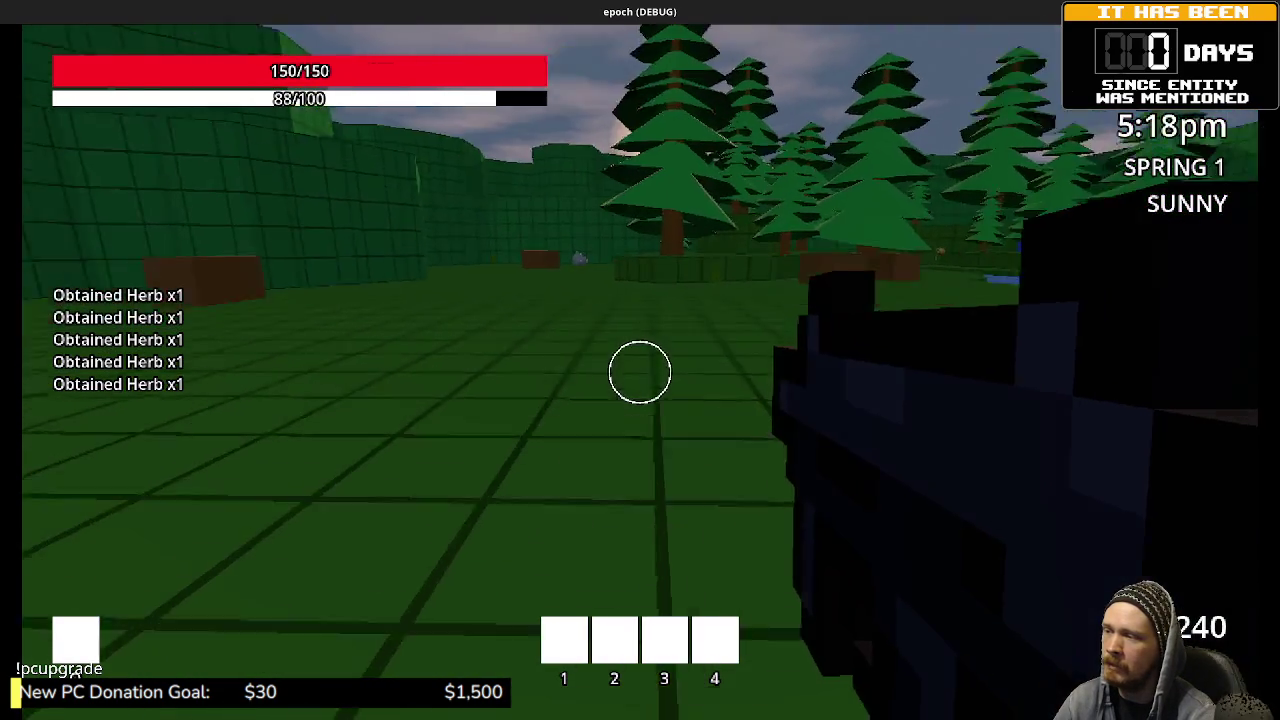
key(w)
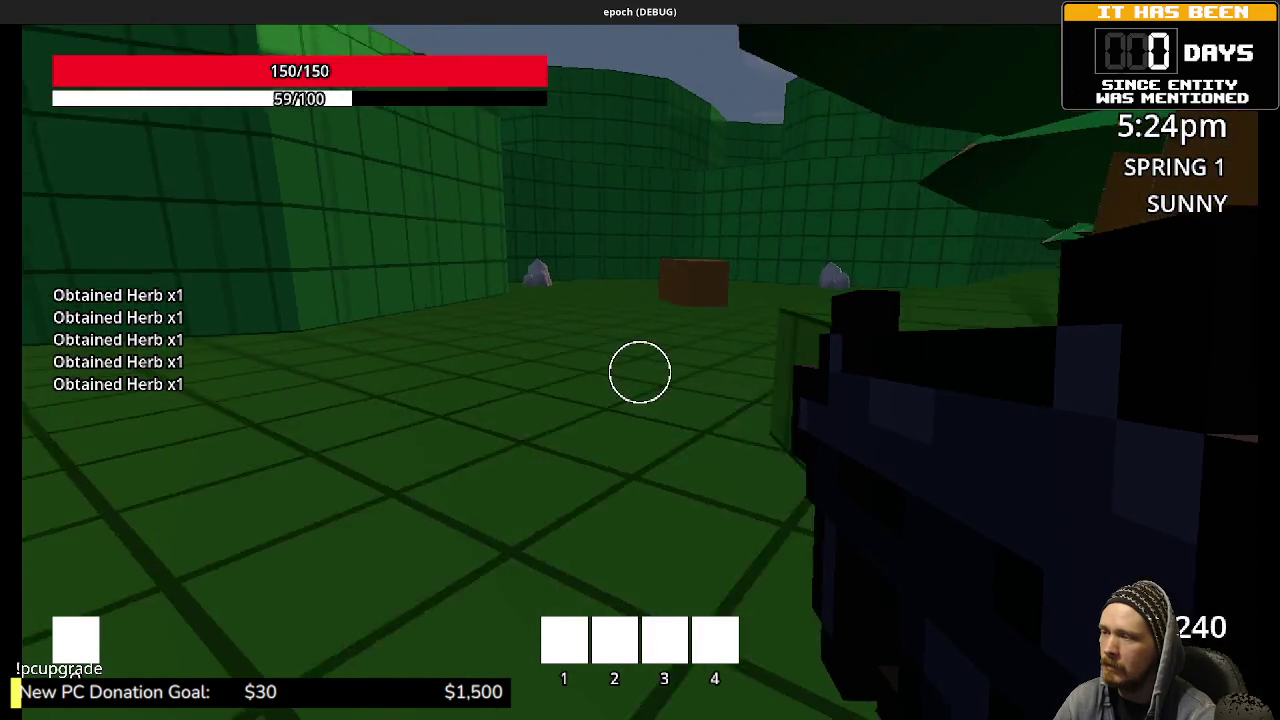
key(w)
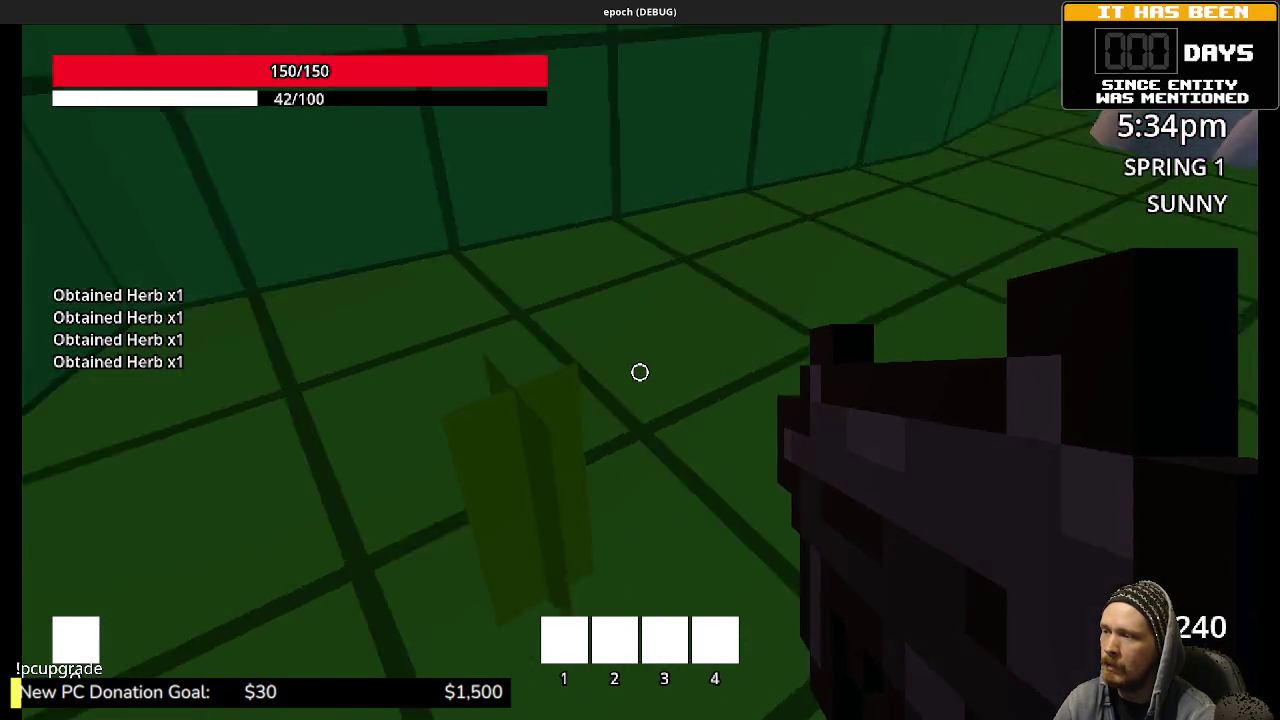
key(w)
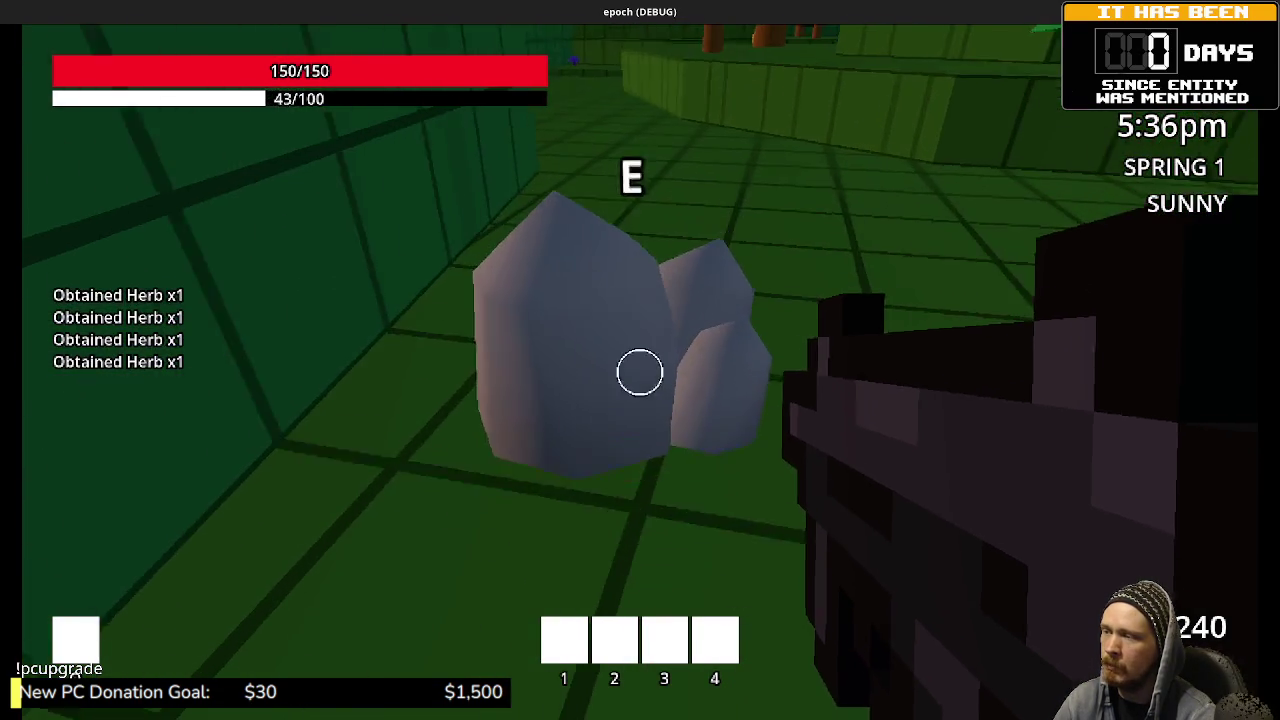
click(640, 372)
Step: Follow the green wall to pick up the purple mushroom and collect the honey
key(w)
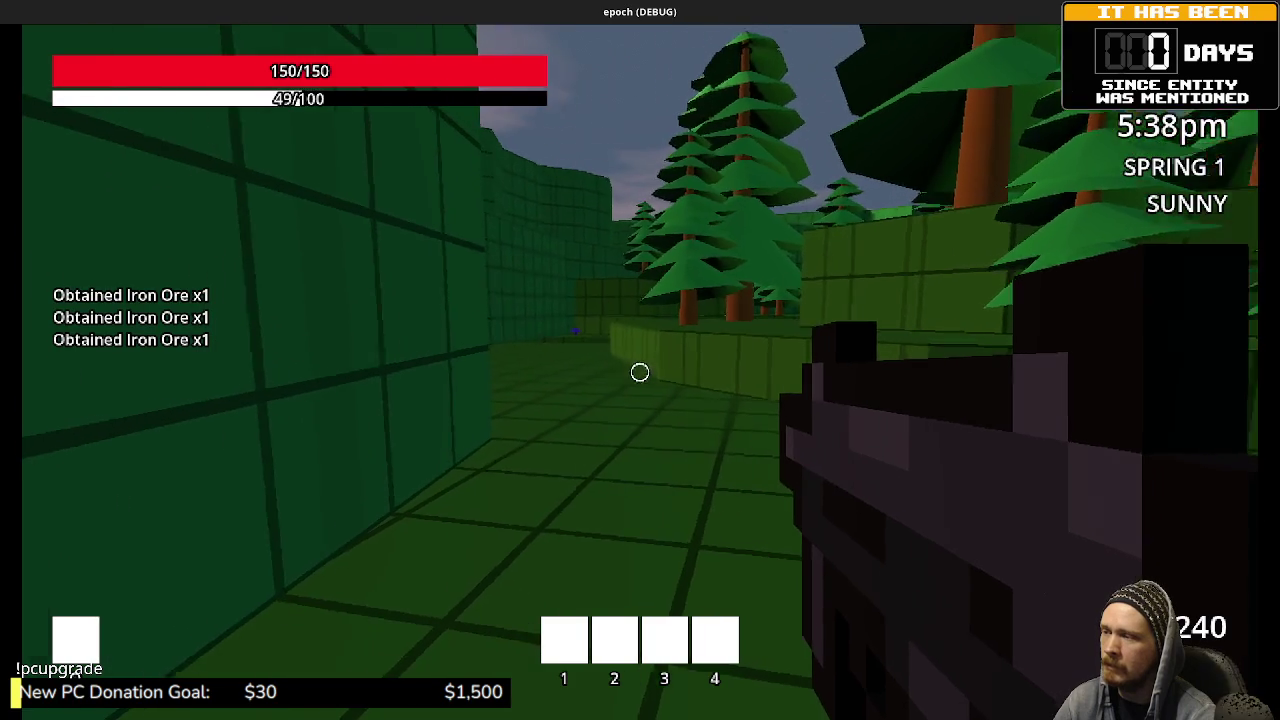
key(w)
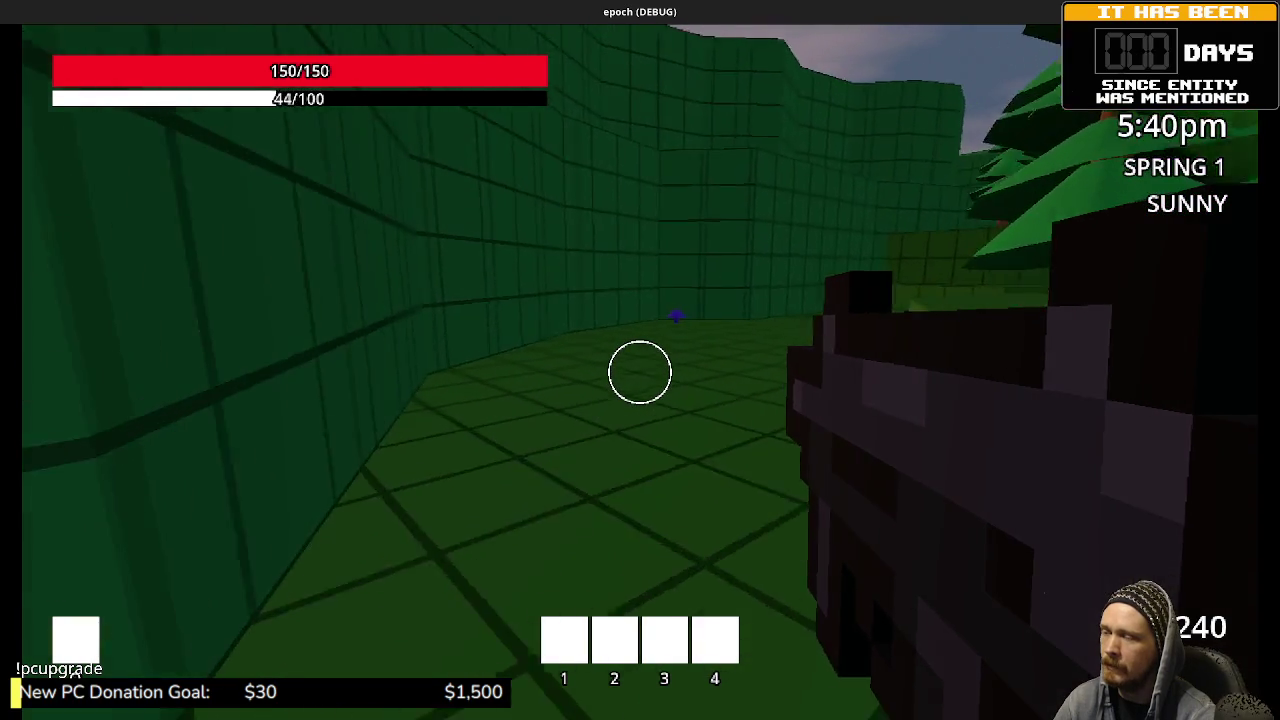
key(w)
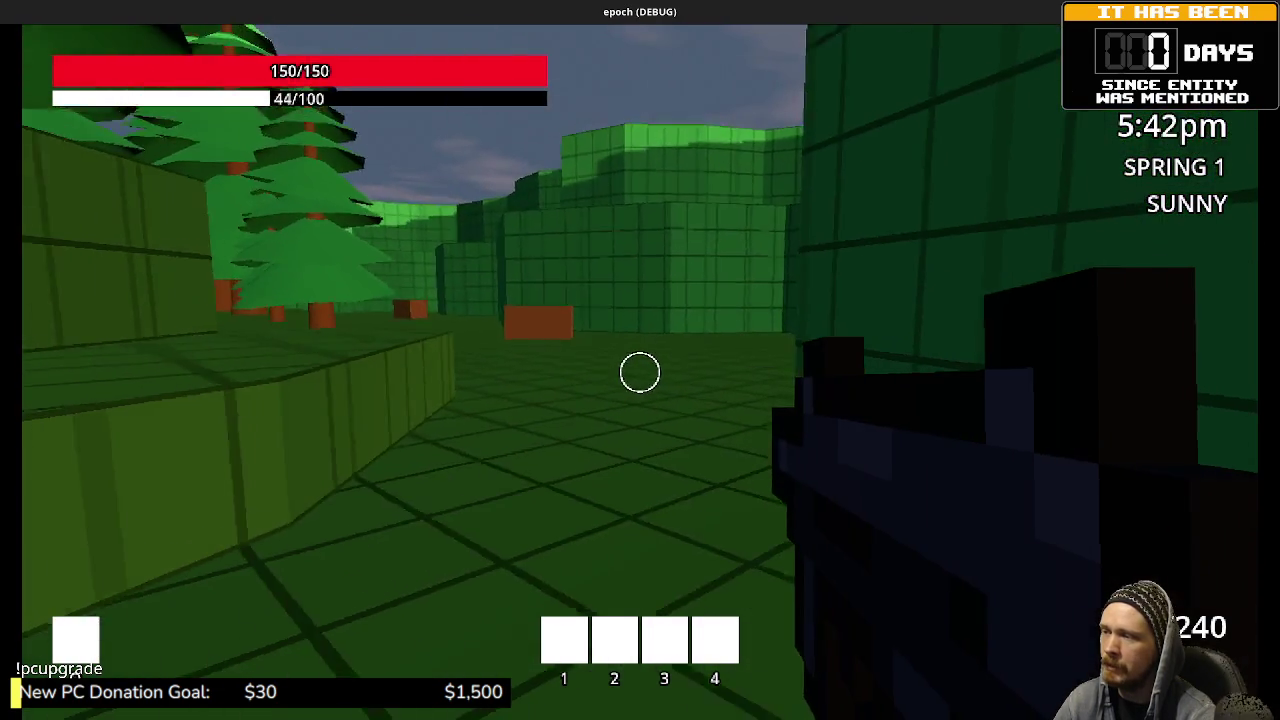
key(w)
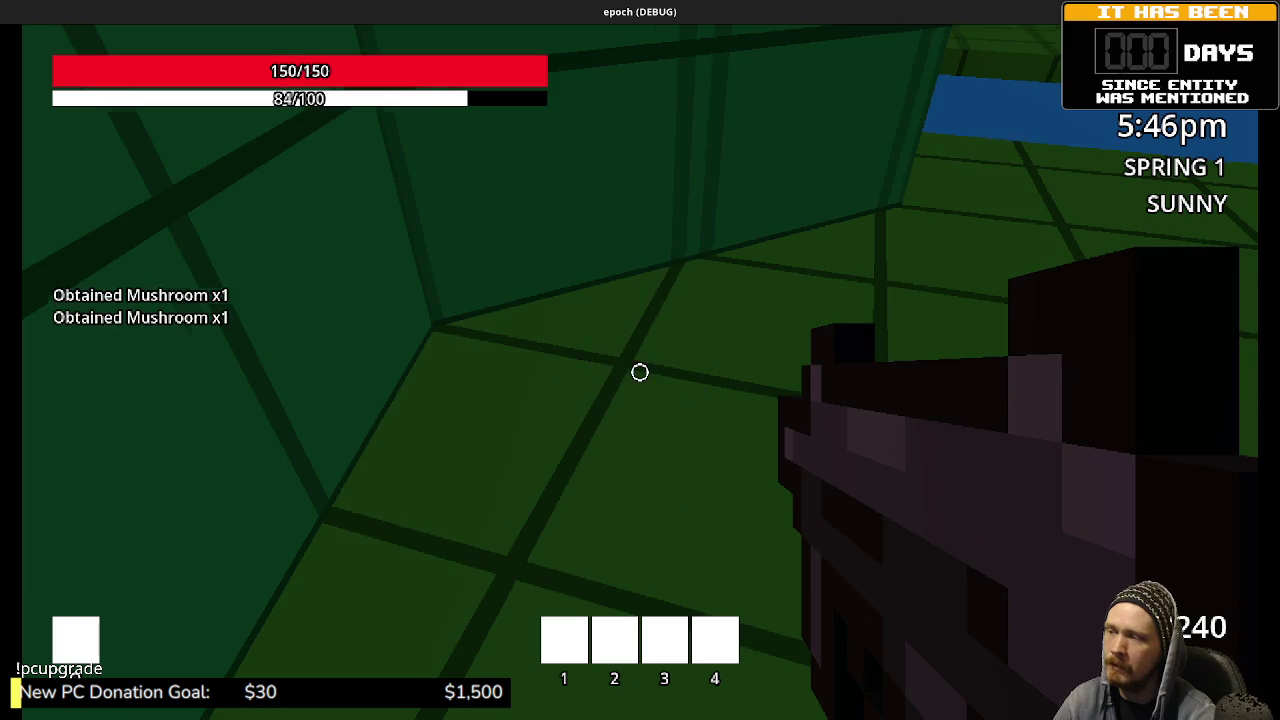
key(w)
key(w)
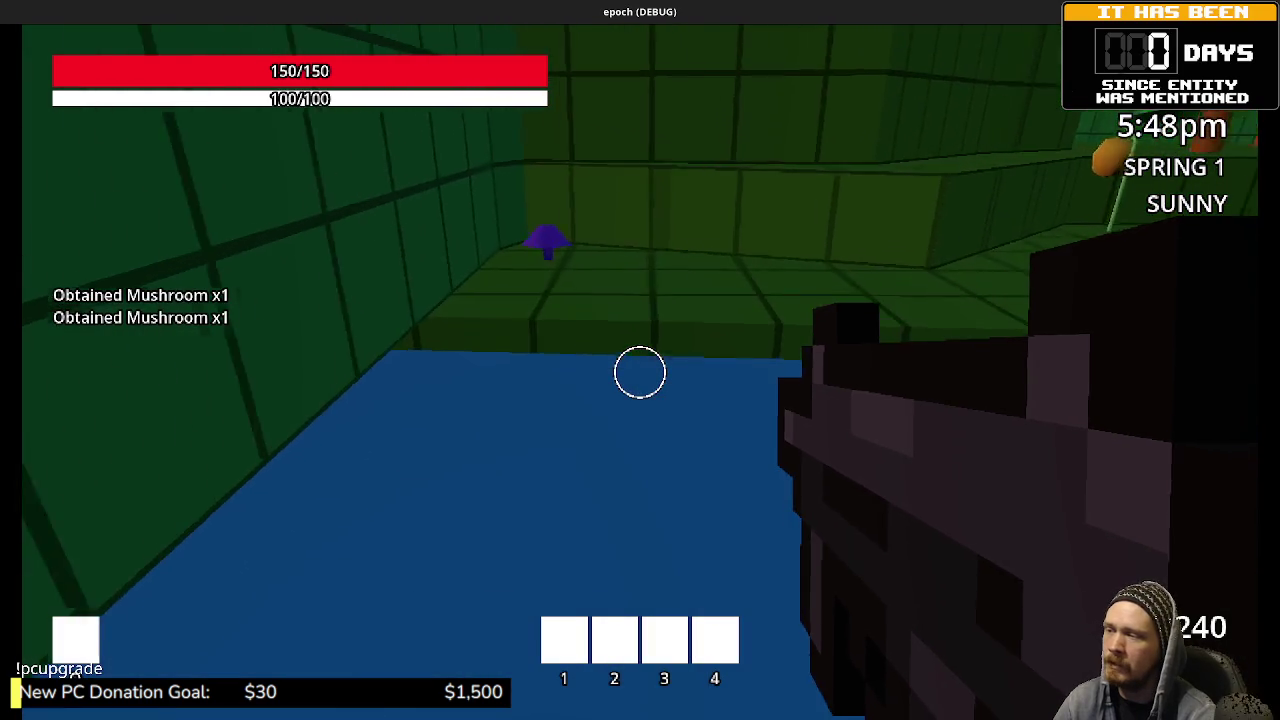
key(w)
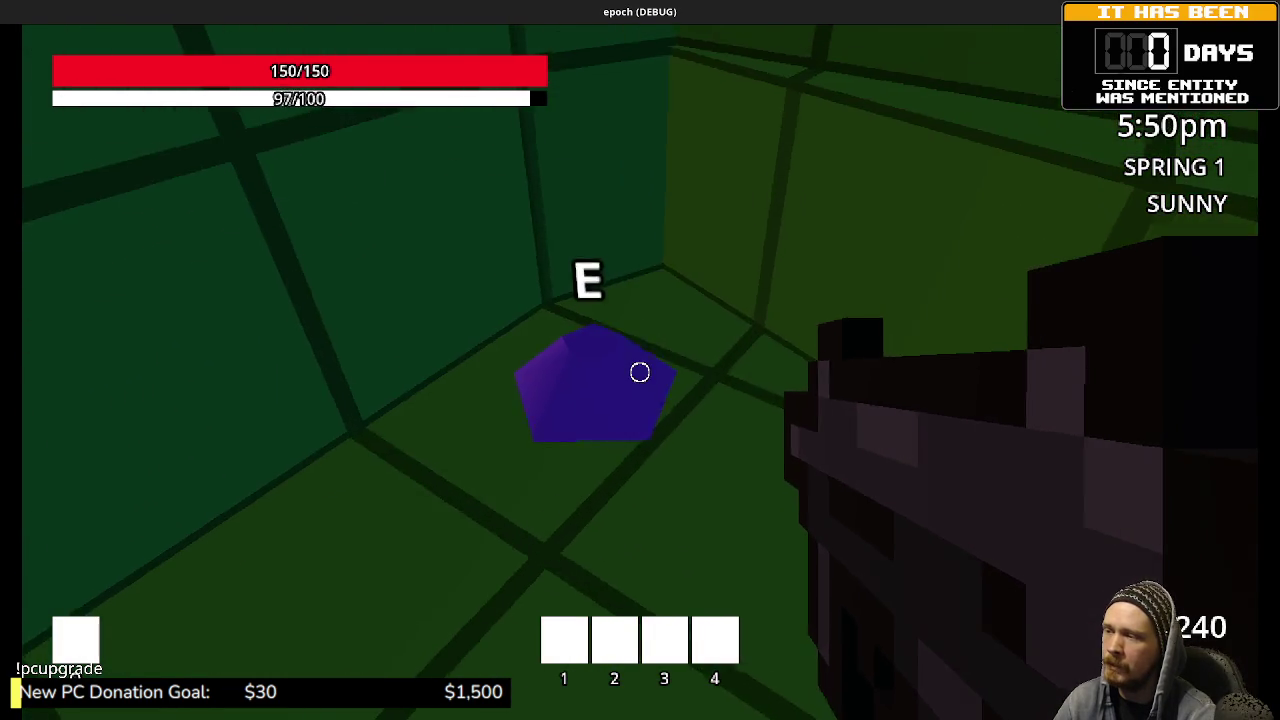
key(e)
key(e)
key(w)
key(e)
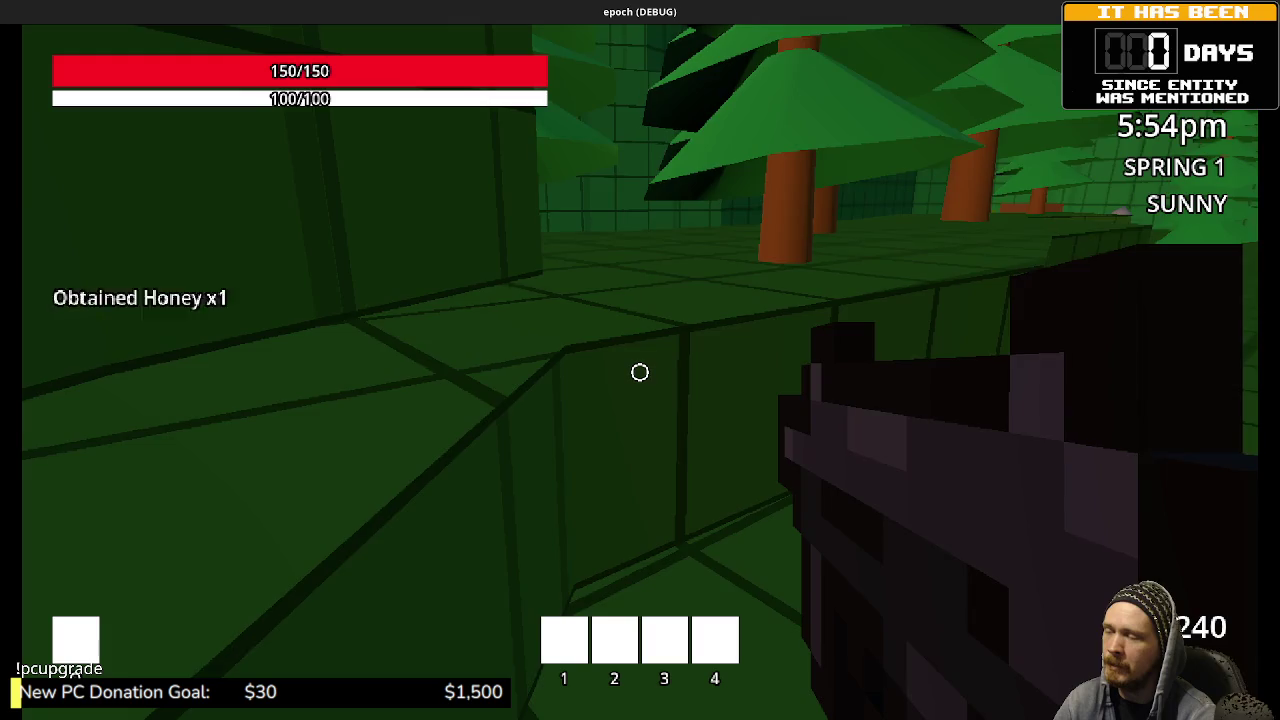
key(w)
key(w)
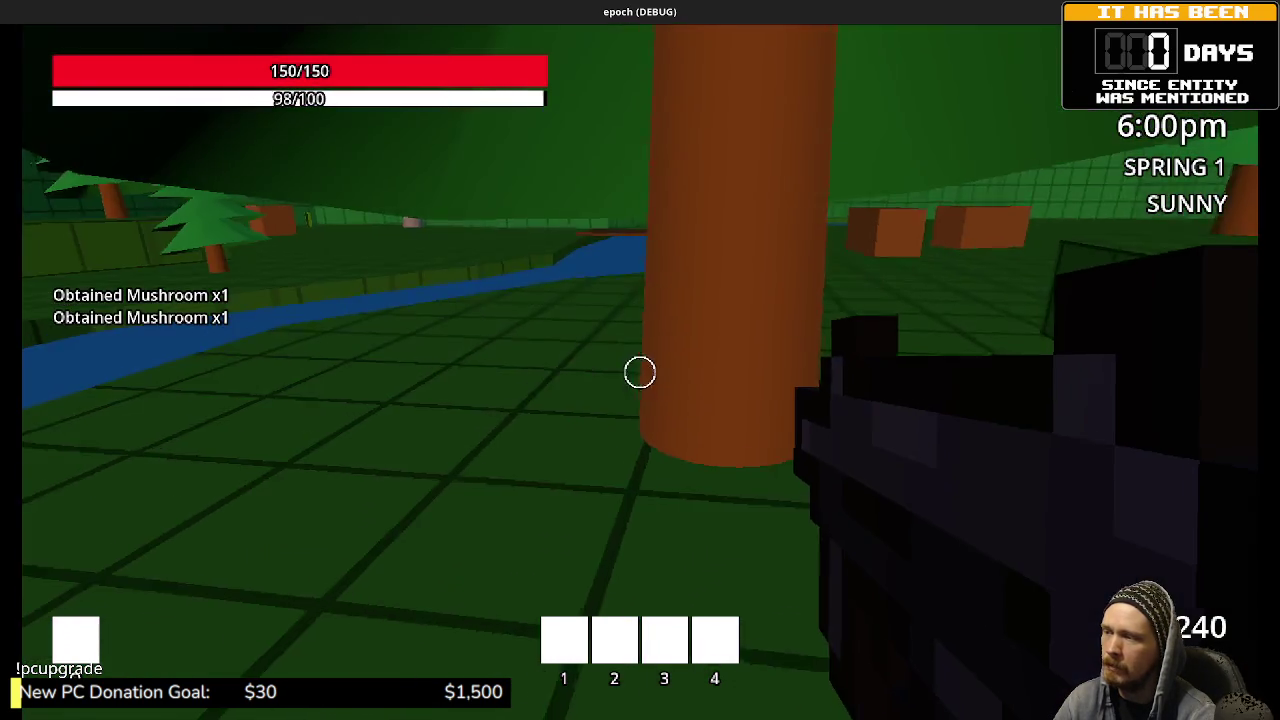
Step: Walk past the boxes, mine another grey rock and pick up the green herb
key(w)
key(w)
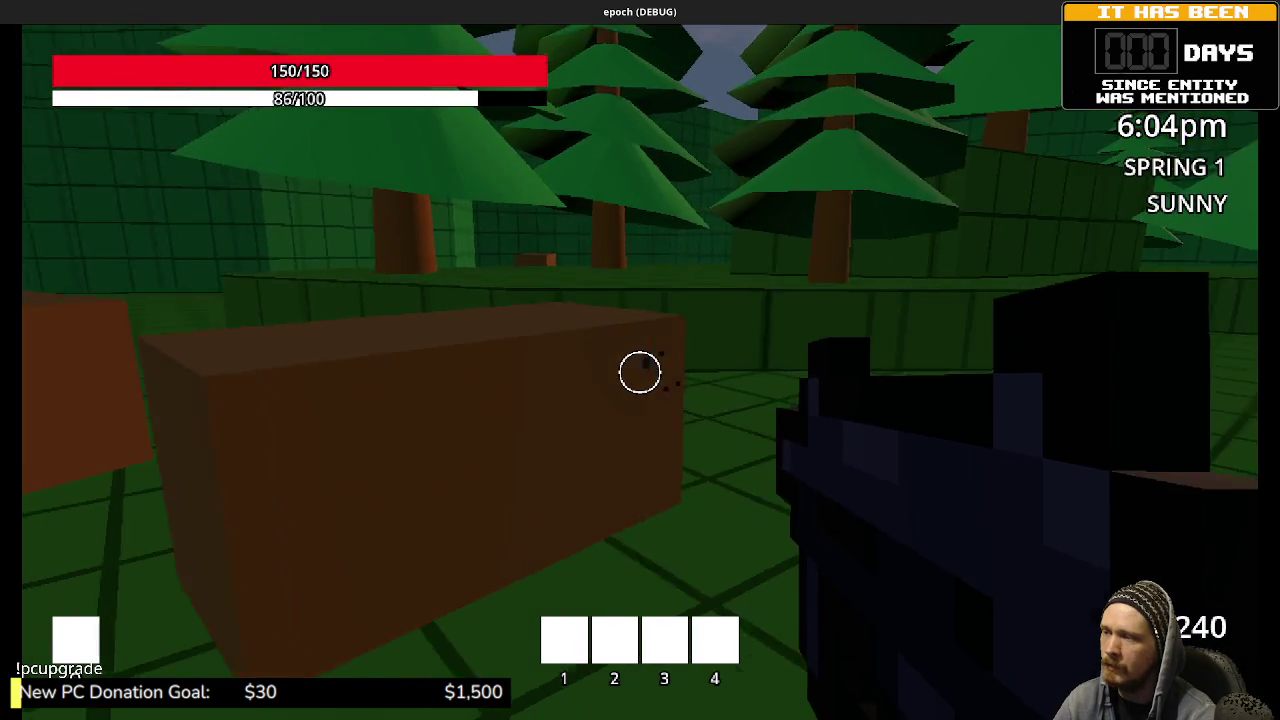
key(s)
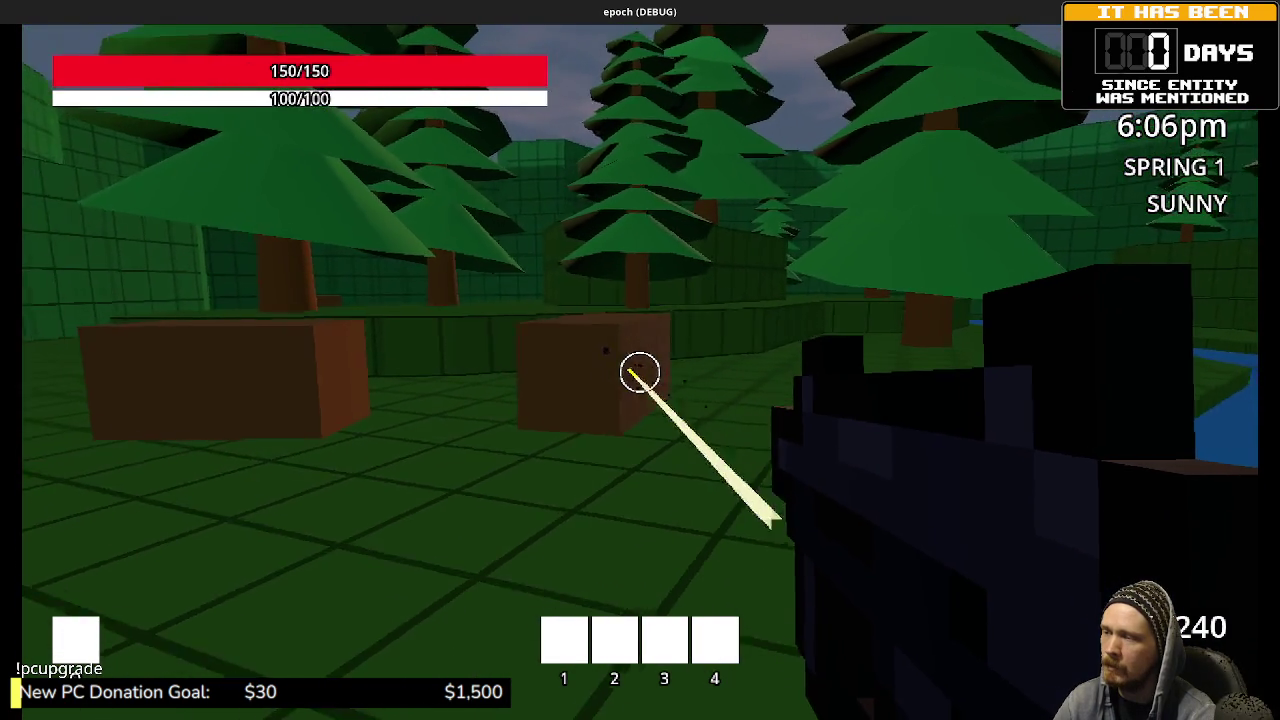
key(w)
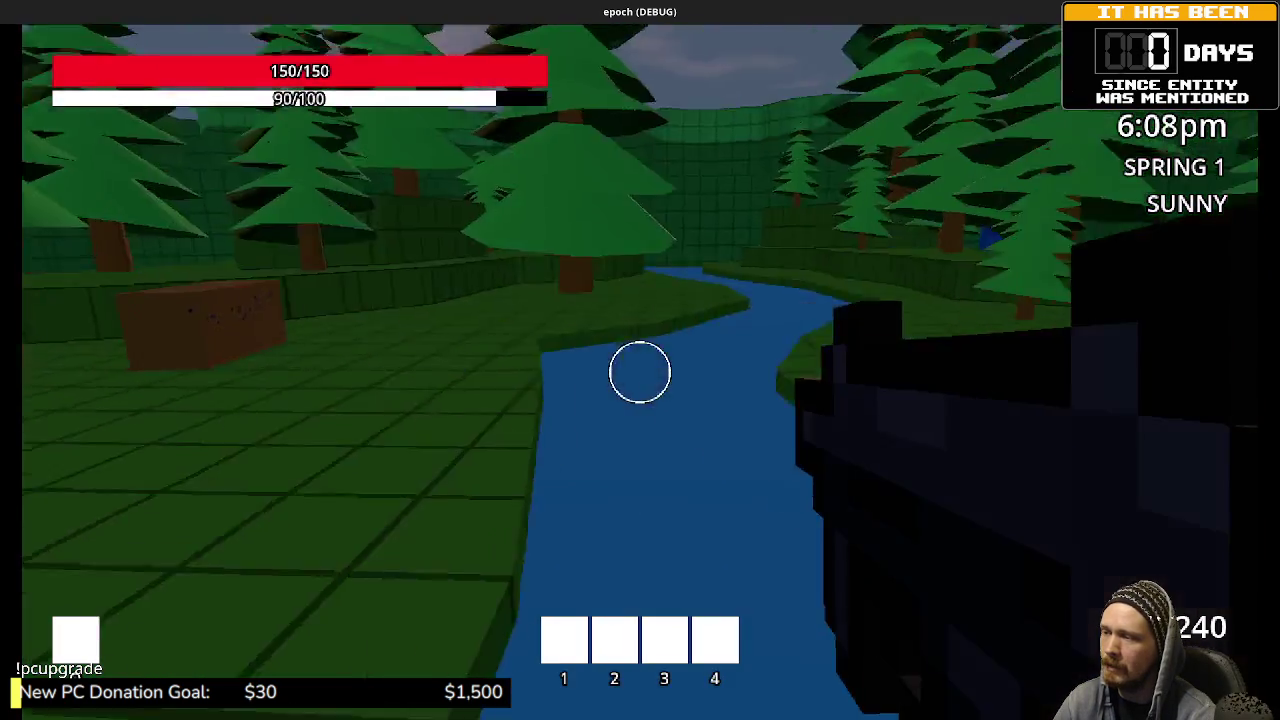
key(w)
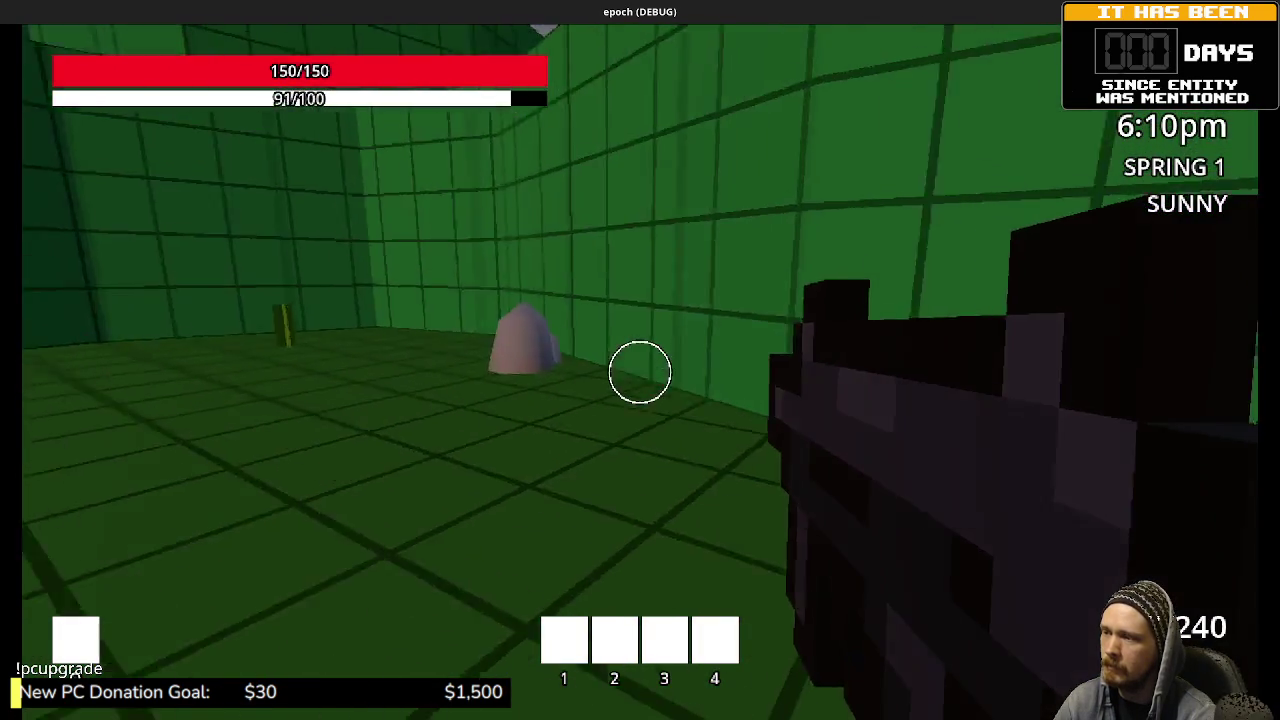
key(w)
key(e)
key(e)
key(e)
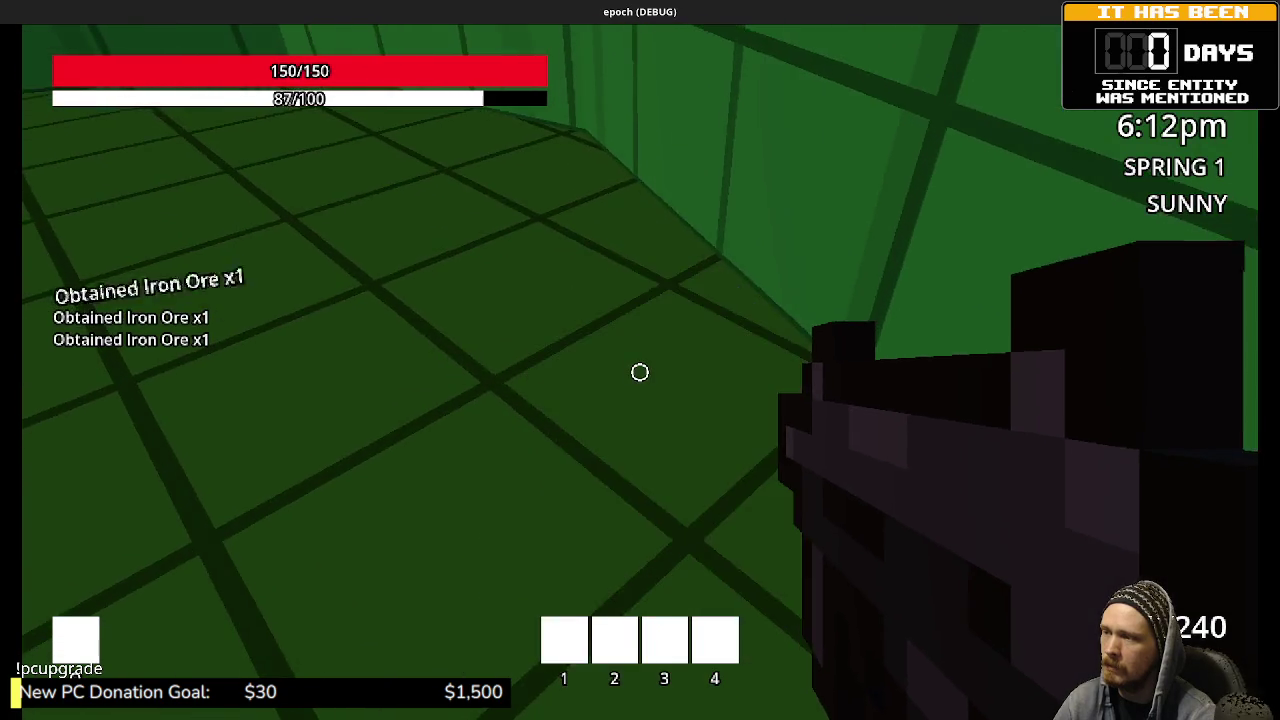
key(w)
key(e)
key(e)
key(e)
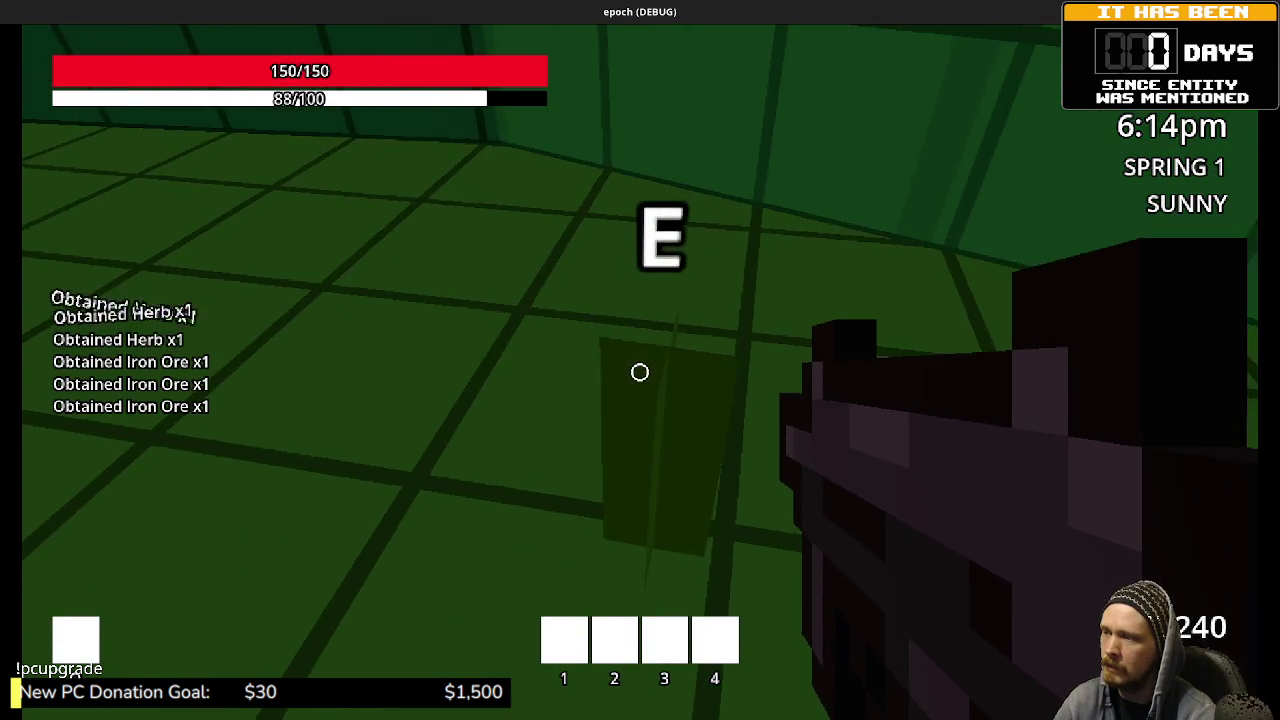
Step: Pick up a second purple mushroom and mine a third grey rock for iron ore
key(w)
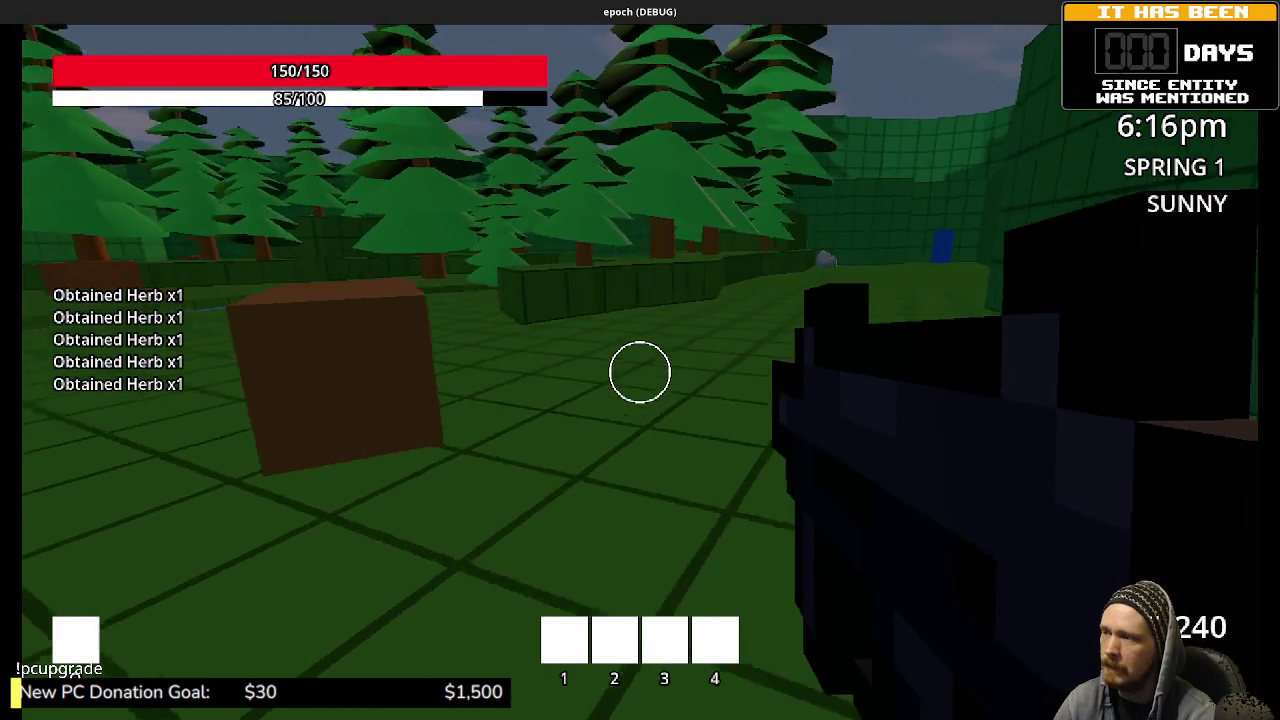
key(w)
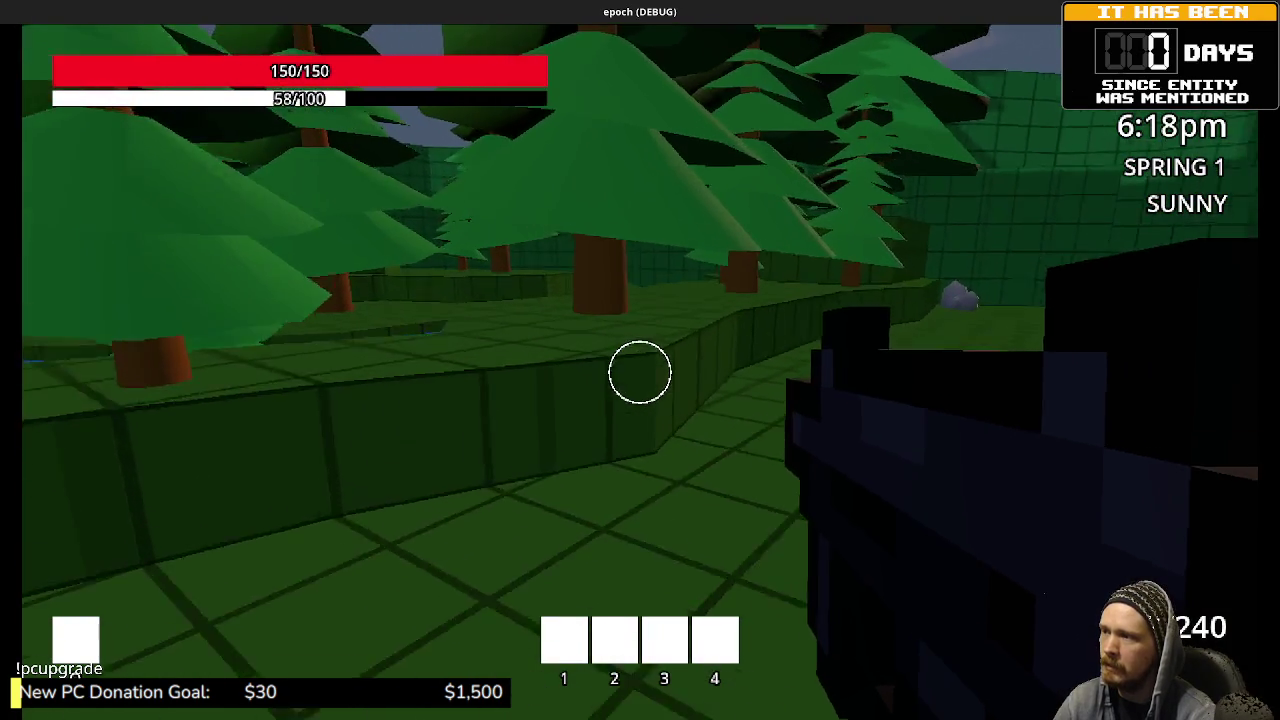
key(w)
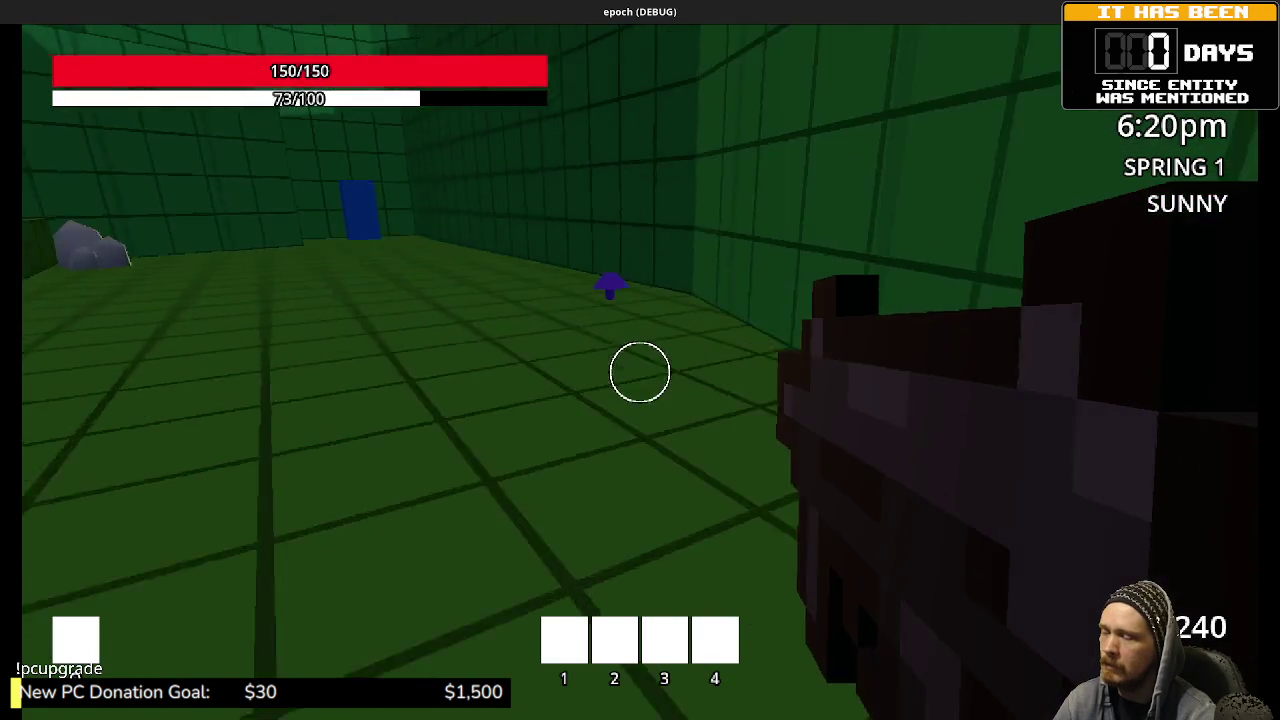
key(e)
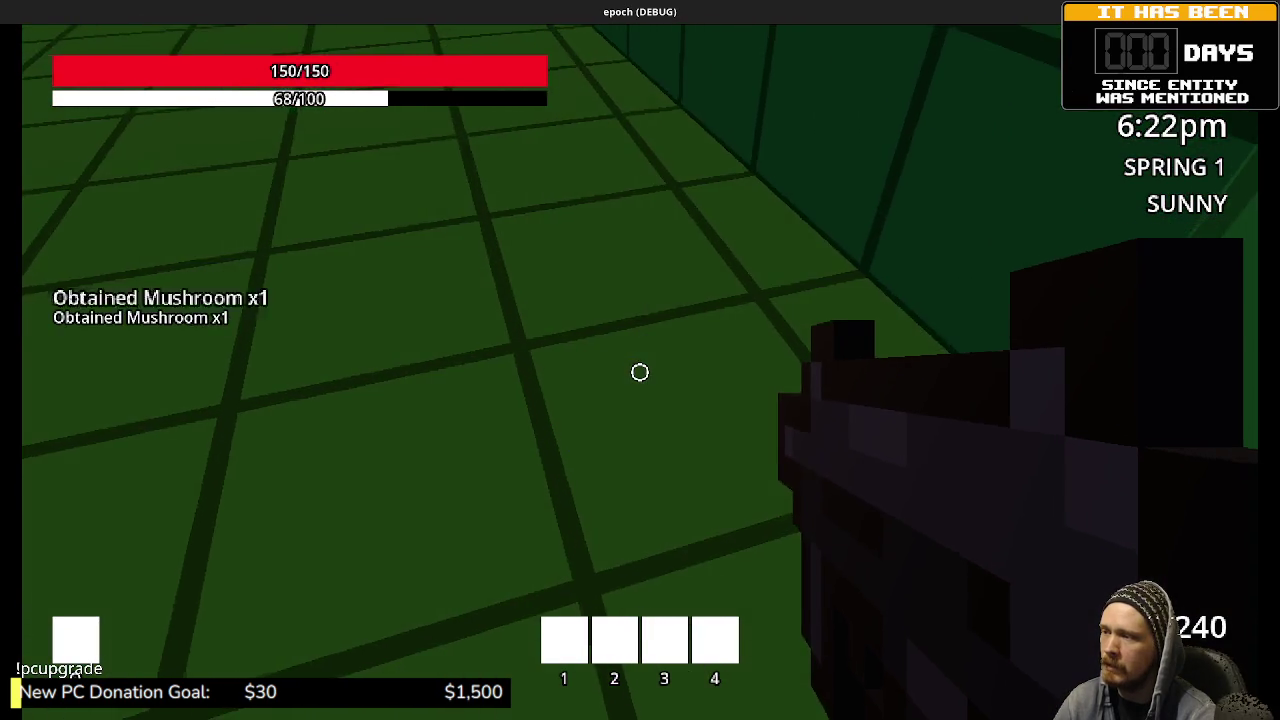
key(w)
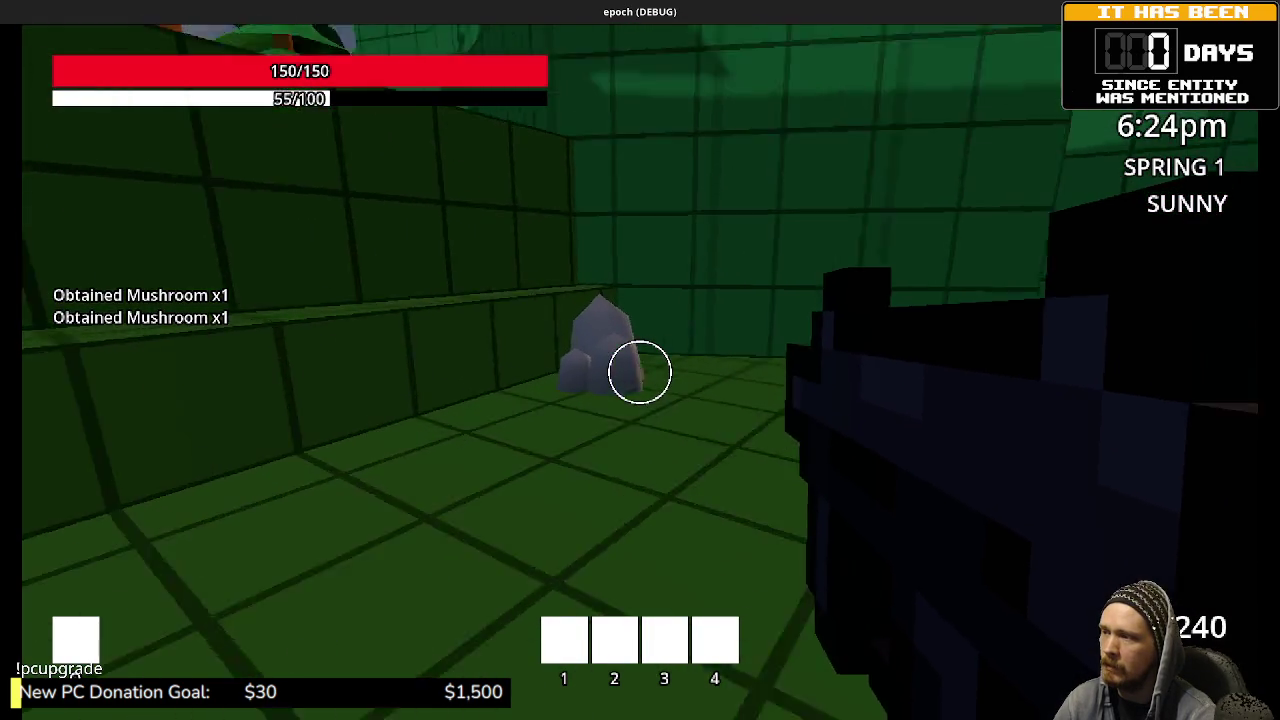
key(e)
key(e)
key(e)
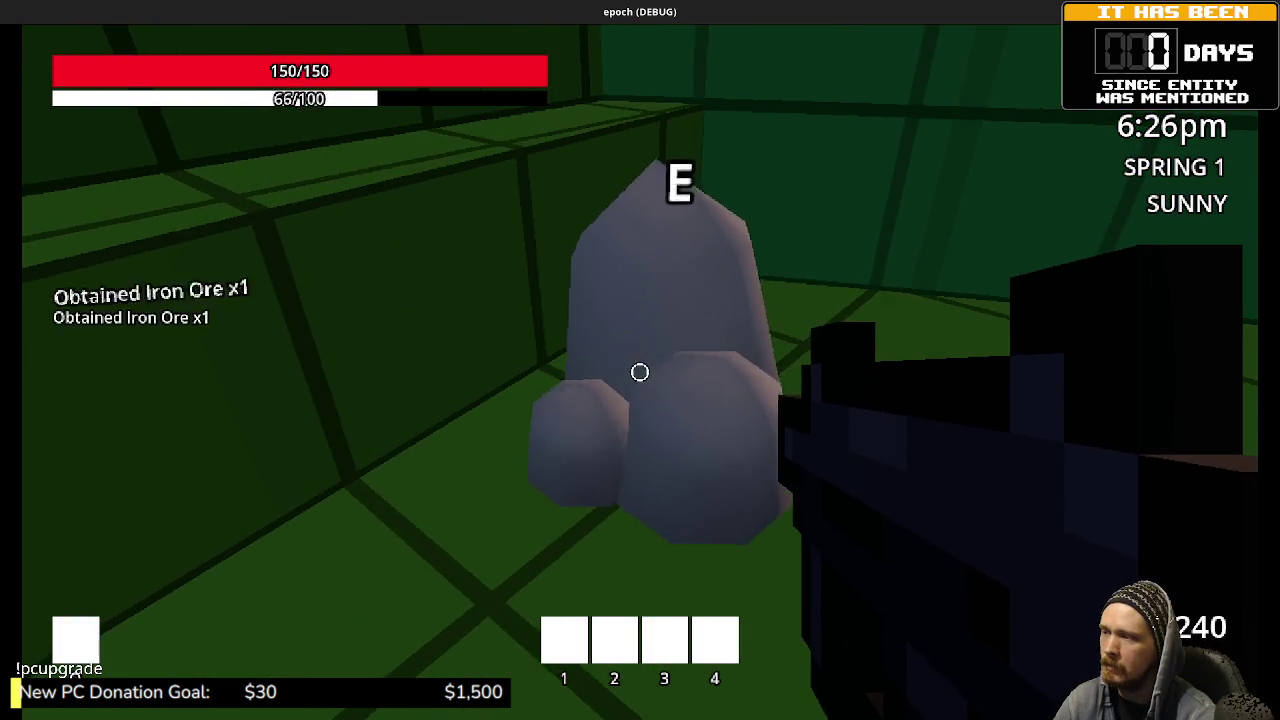
key(w)
key(w)
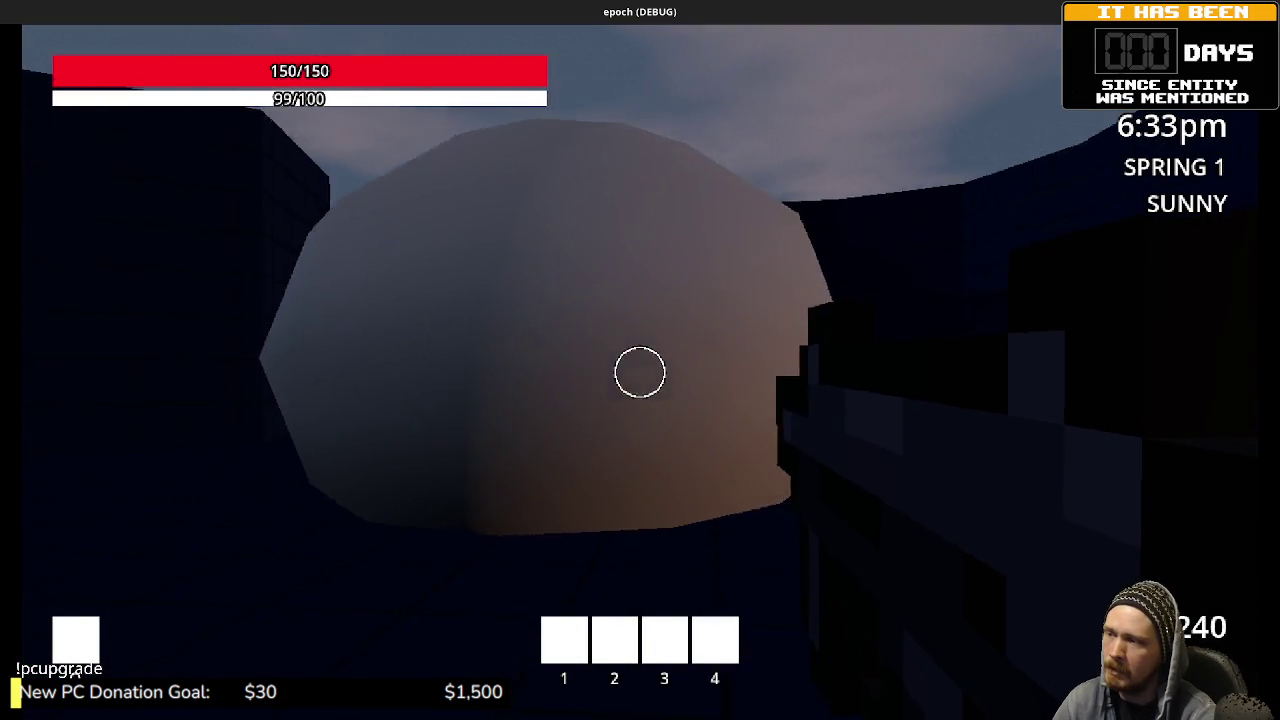
Step: Walk through the blue block back into the green tree courtyard and open the developer console
key(w)
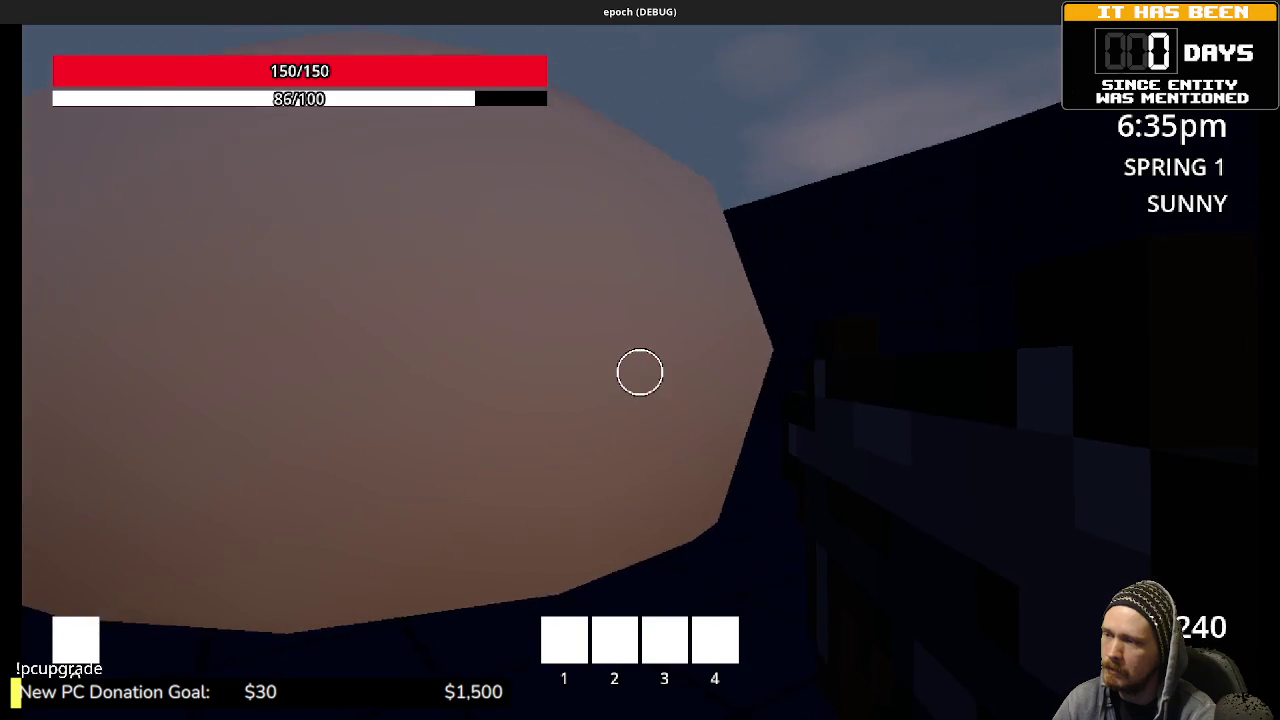
key(s)
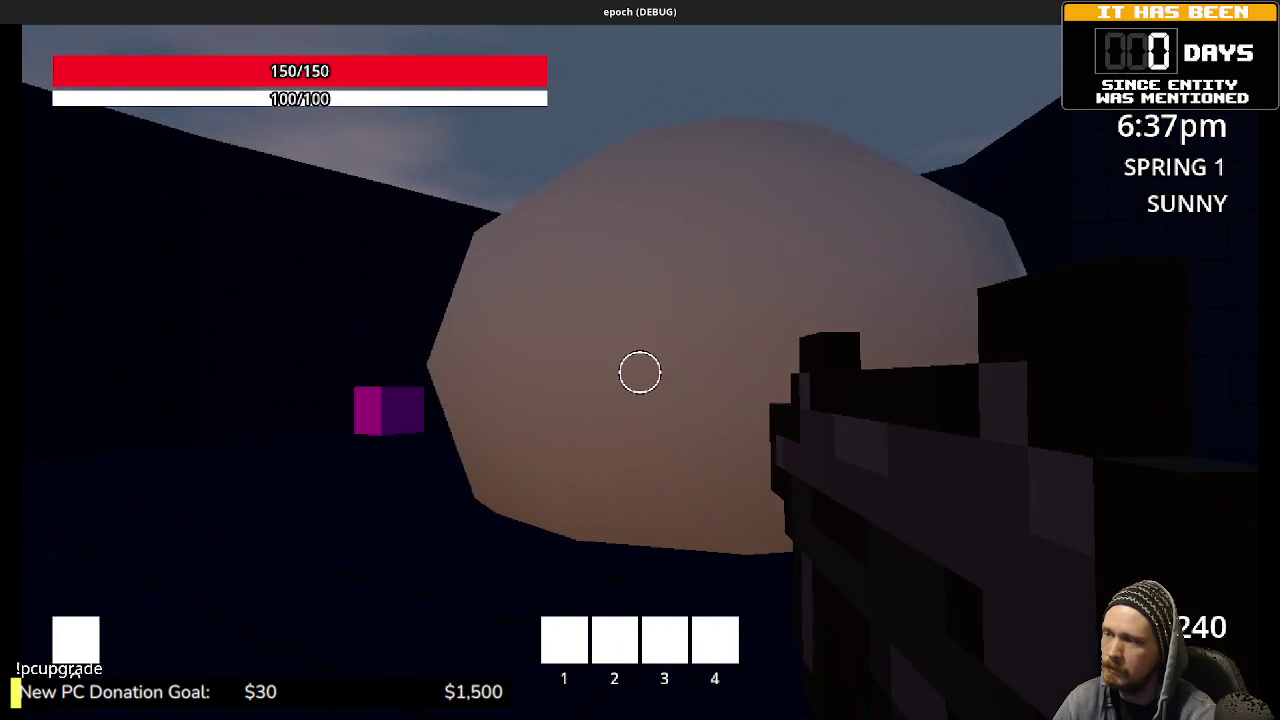
key(w)
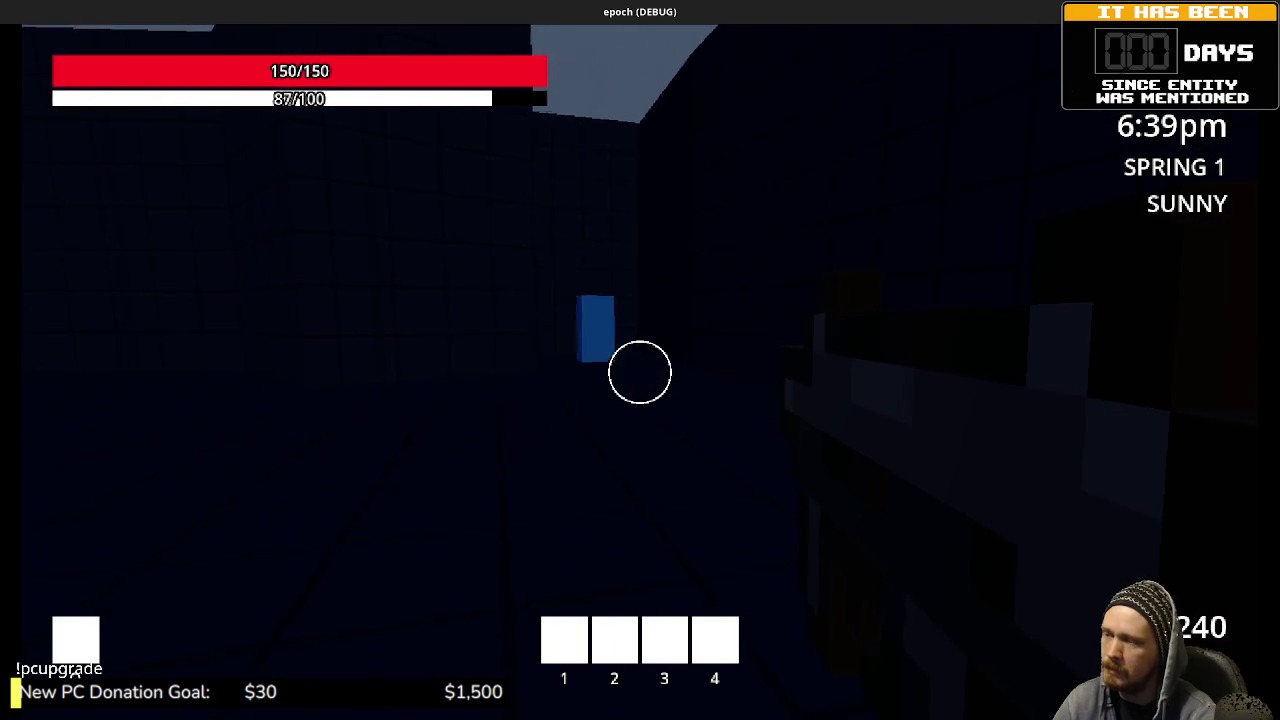
key(w)
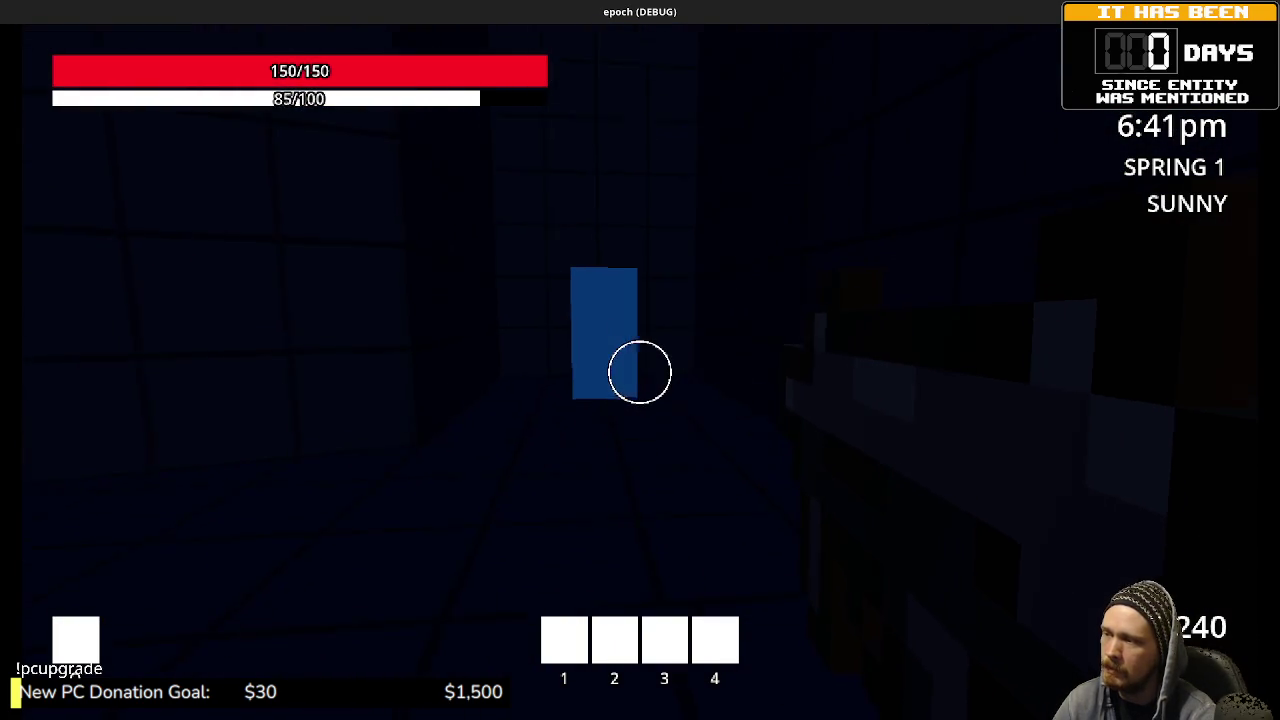
key(w)
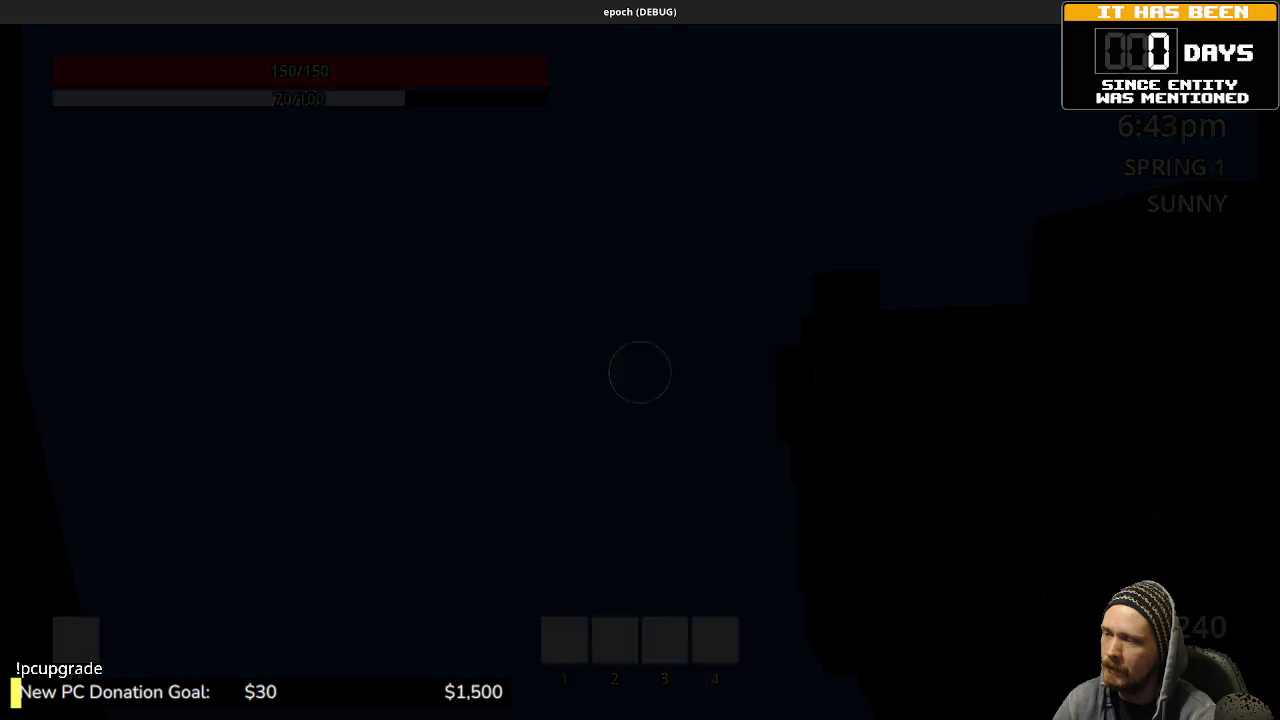
key(w)
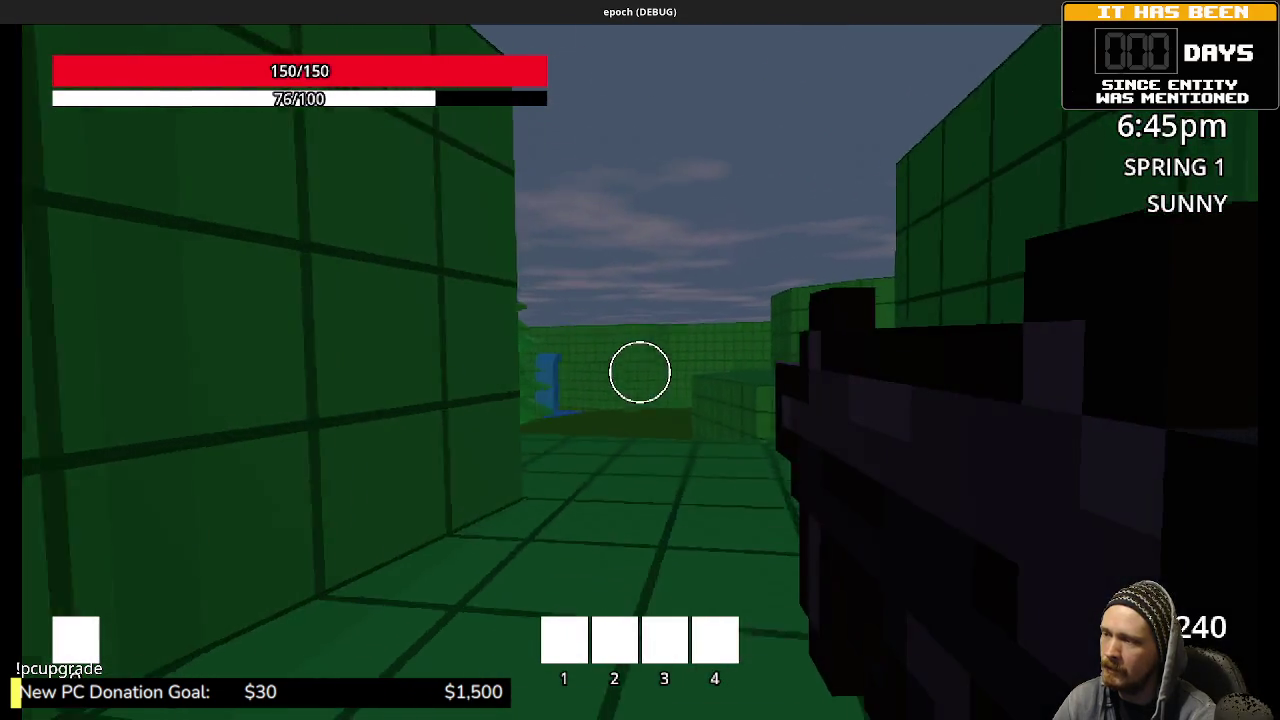
key(w)
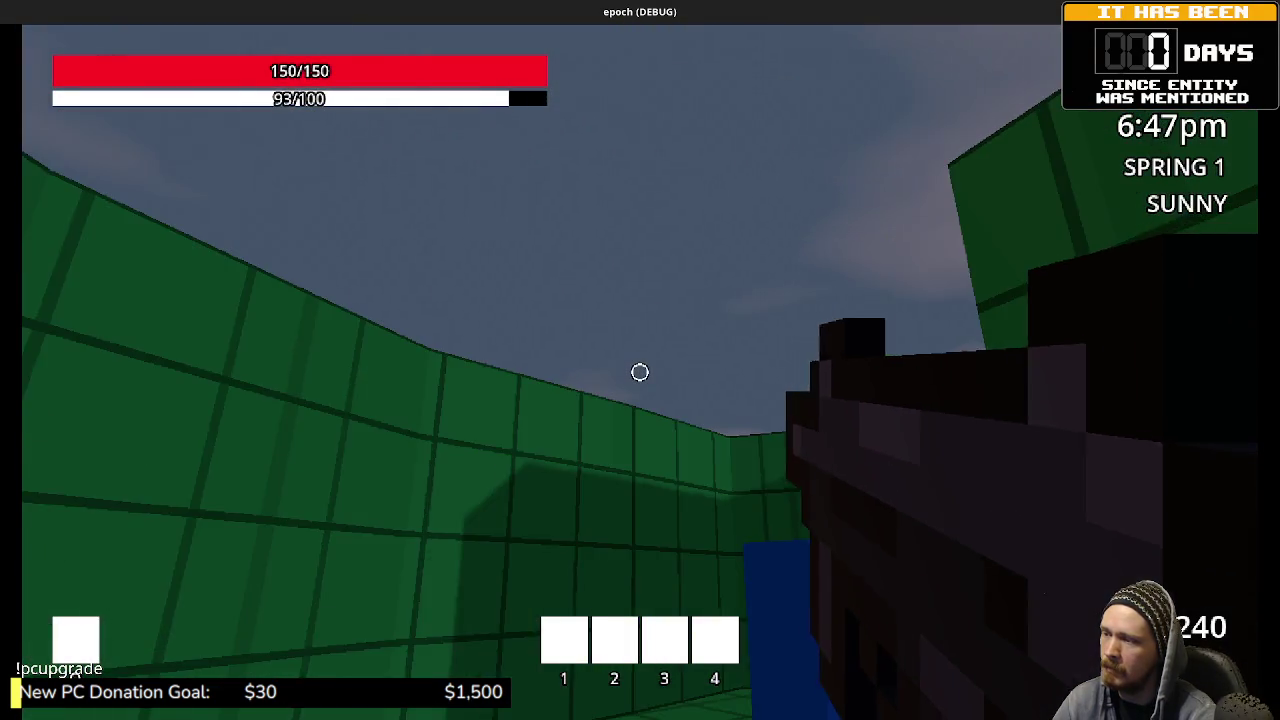
key(w)
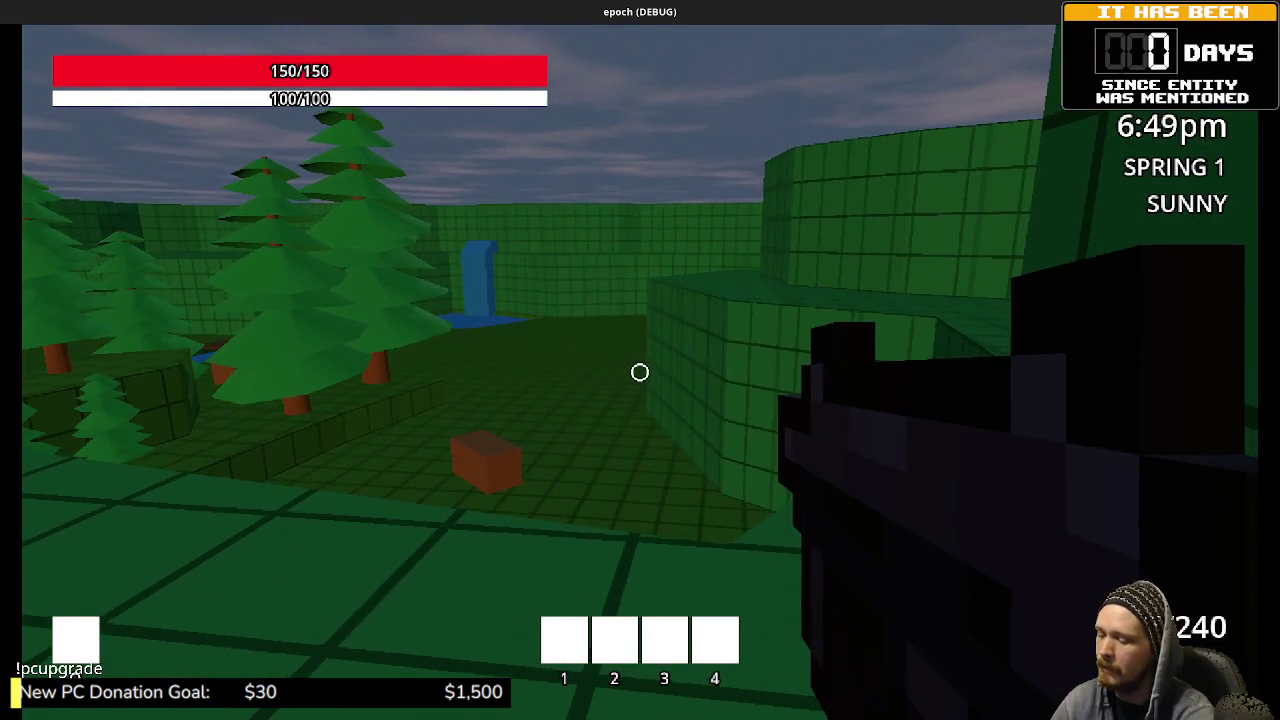
key(grave)
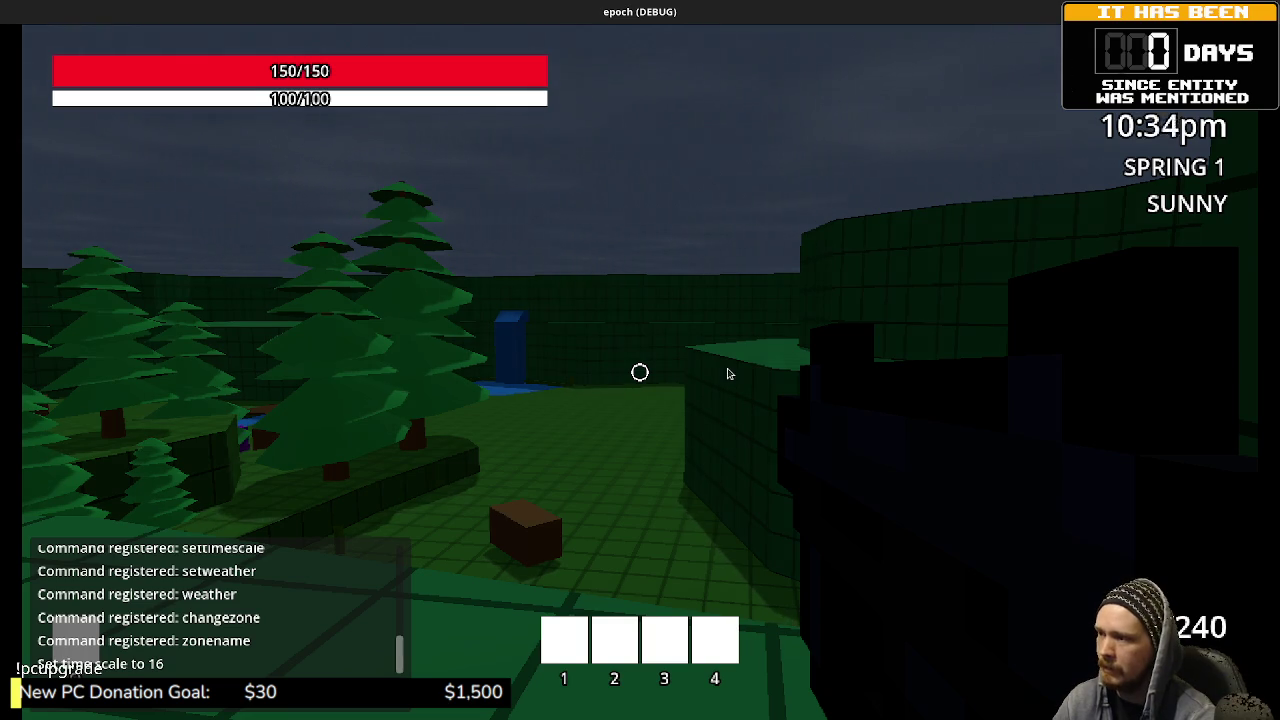
Step: Reset the time scale to 1 and switch the weather to snowy with console commands
click(666, 334)
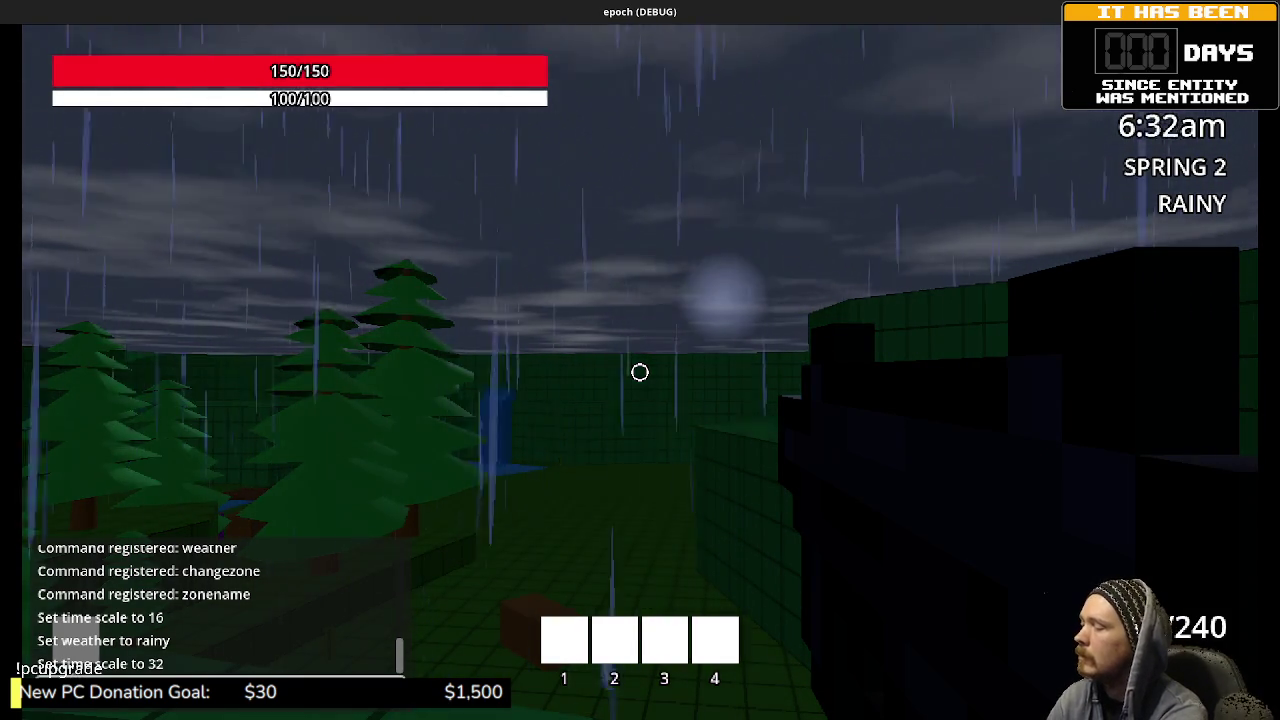
key(Return)
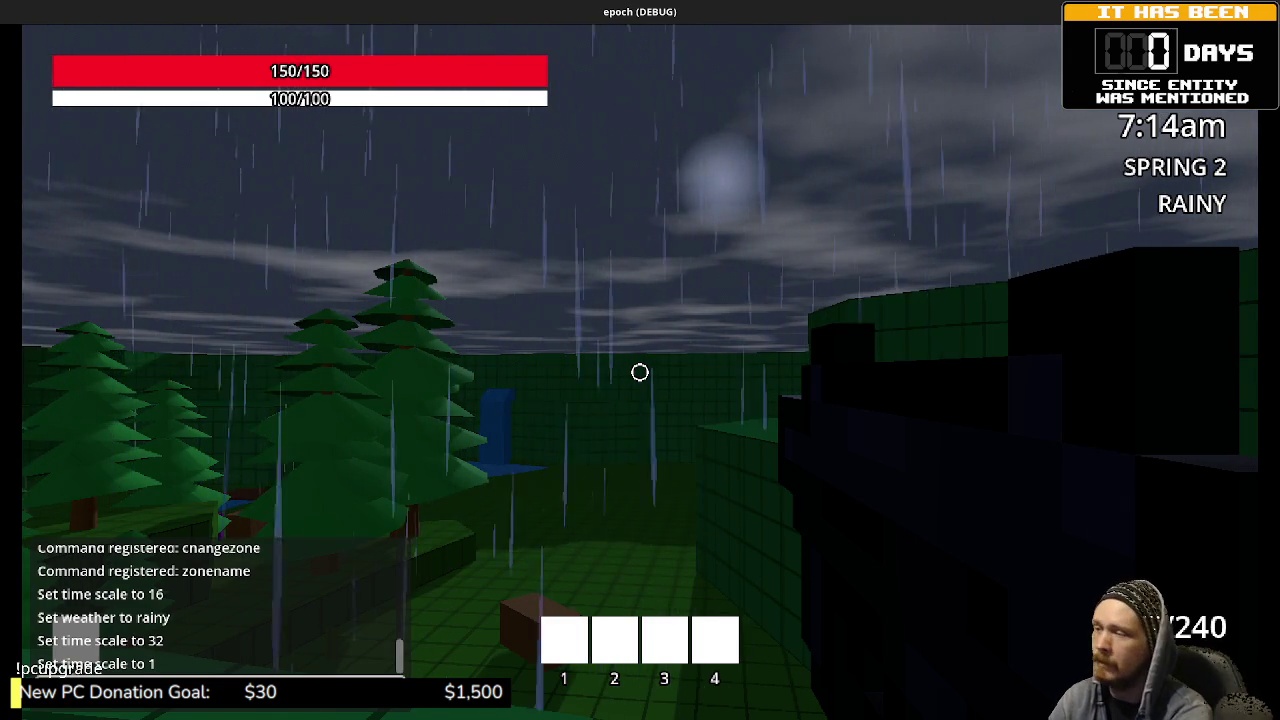
key(Return)
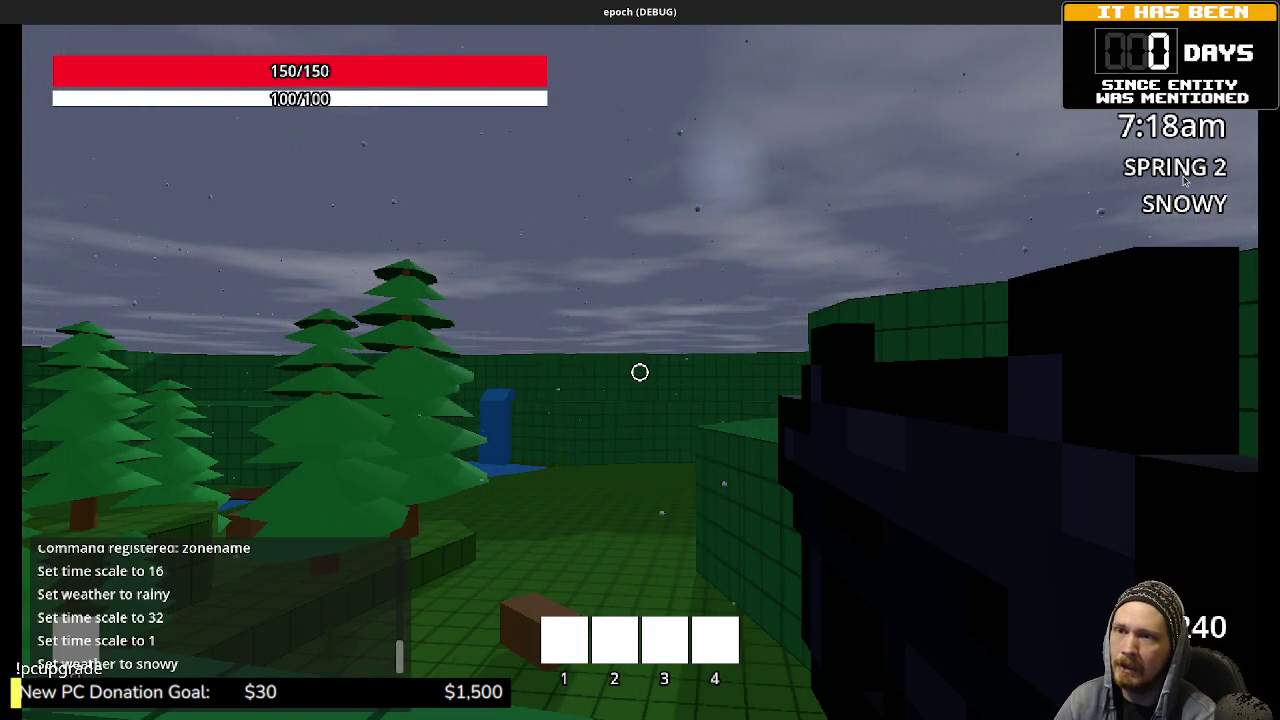
Step: Move past the brown box into the green room and collect the honey item
key(shift+w)
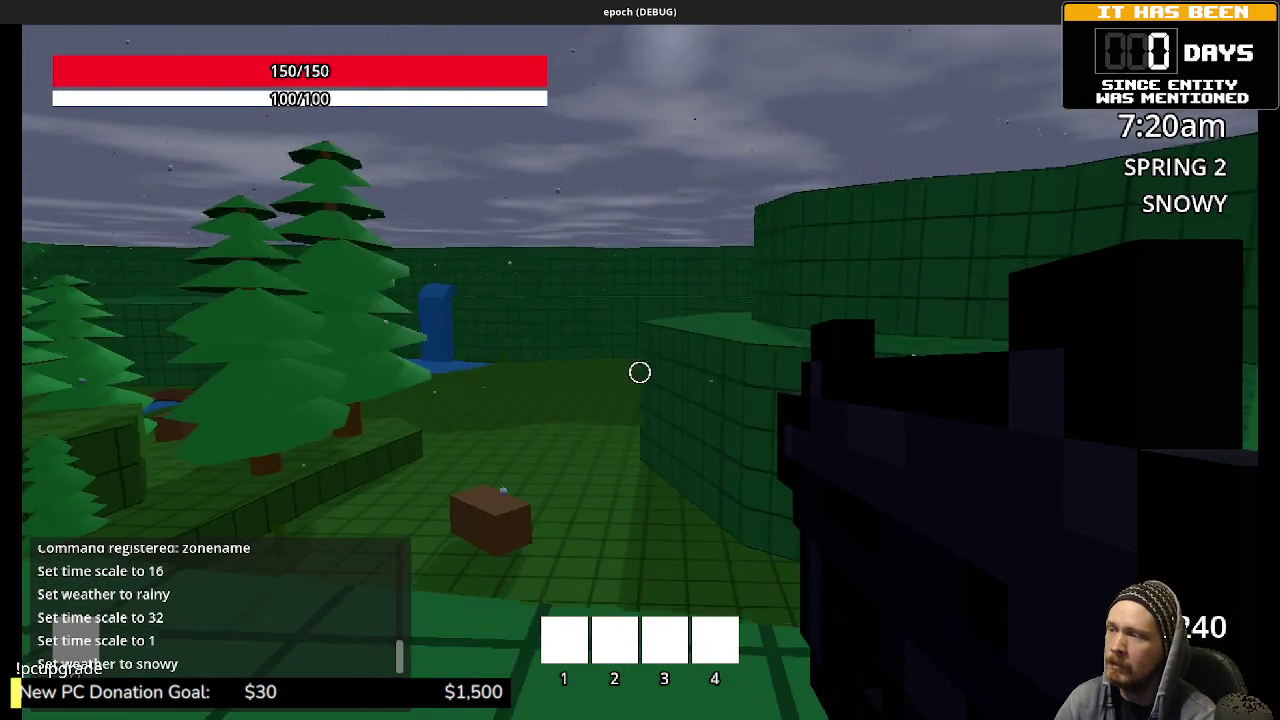
key(w)
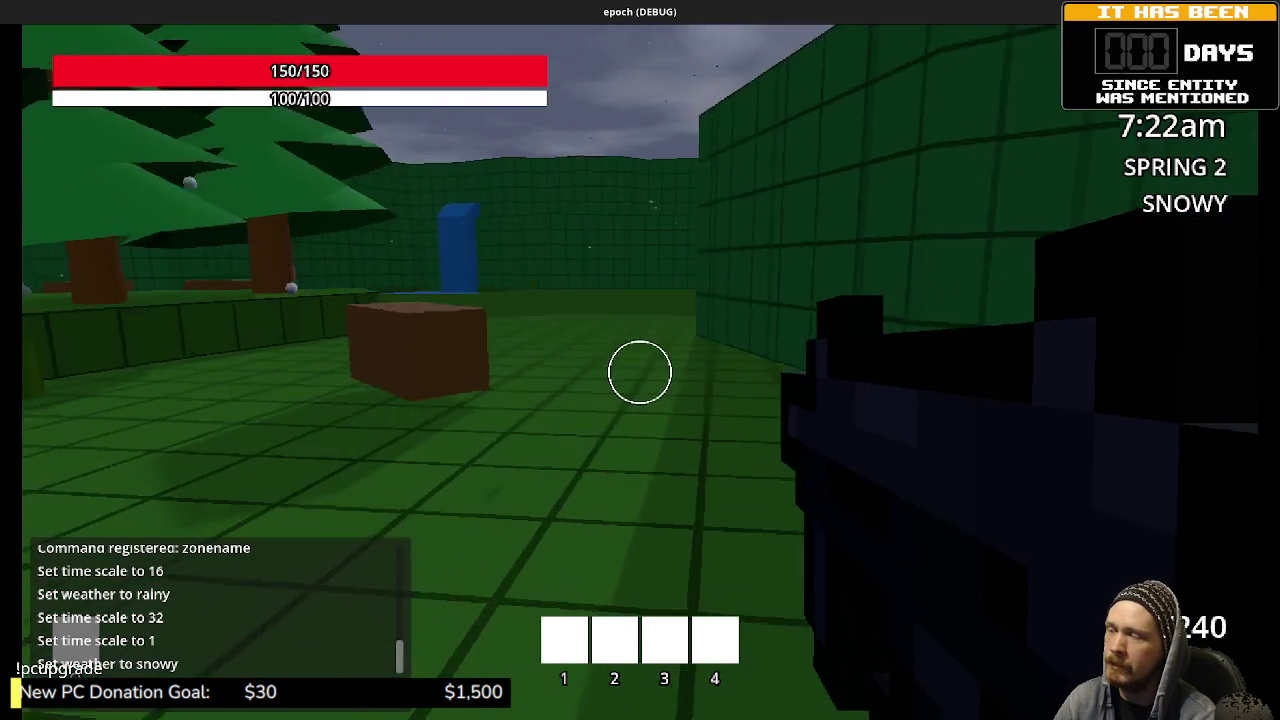
key(shift+w)
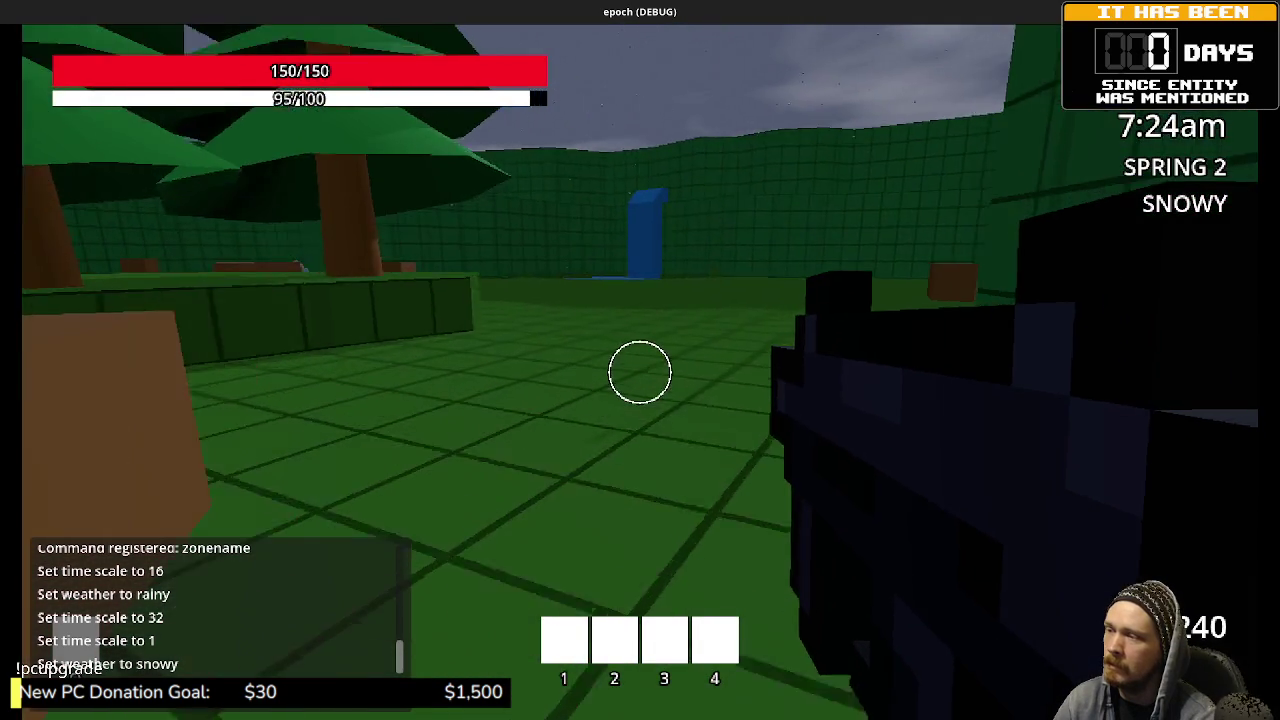
key(w)
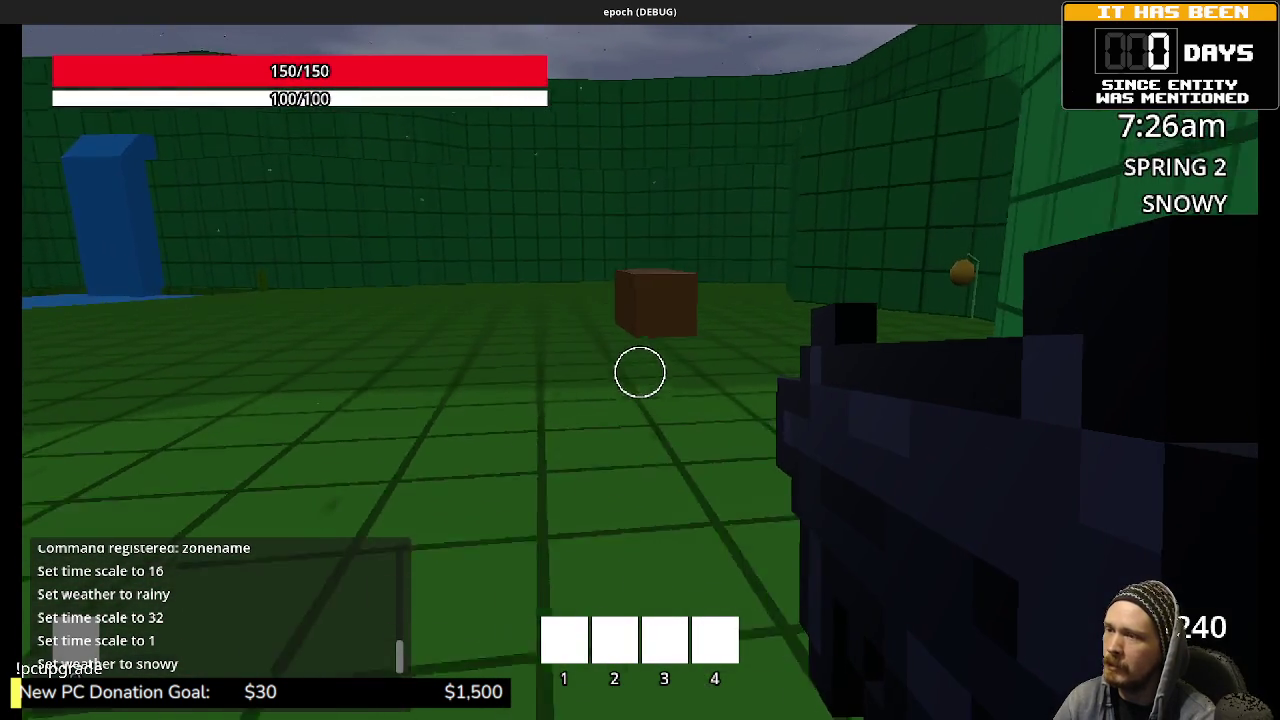
key(shift+w)
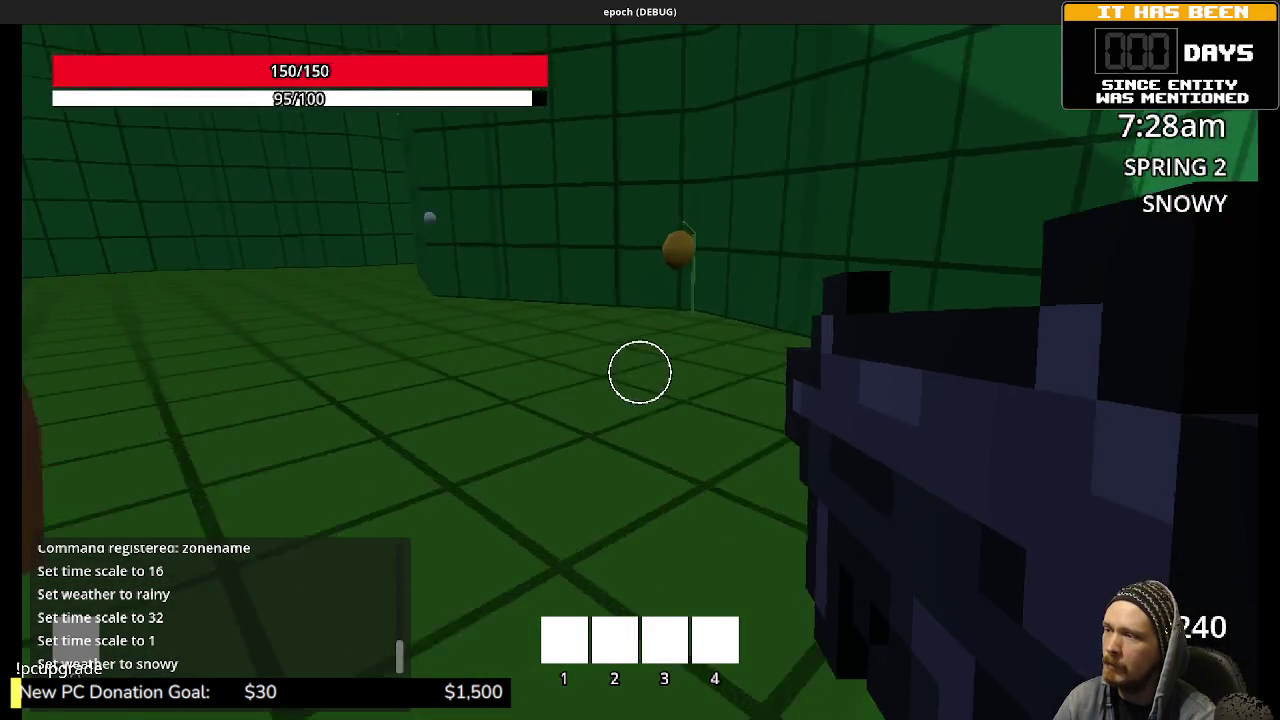
key(shift+w)
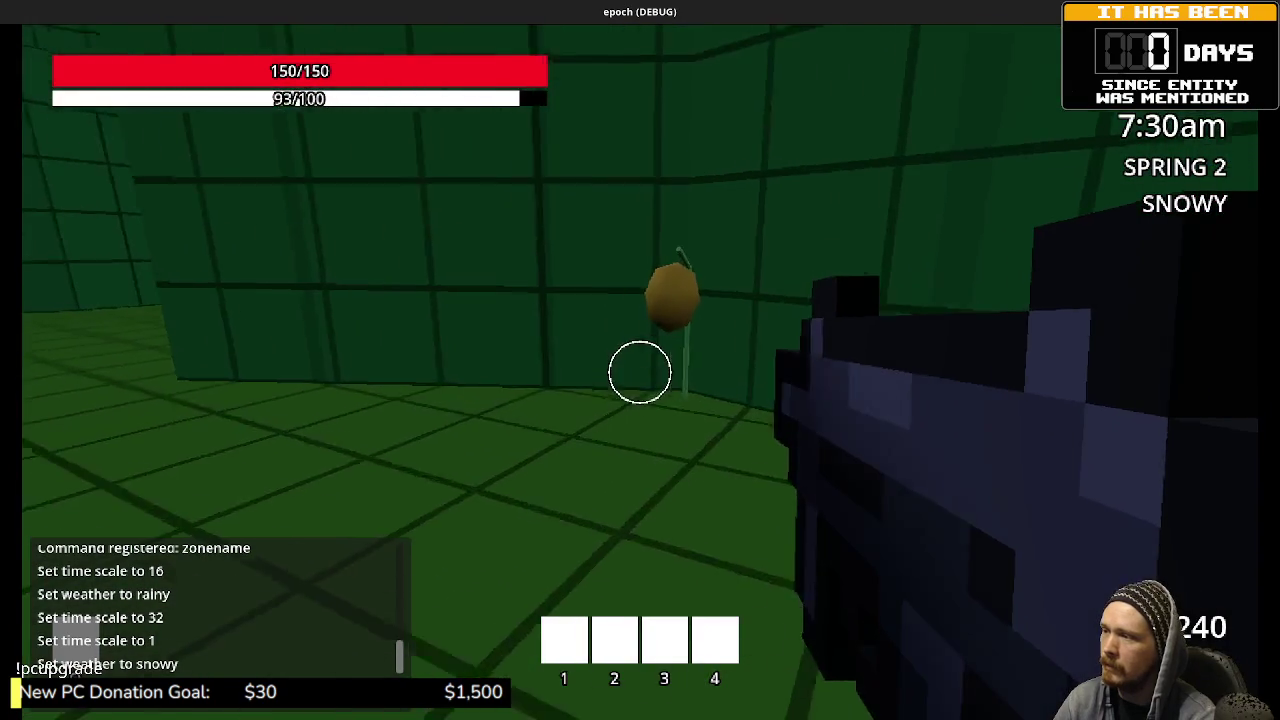
key(e)
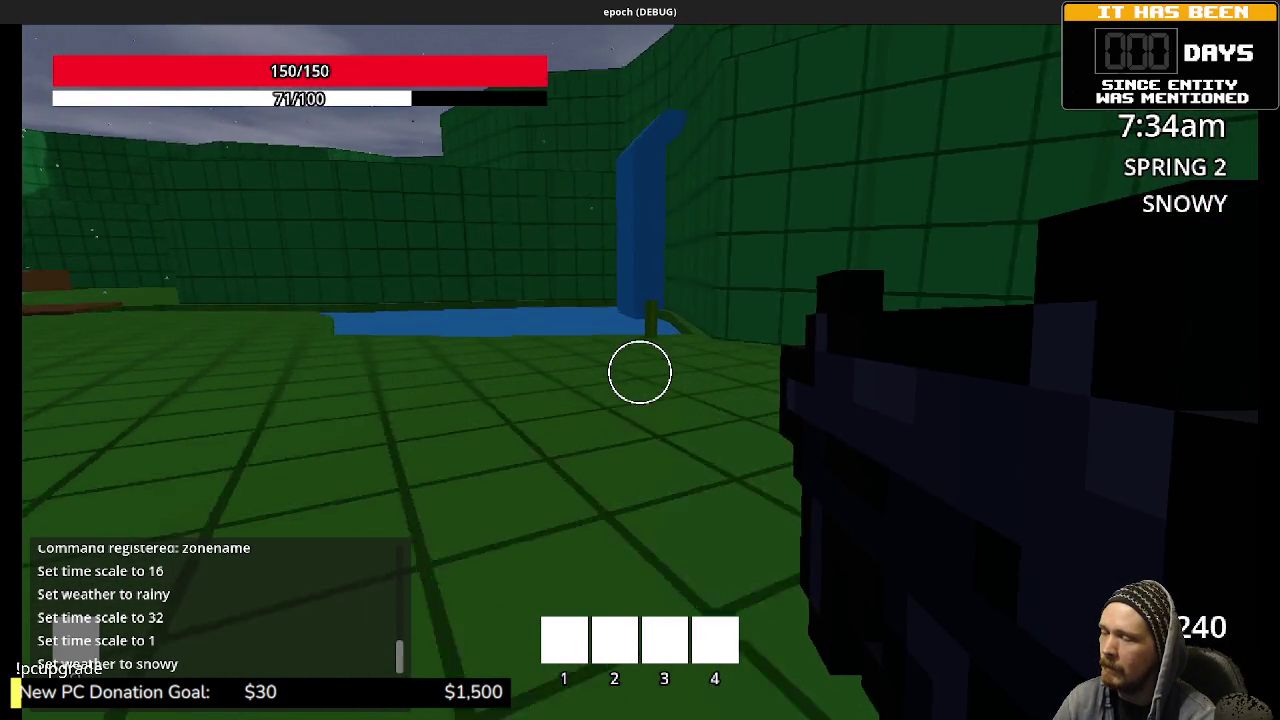
Step: Sprint past the green post by the pool, down the corridor and into the blue door
key(shift+w)
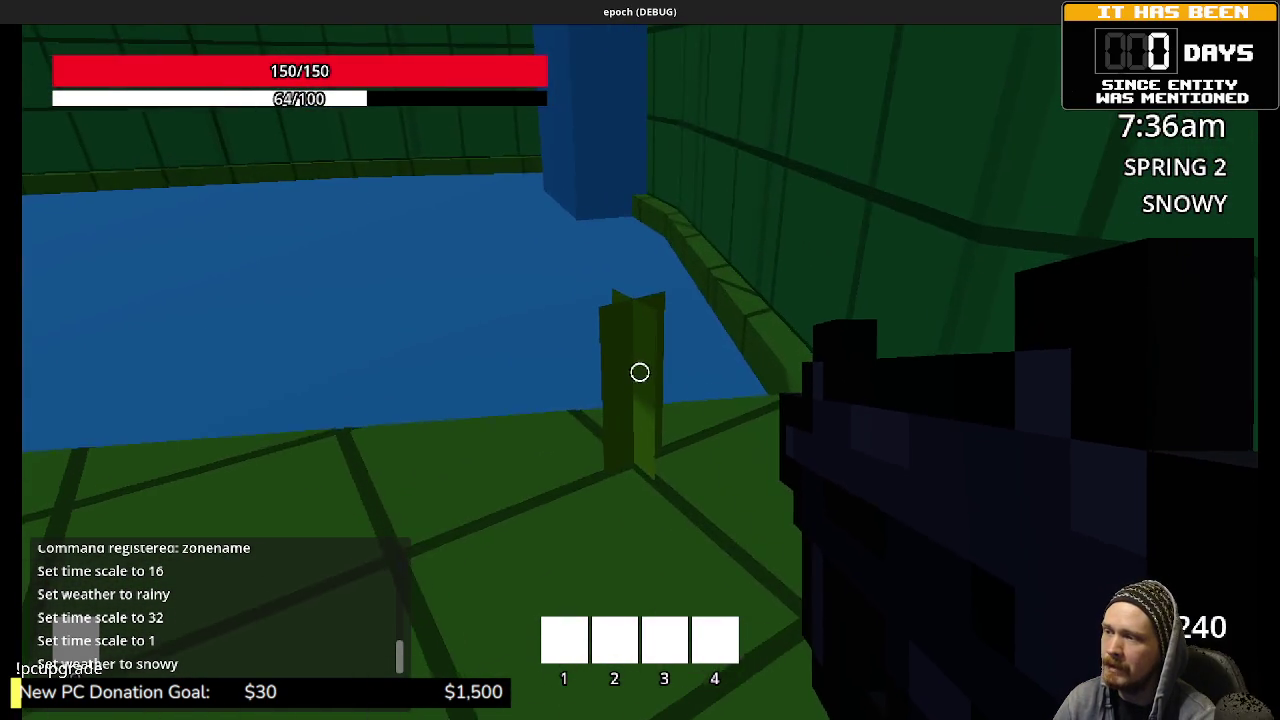
key(w)
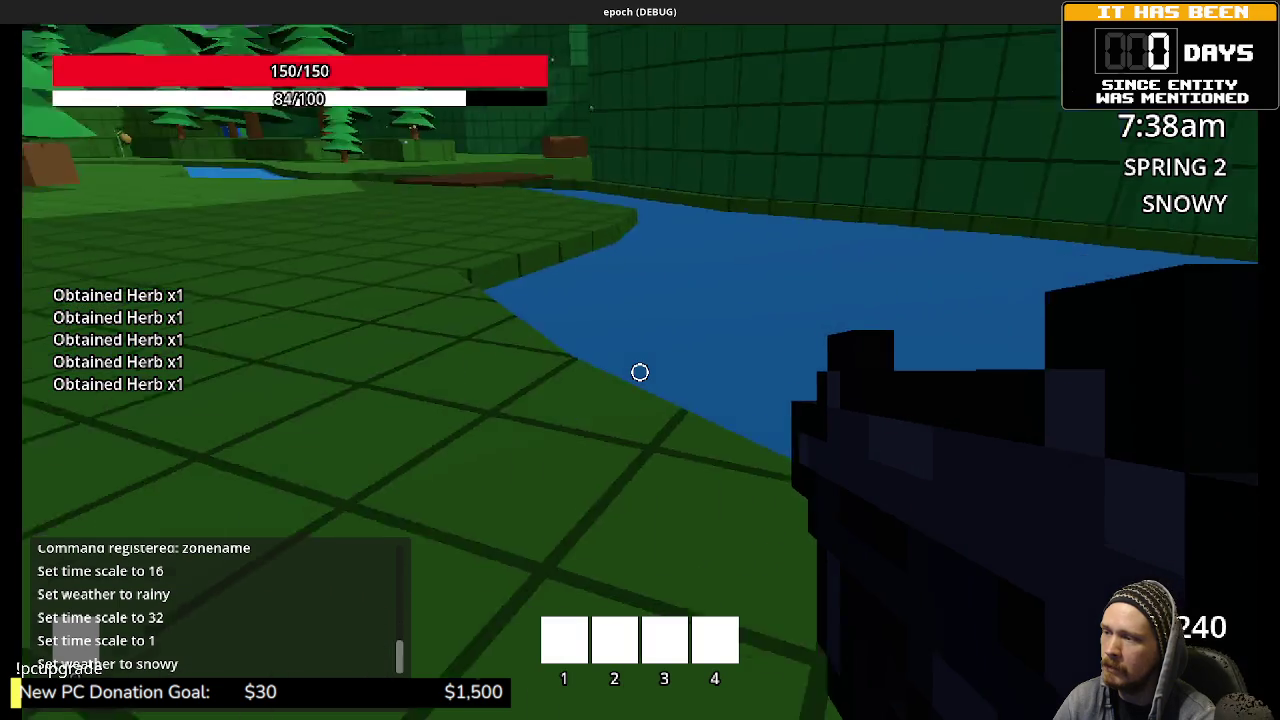
key(shift+w)
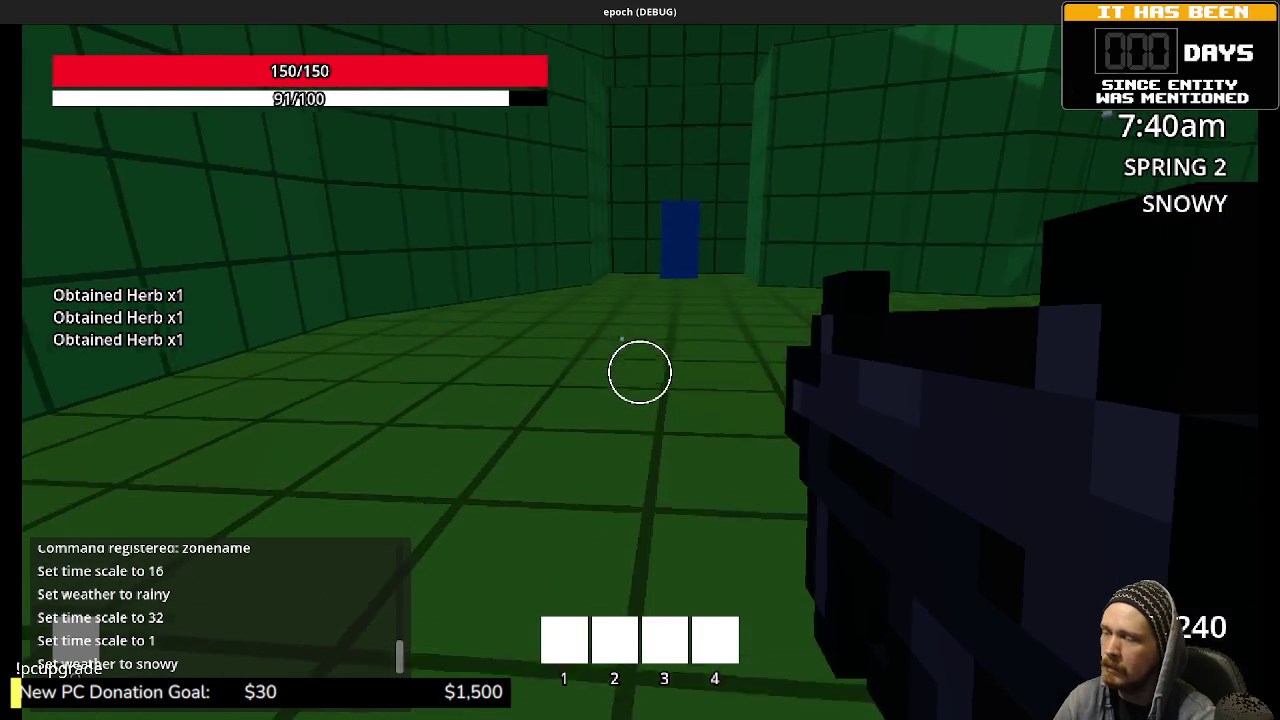
key(shift+w)
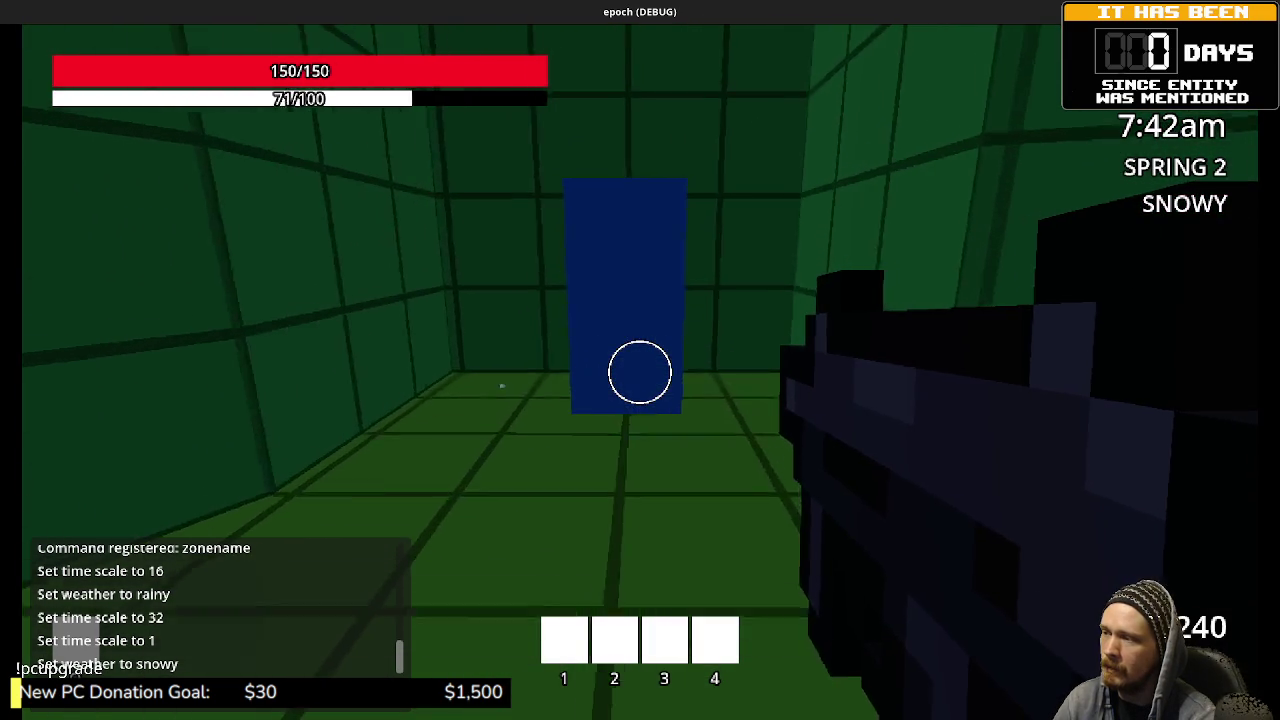
key(w)
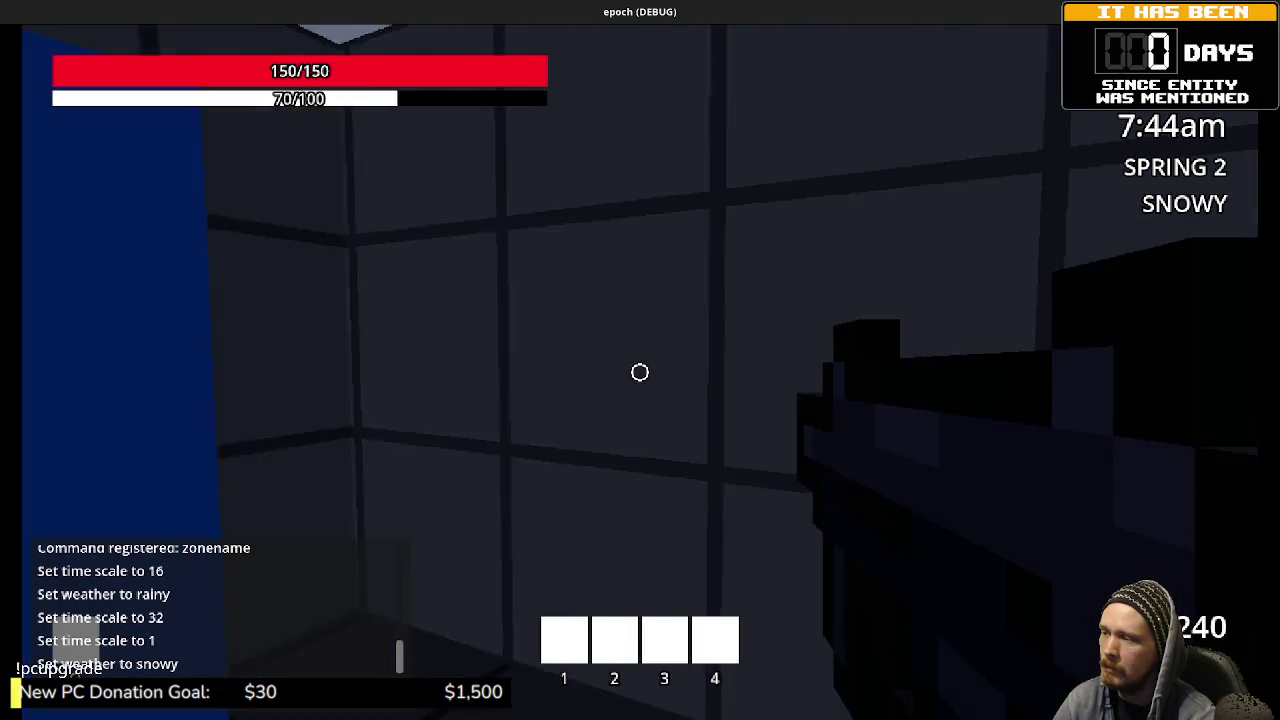
key(w)
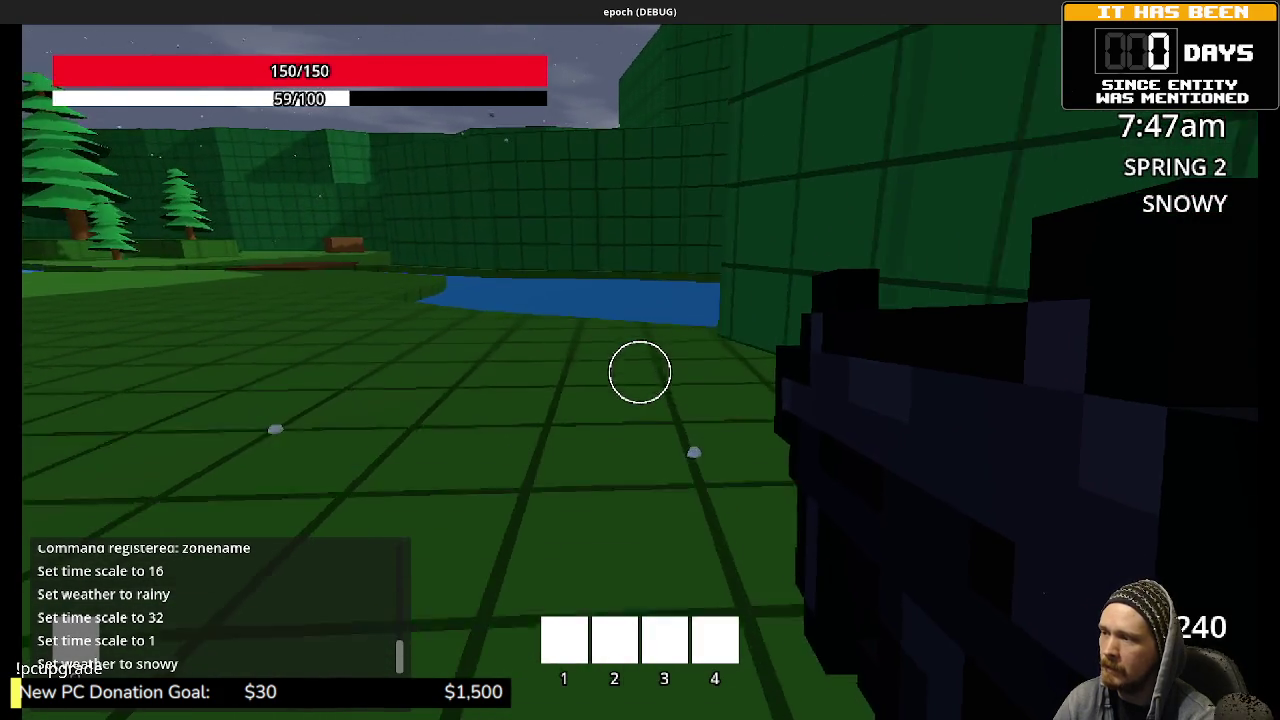
Step: Sprint through the blue door, then follow the wall to the labelled Weapon and Armor Storage Boxes
key(w)
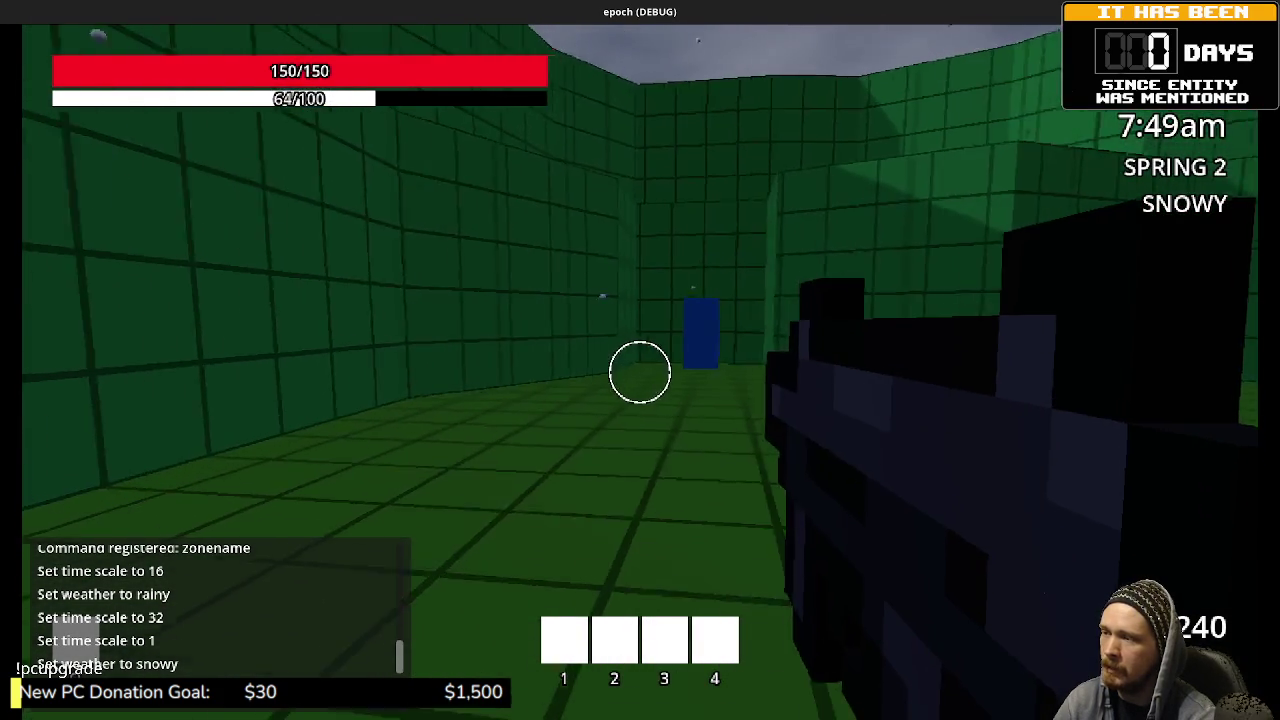
key(shift+w)
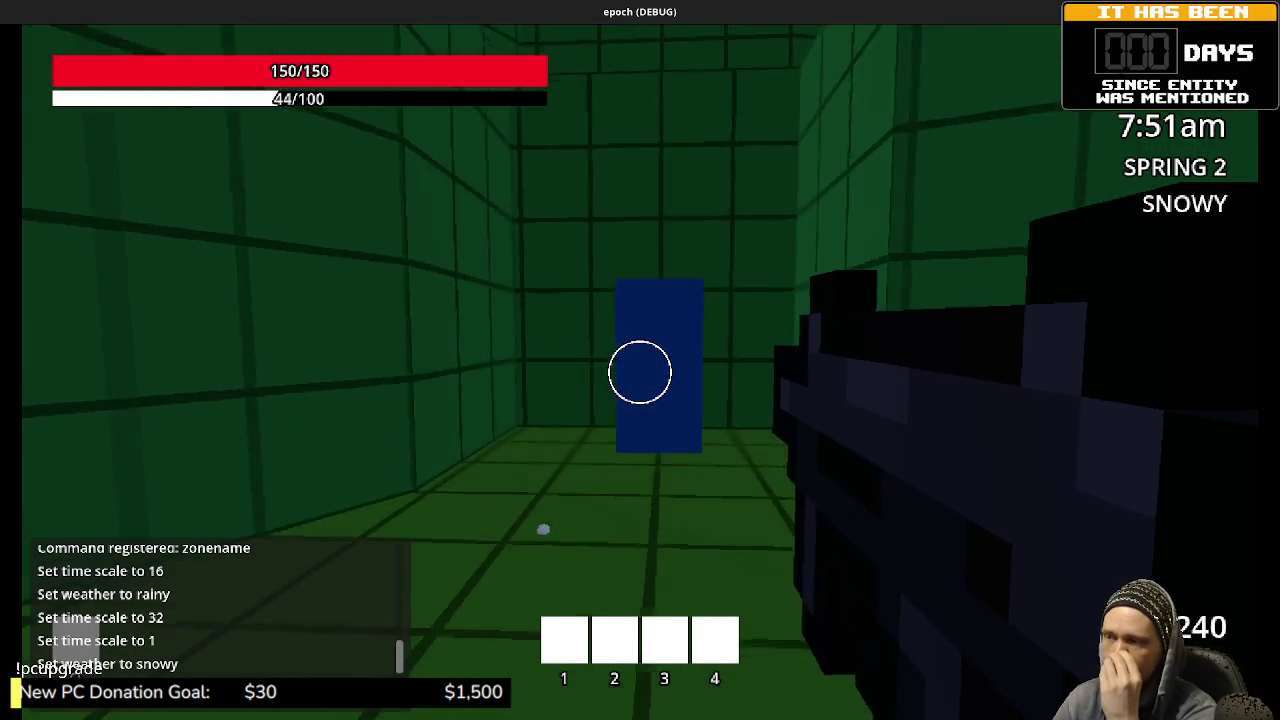
key(shift+w)
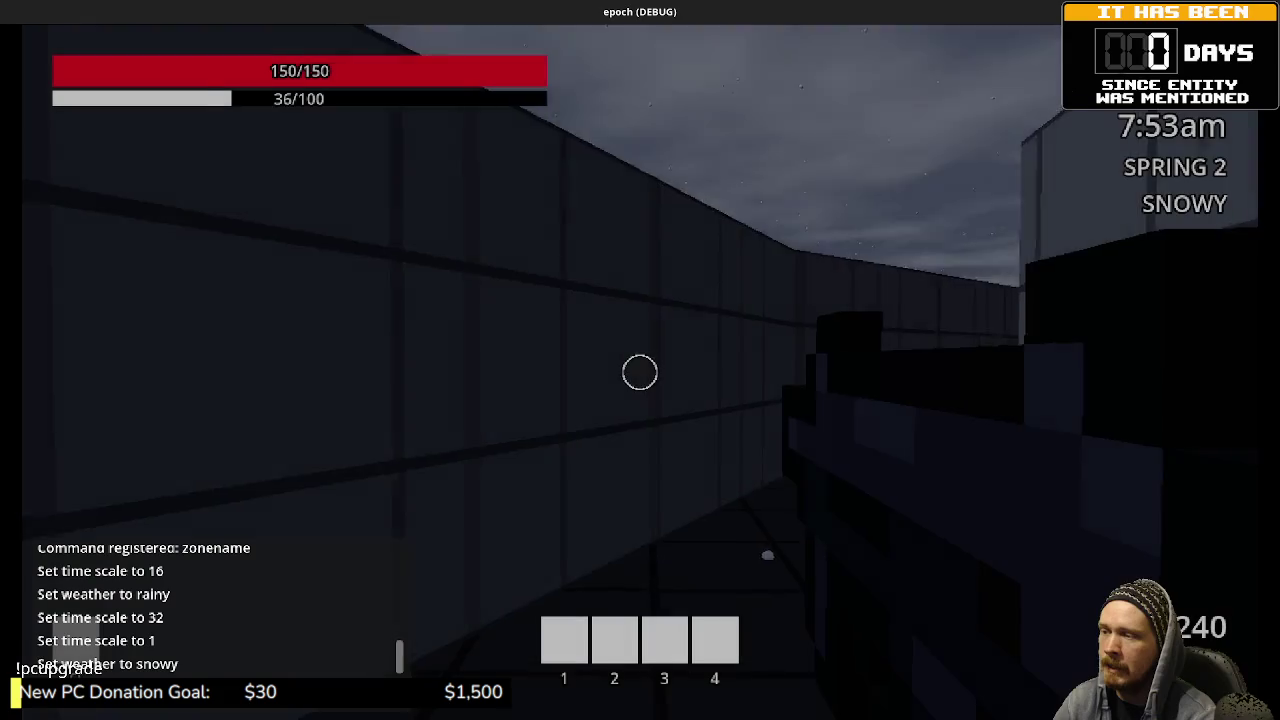
key(w)
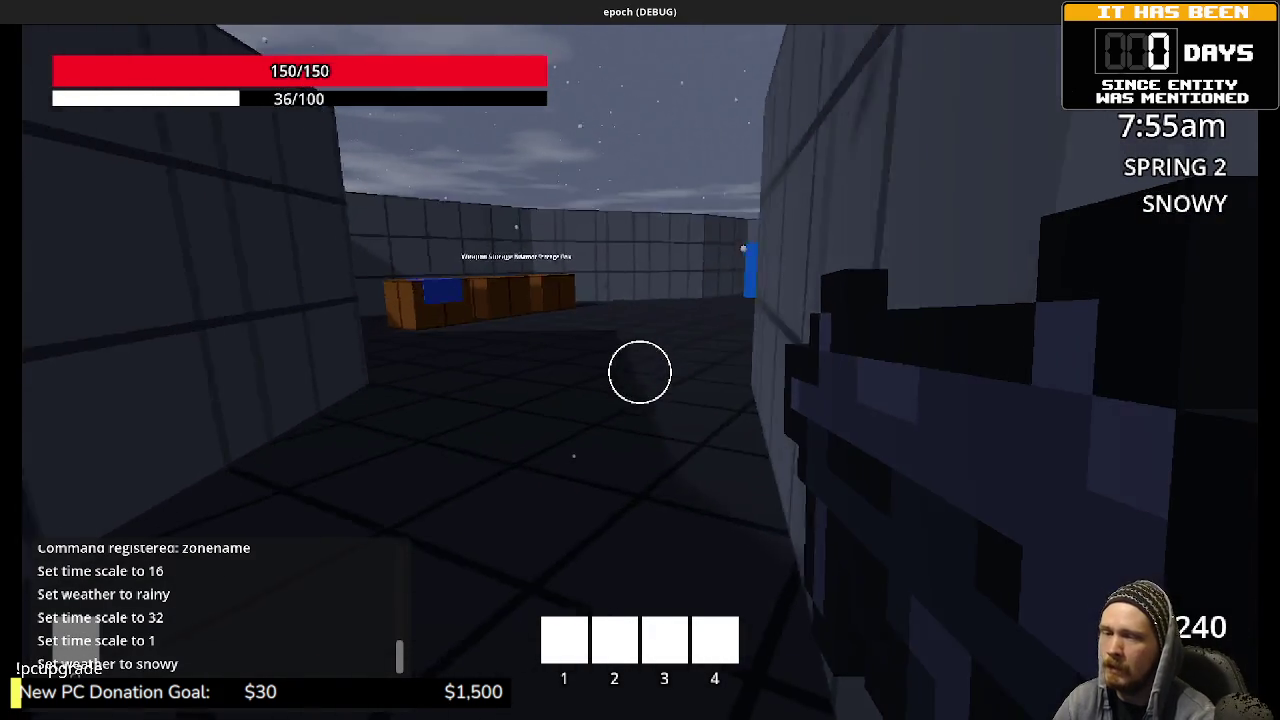
key(w)
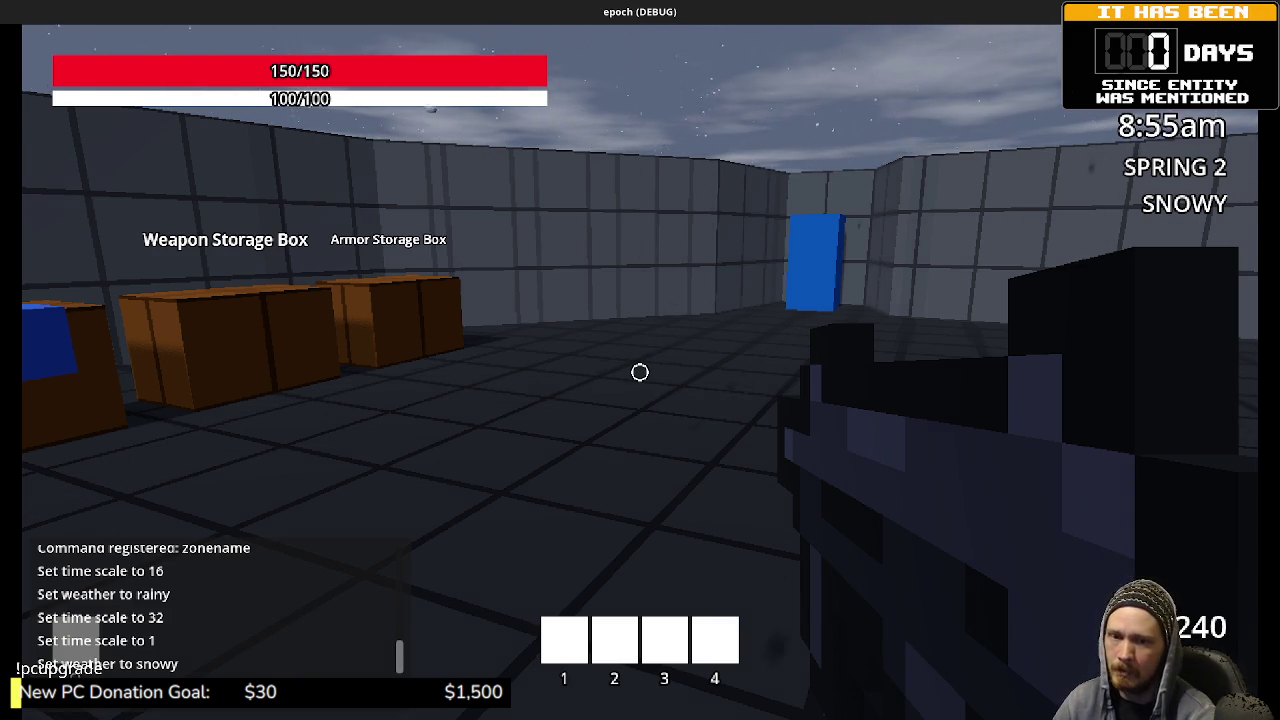
Step: Walk from the storage boxes through the blue block into the test level and spawn a magenta cube
key(w)
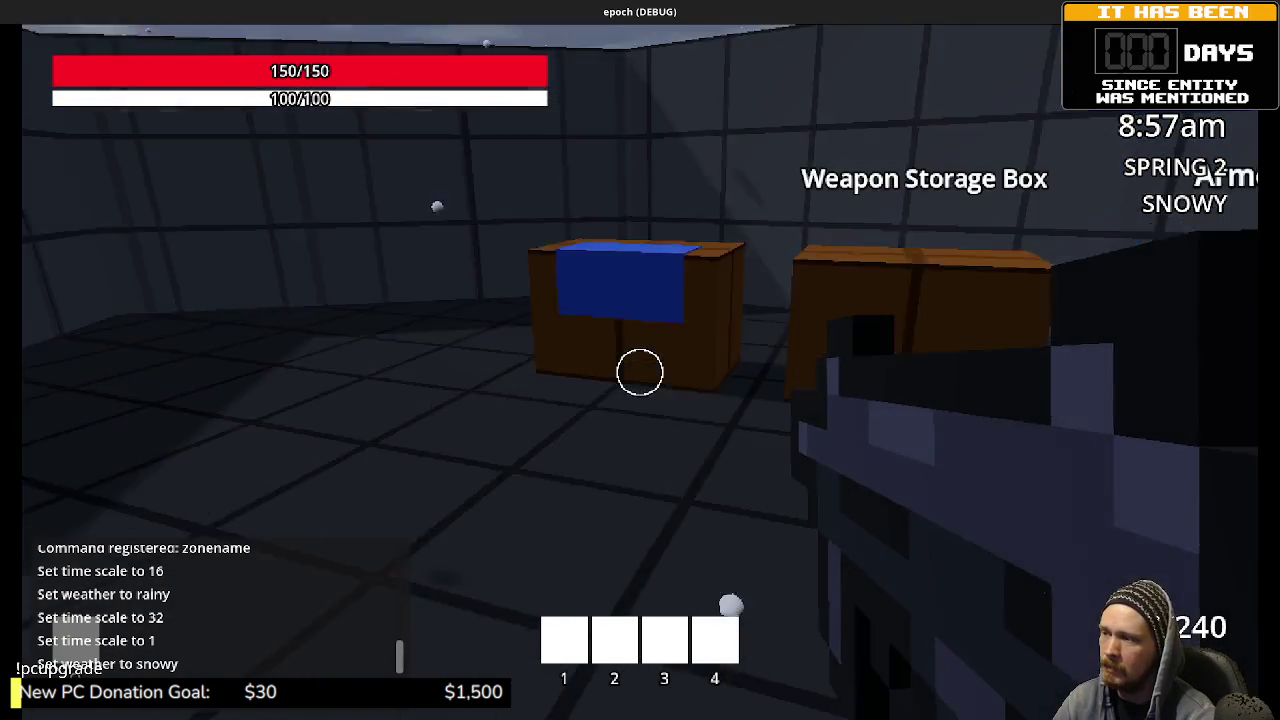
key(w)
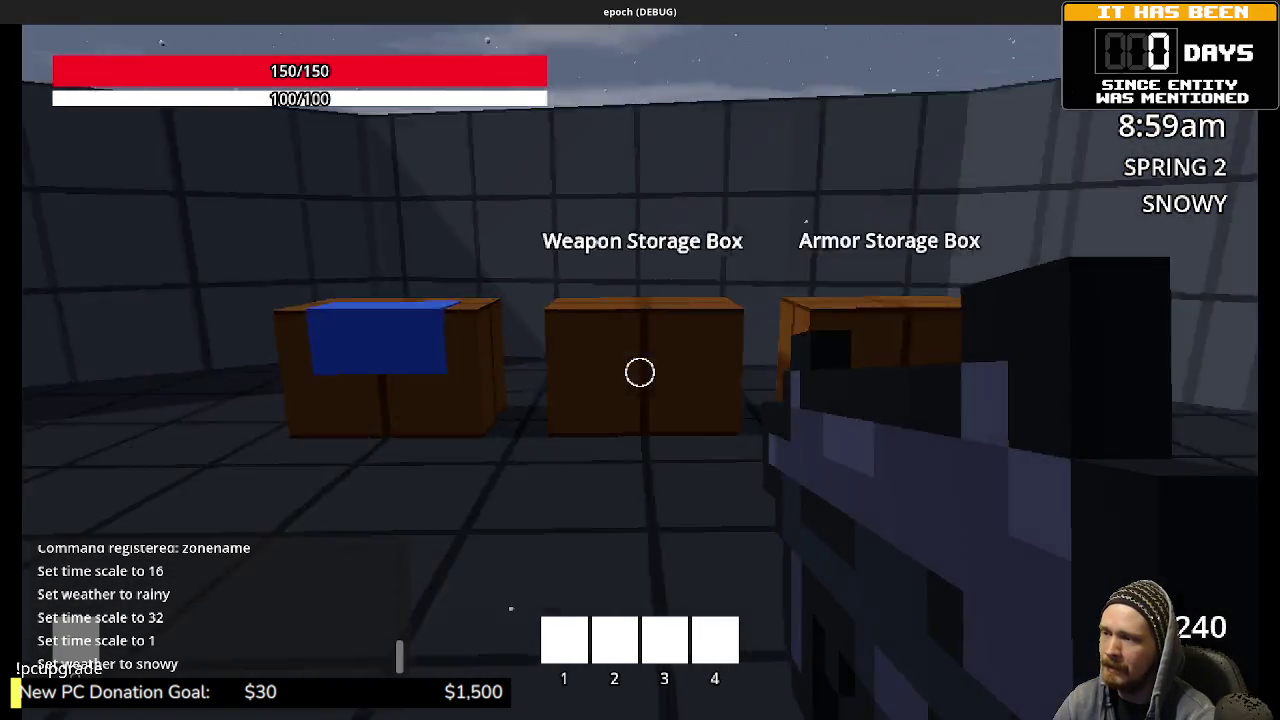
key(w)
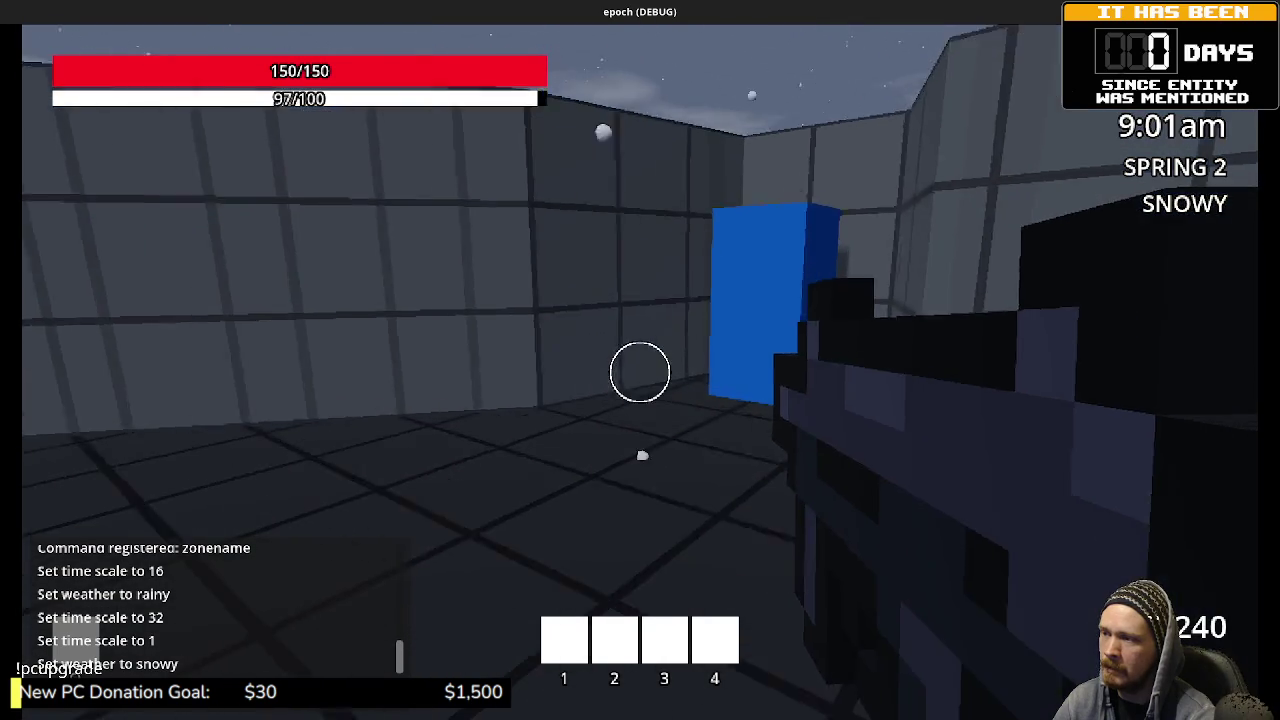
key(w)
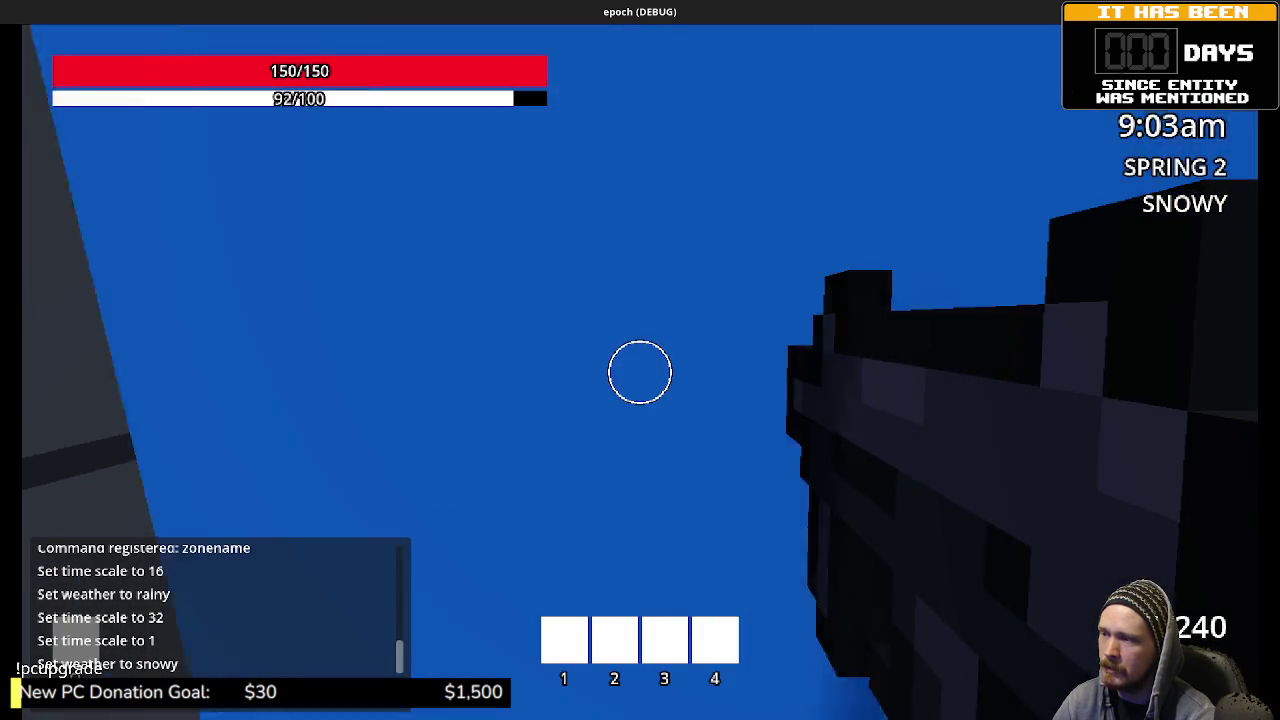
key(w)
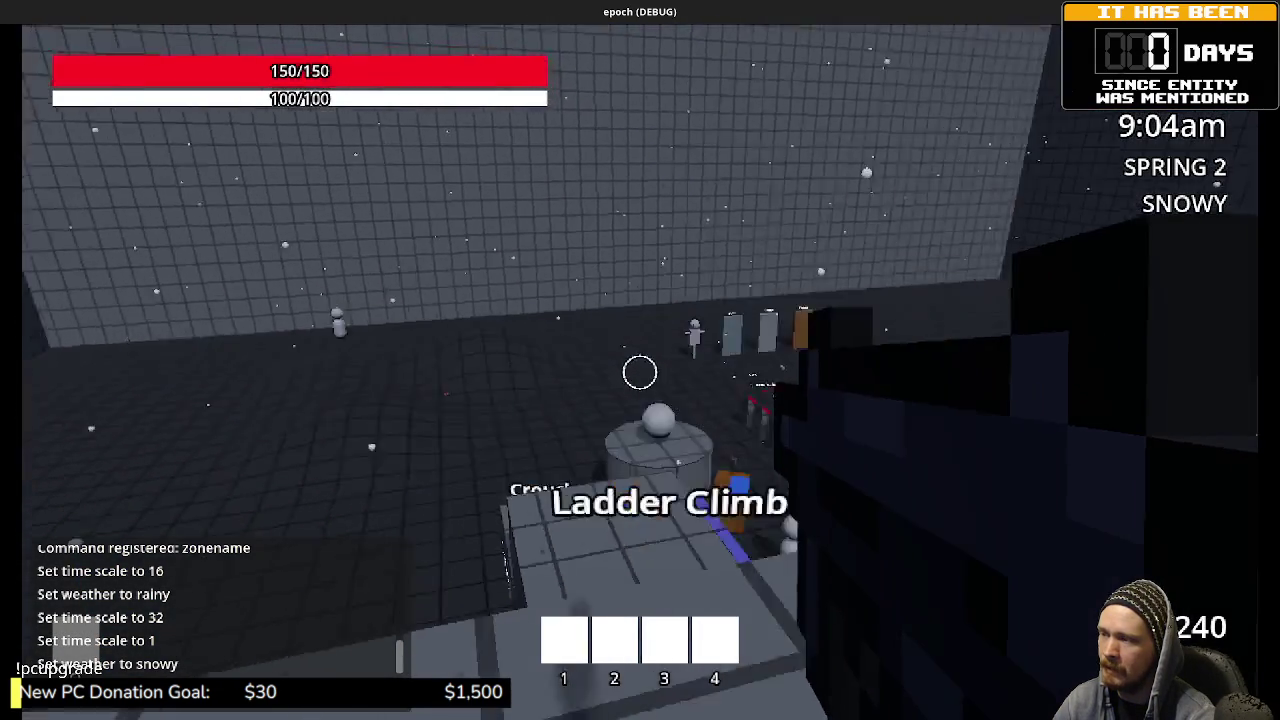
key(w)
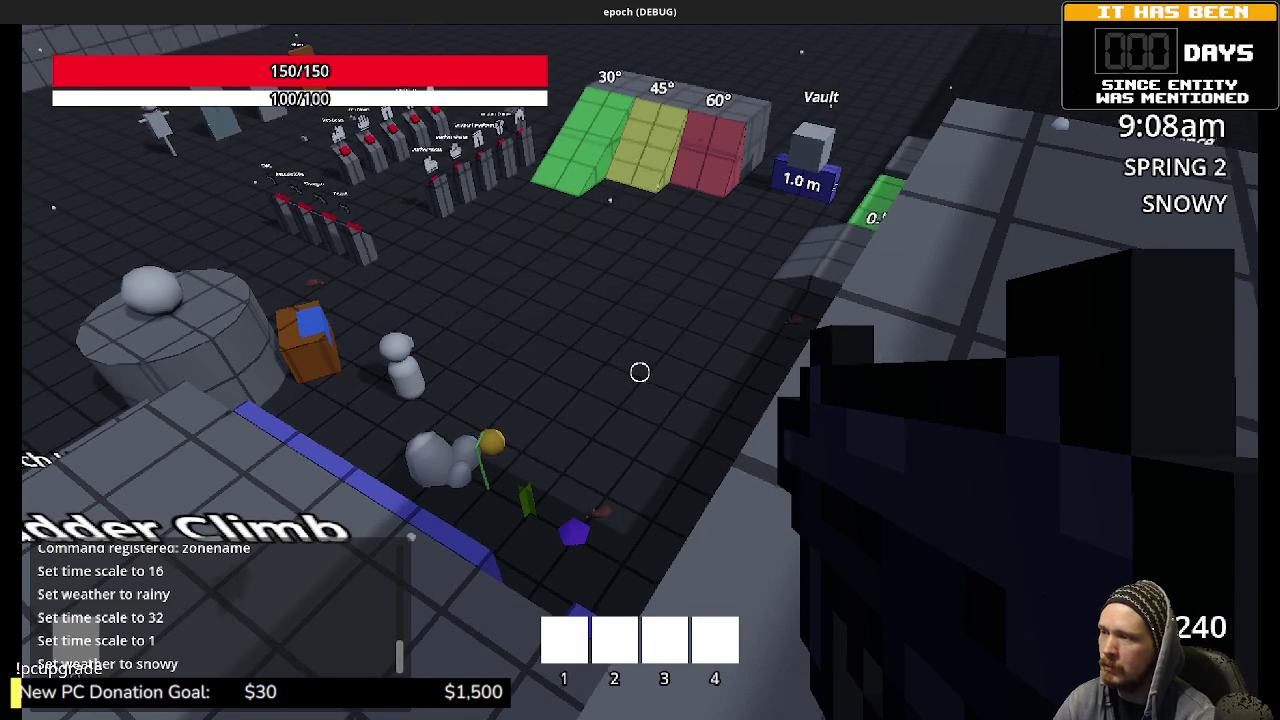
key(w)
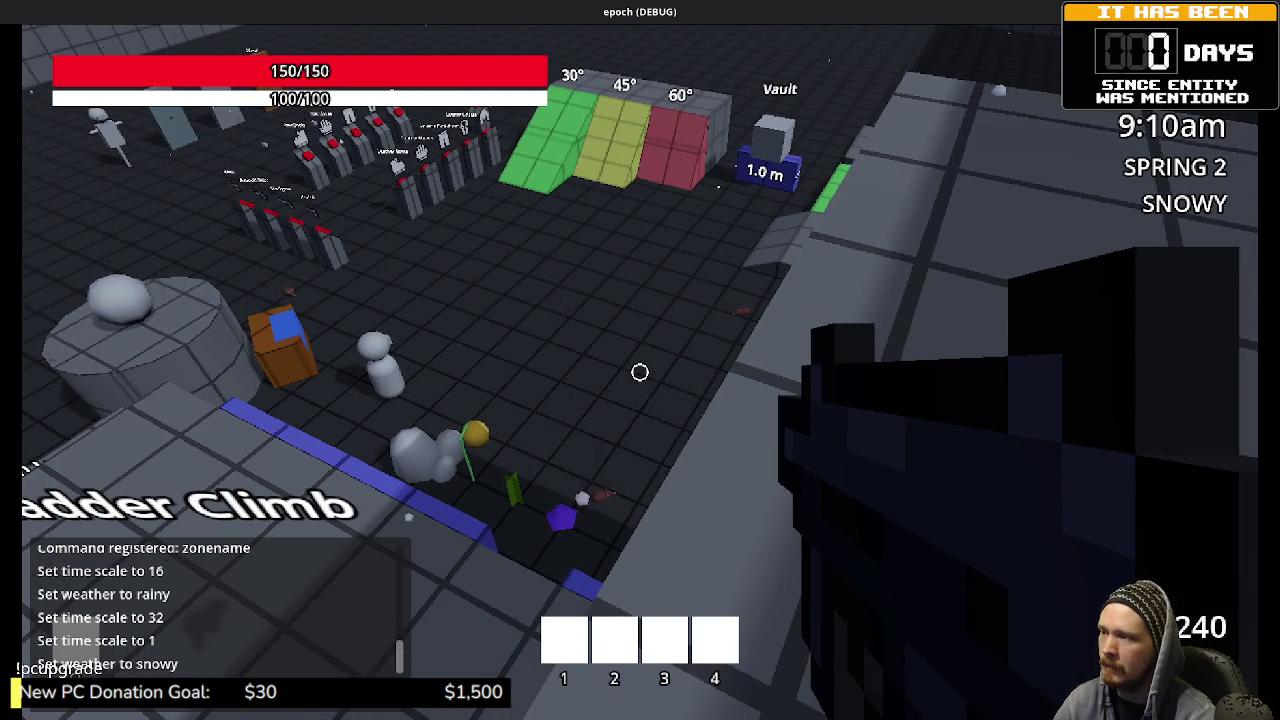
key(w)
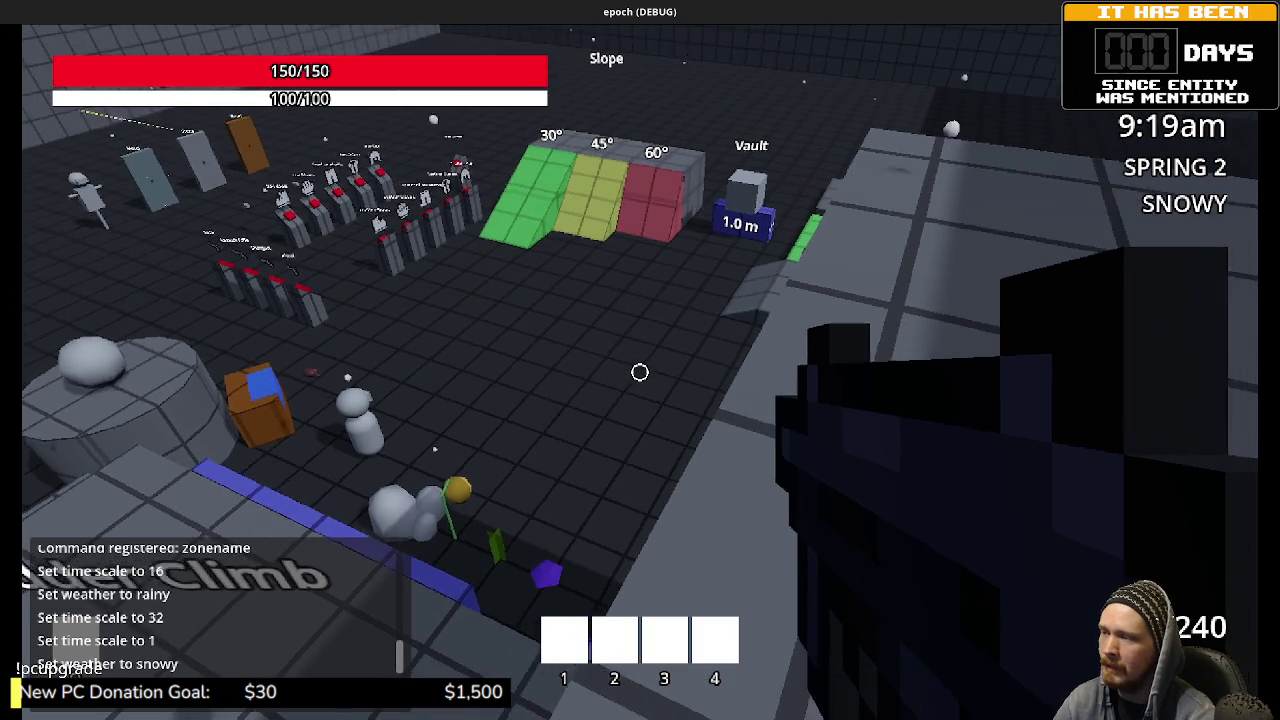
click(640, 372)
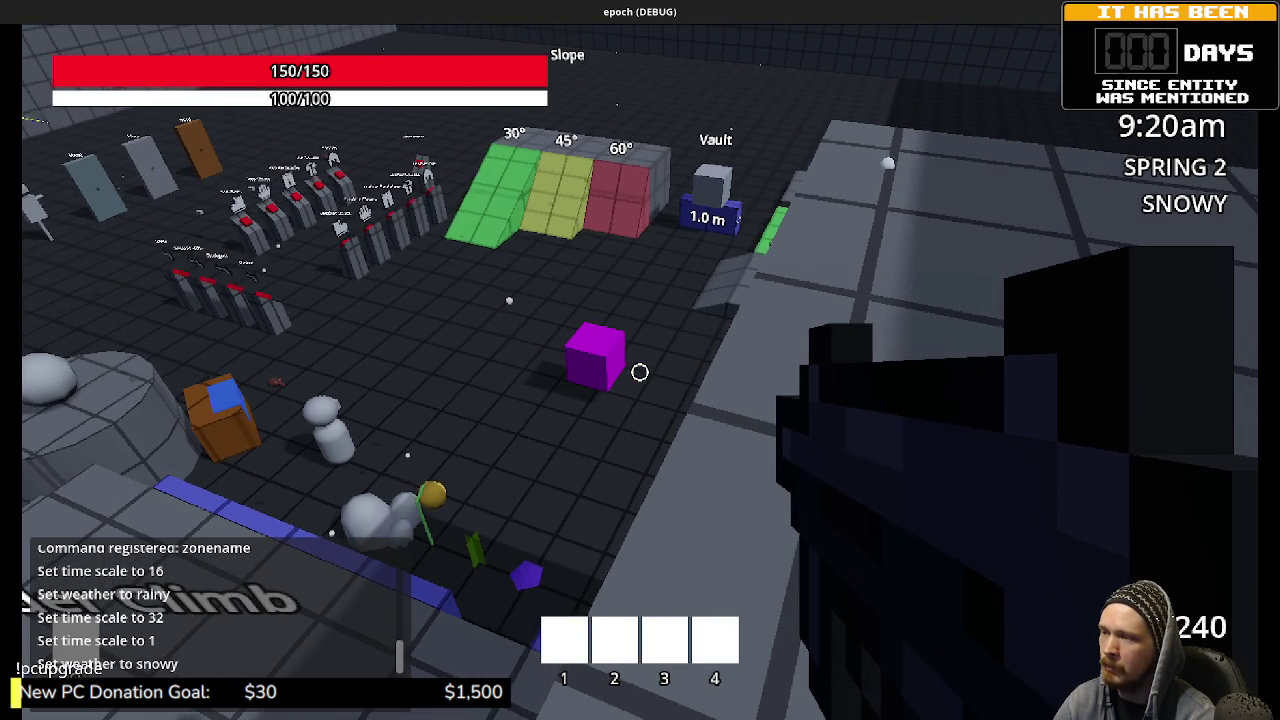
Step: Head past the Ladder Climb sign, jump down the corridor and go through the blue door
key(a)
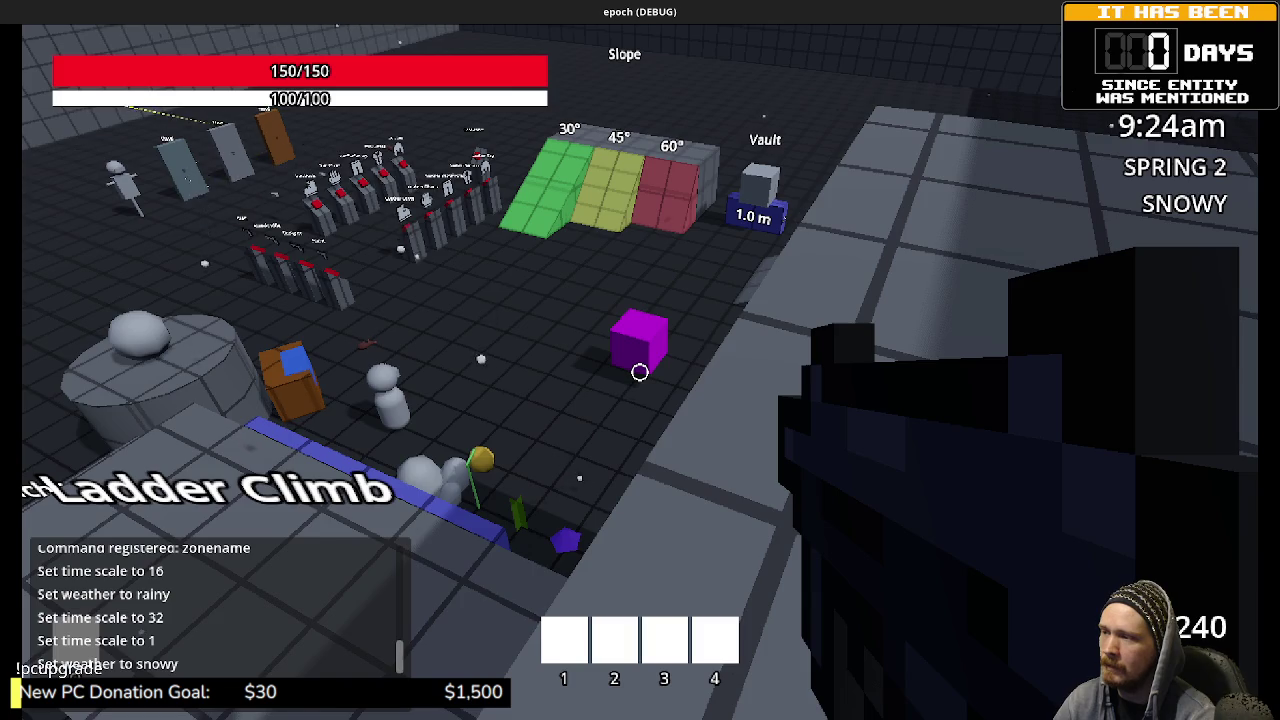
key(w)
key(space)
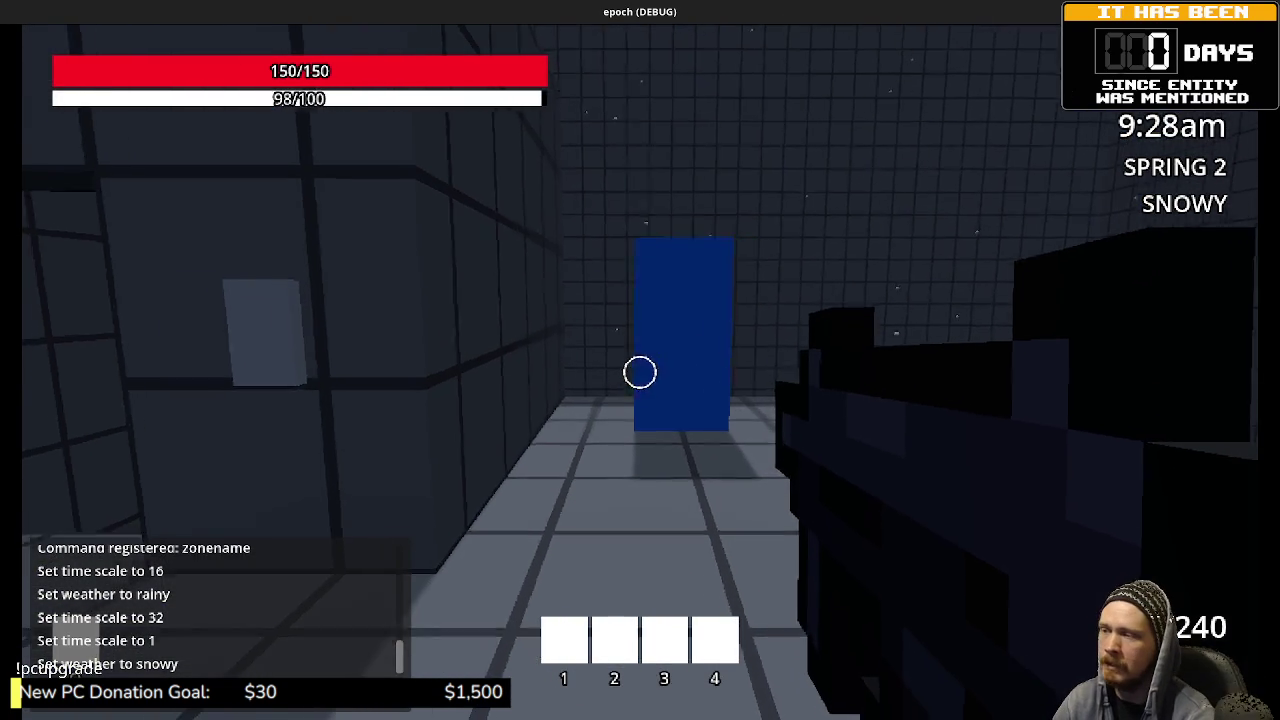
key(shift+w)
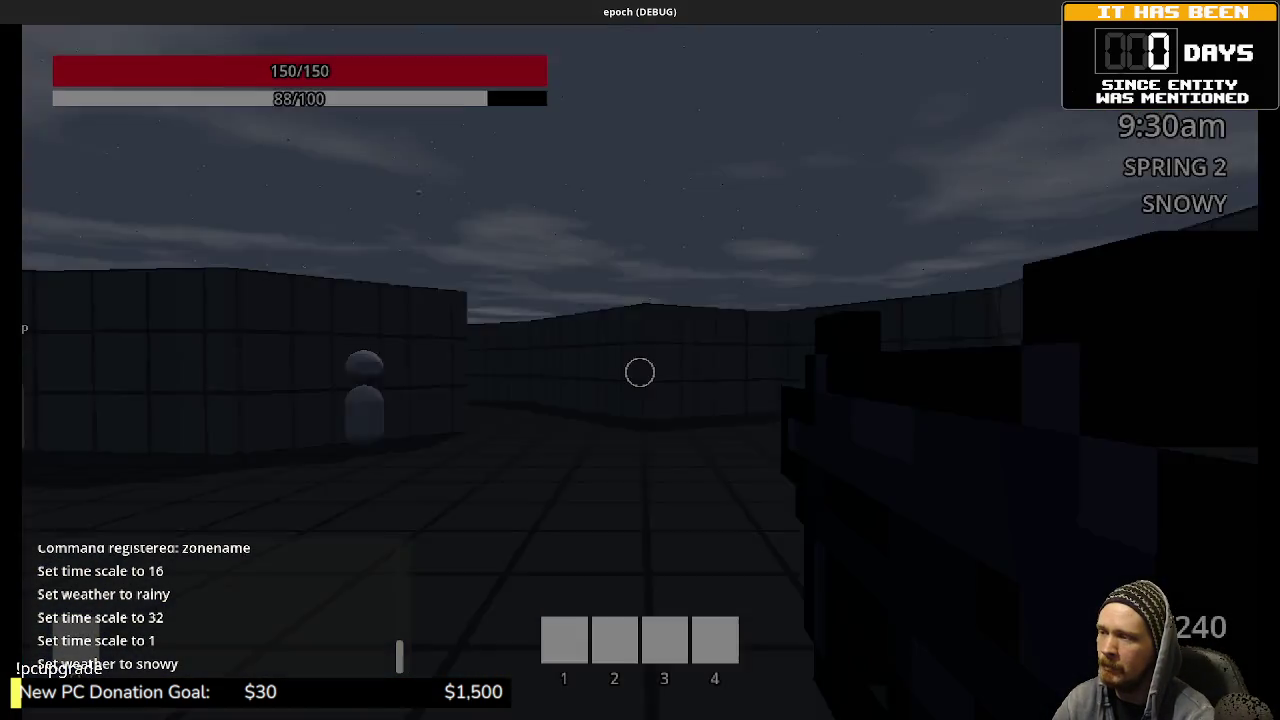
key(w)
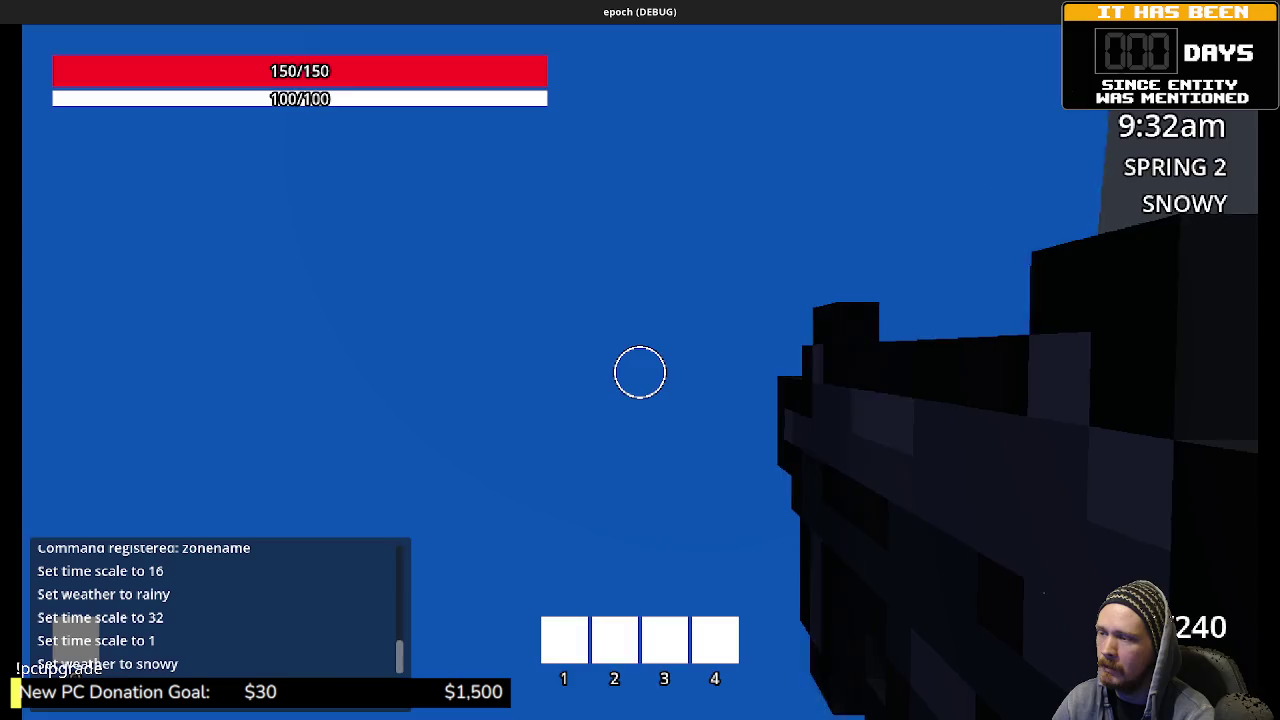
key(e)
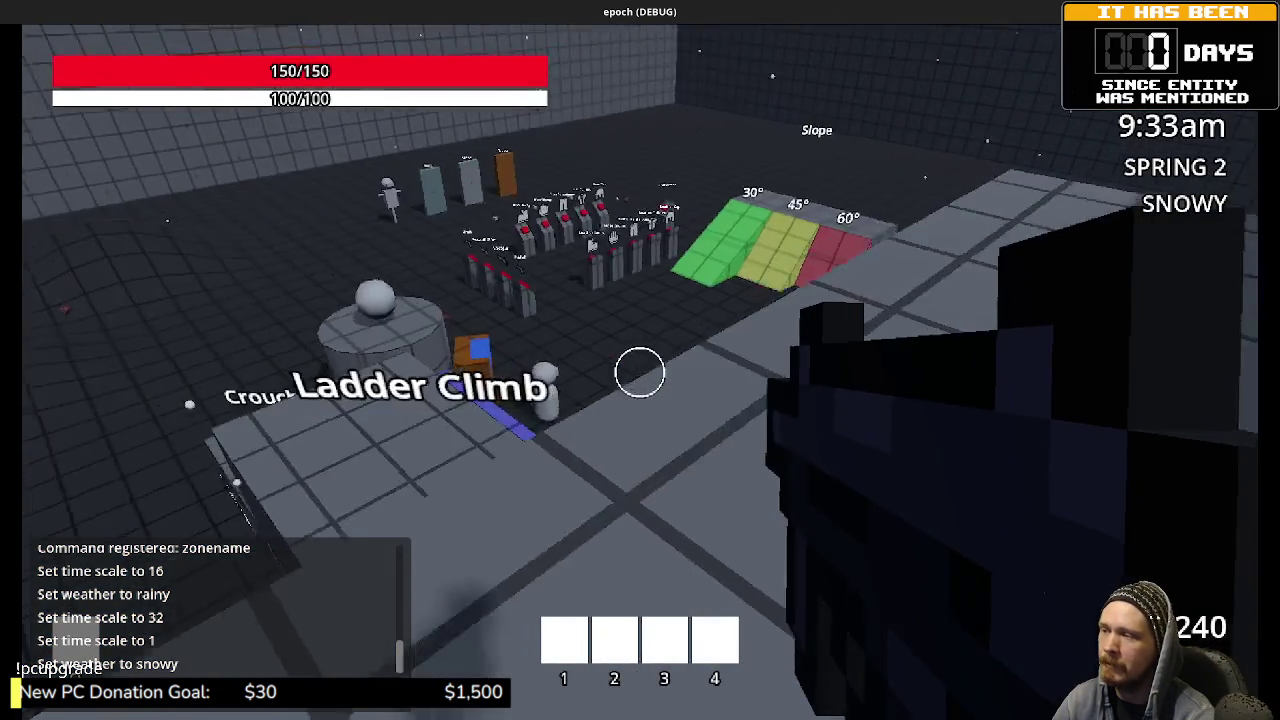
Step: Pass the slope ramps and Vault area, enter the walled courtyard, and step into the blue block to the forest
key(w)
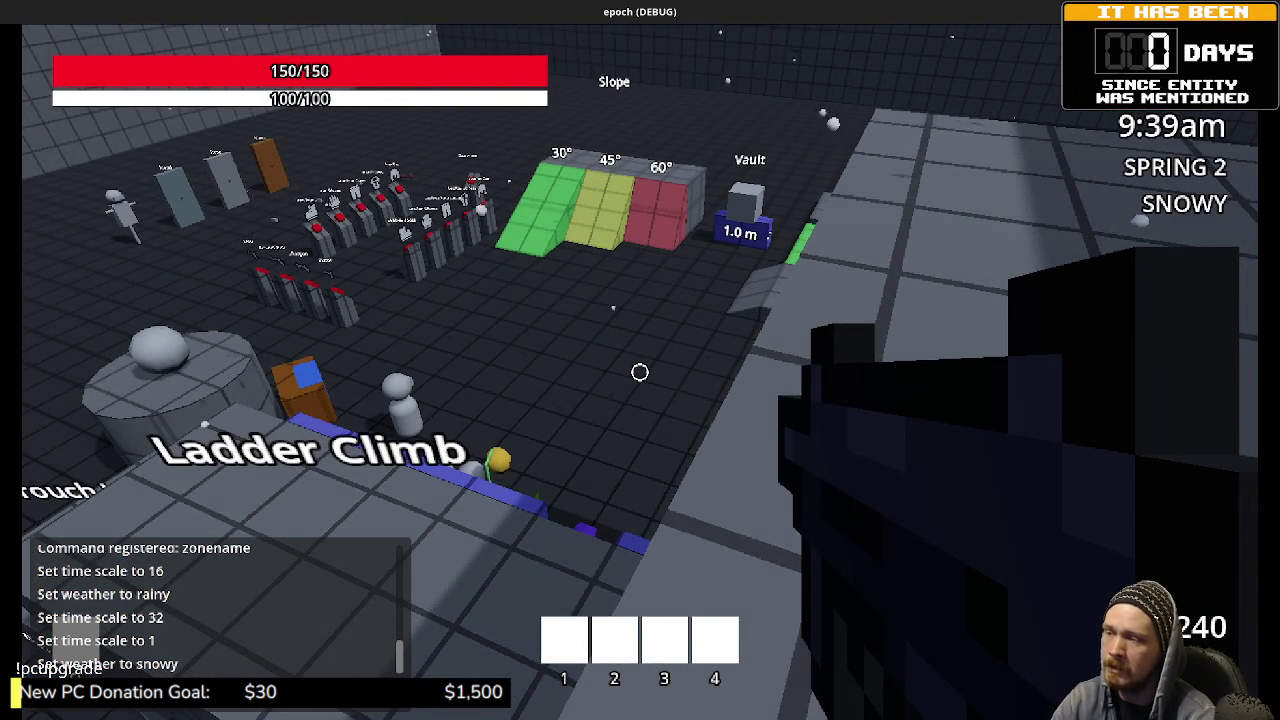
key(w)
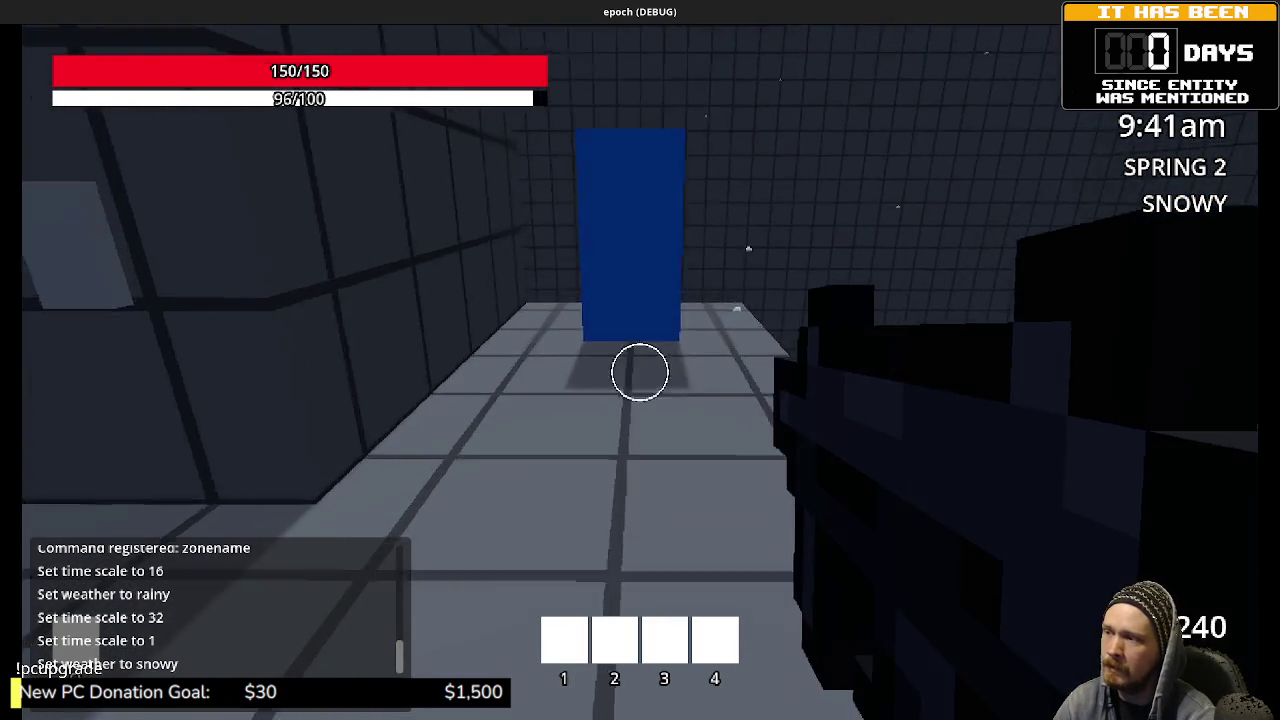
key(e)
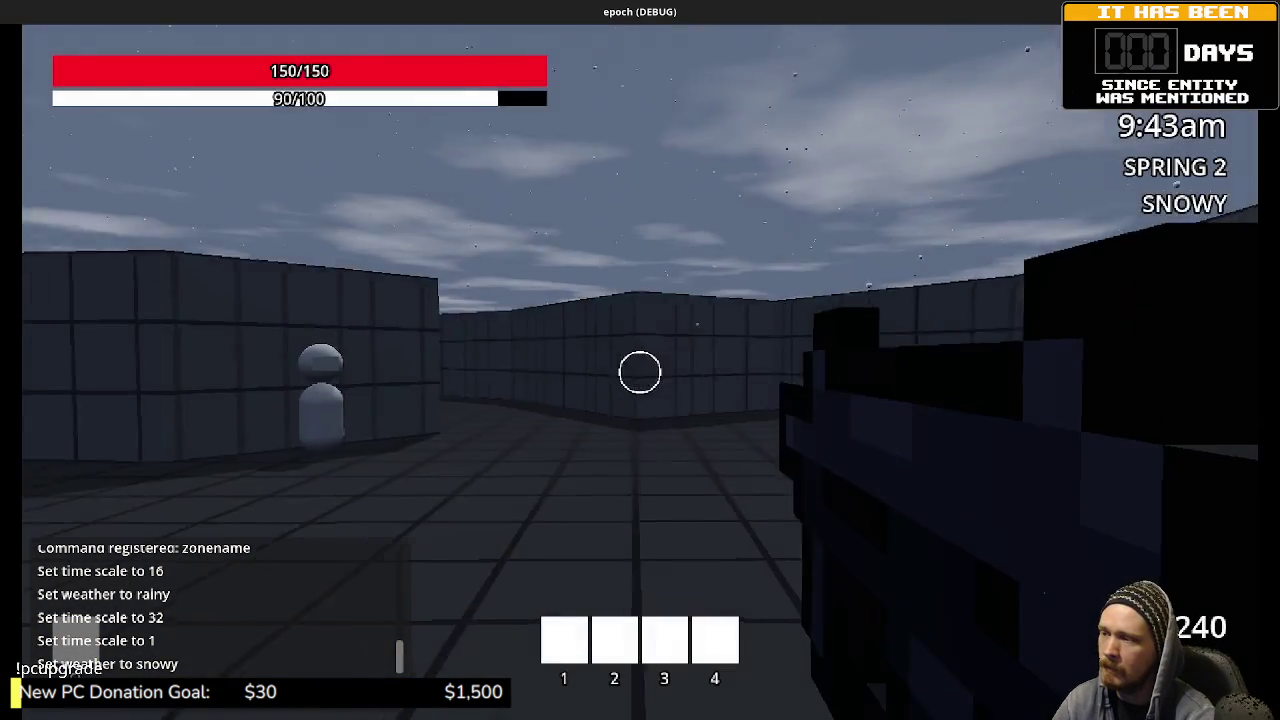
key(w)
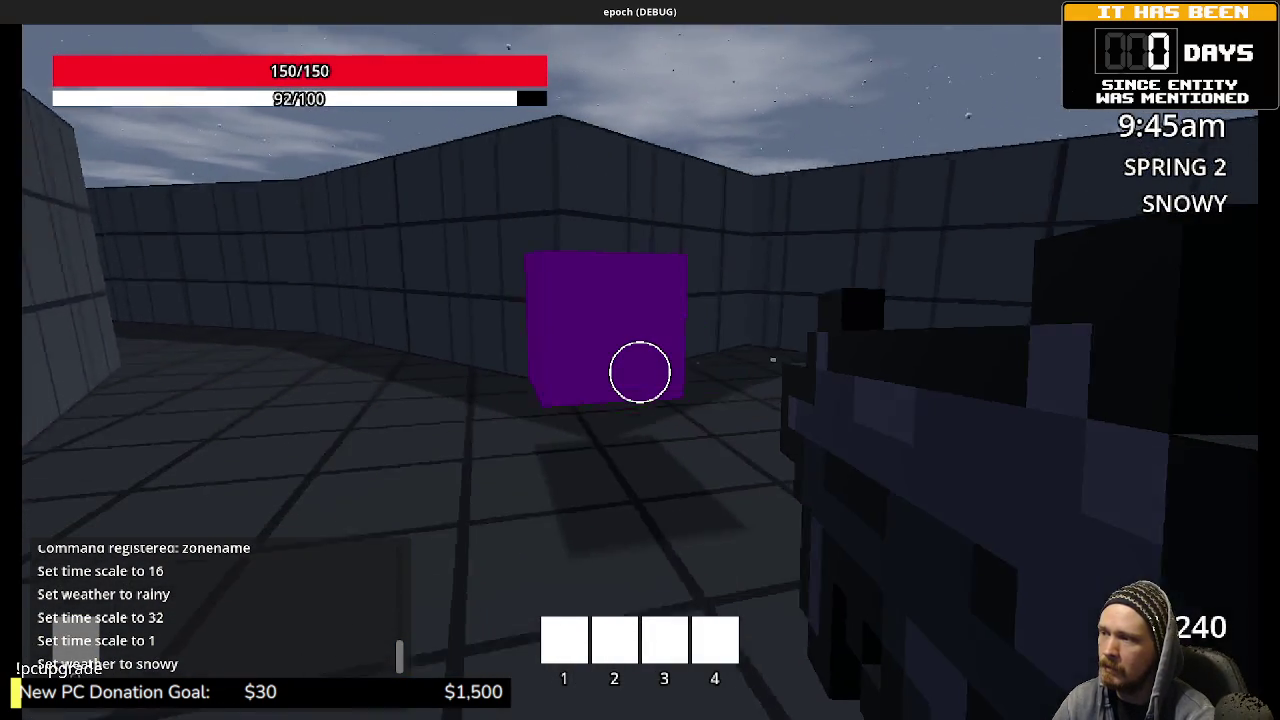
key(w)
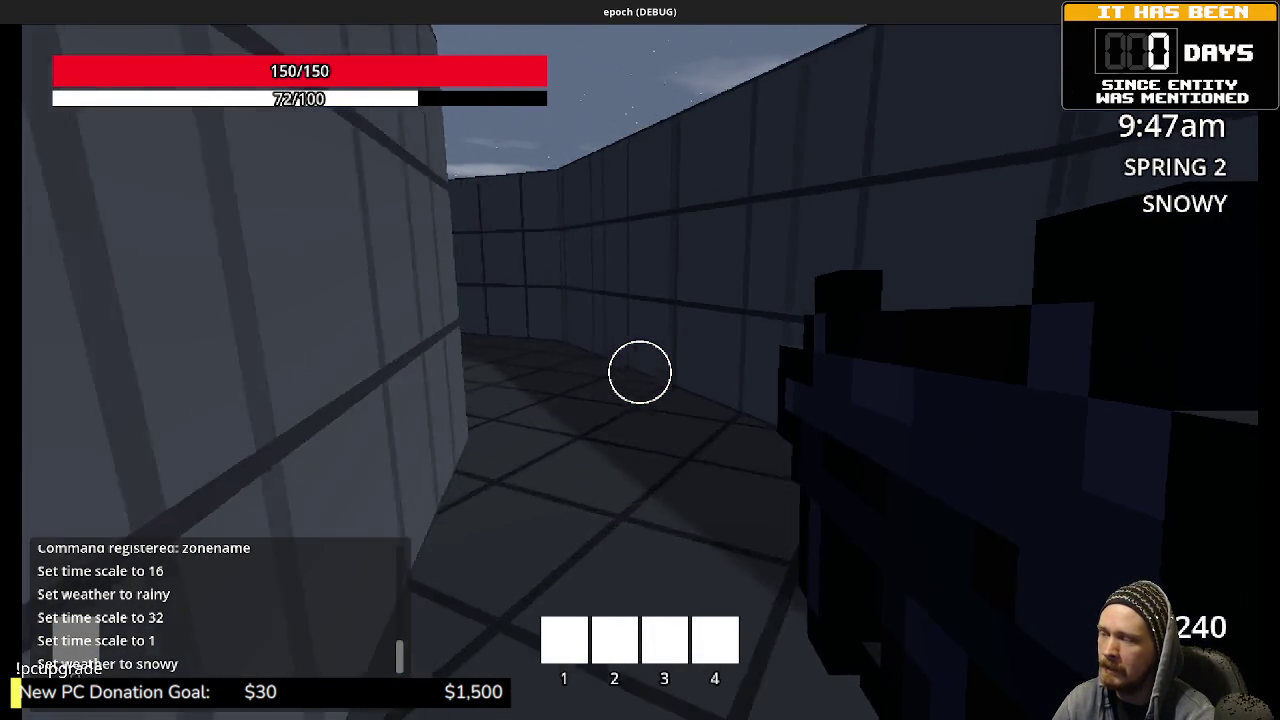
key(w)
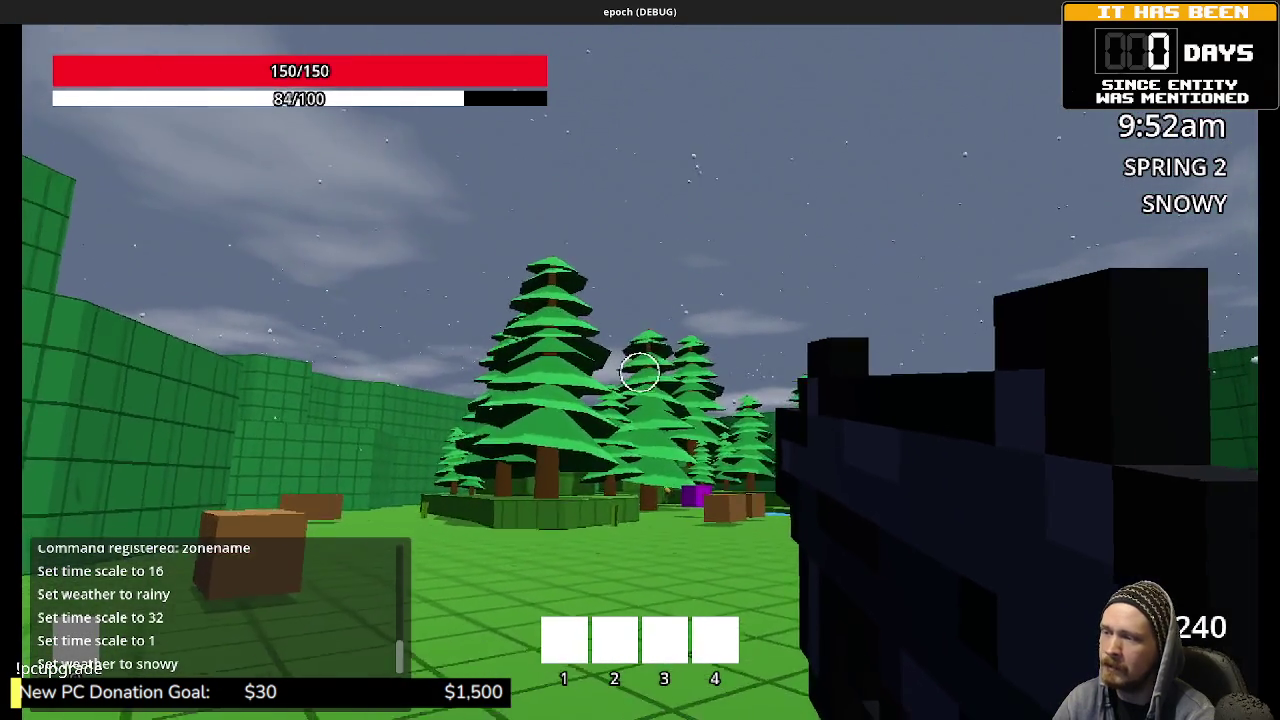
Step: Walk from the forest through the blue blocks and grey corridor to the green Jump Distance platform
key(w)
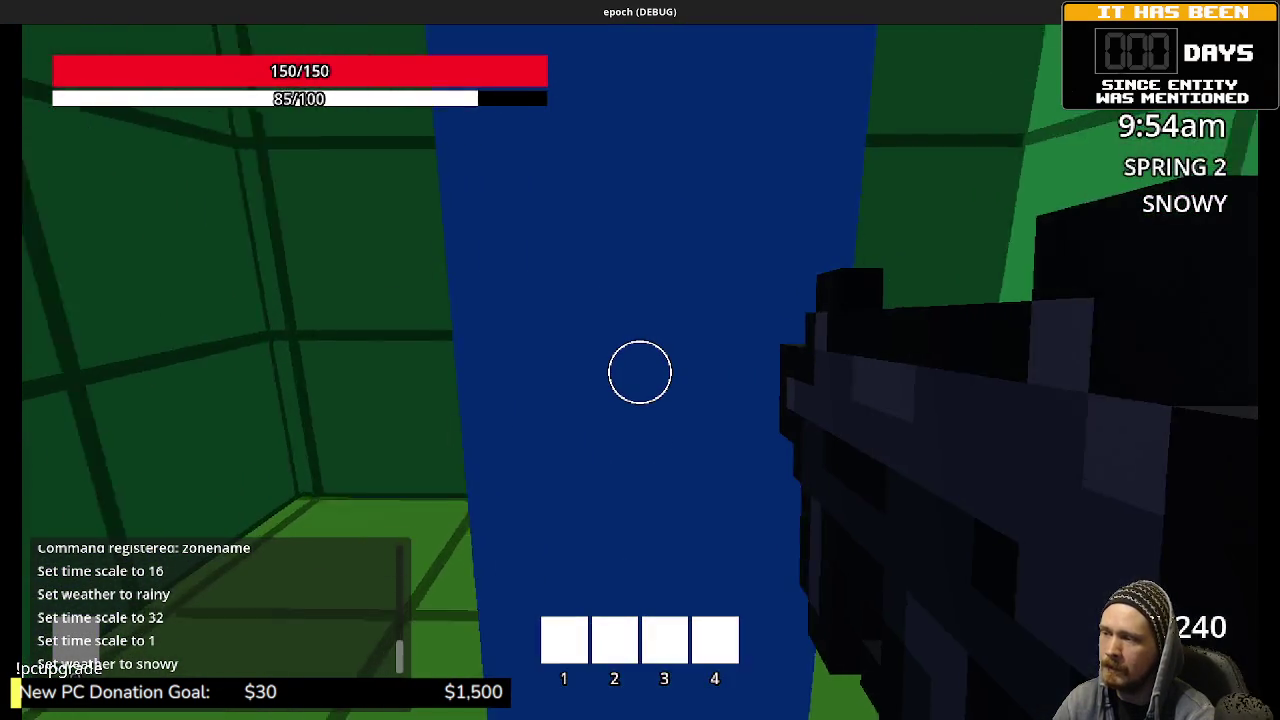
key(w)
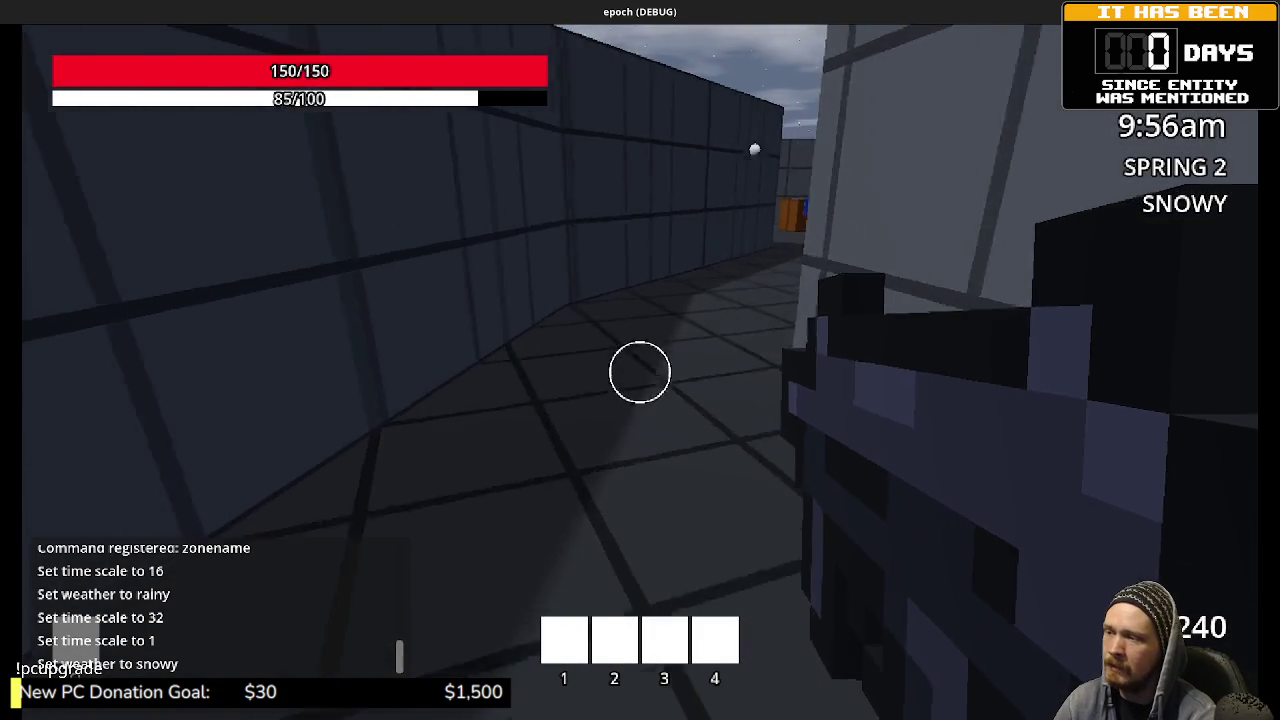
key(w)
key(w)
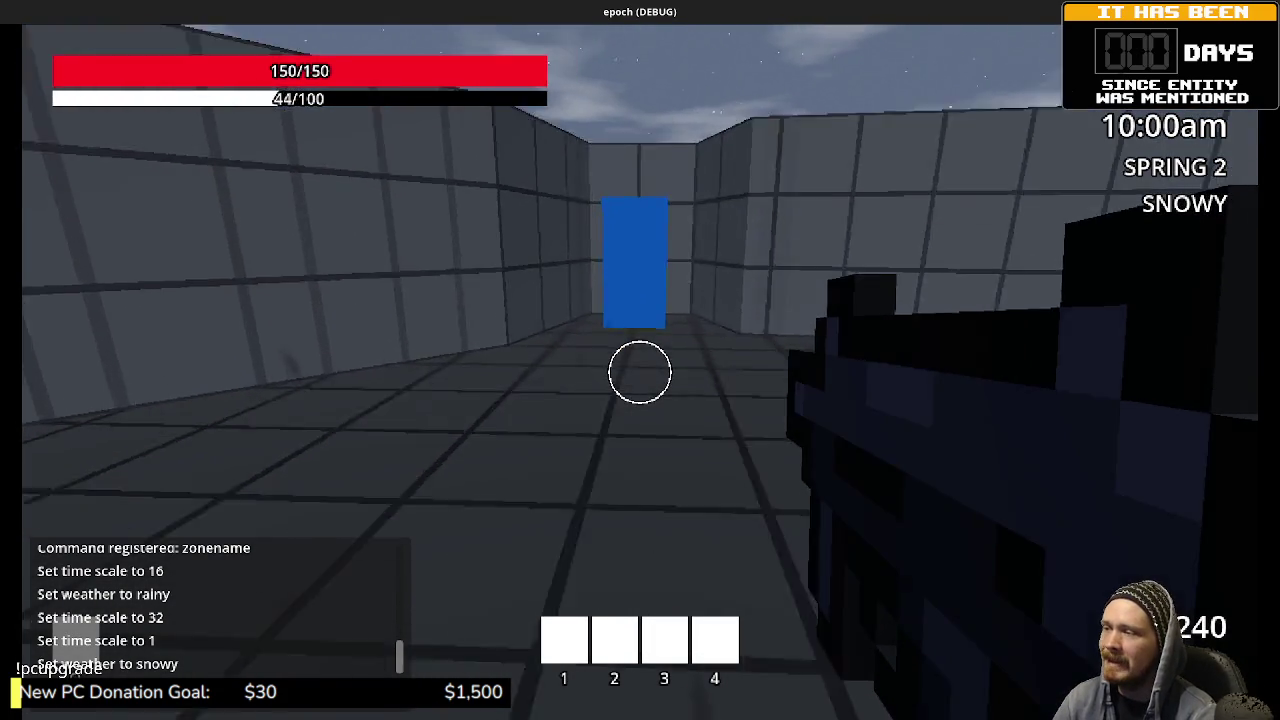
key(w)
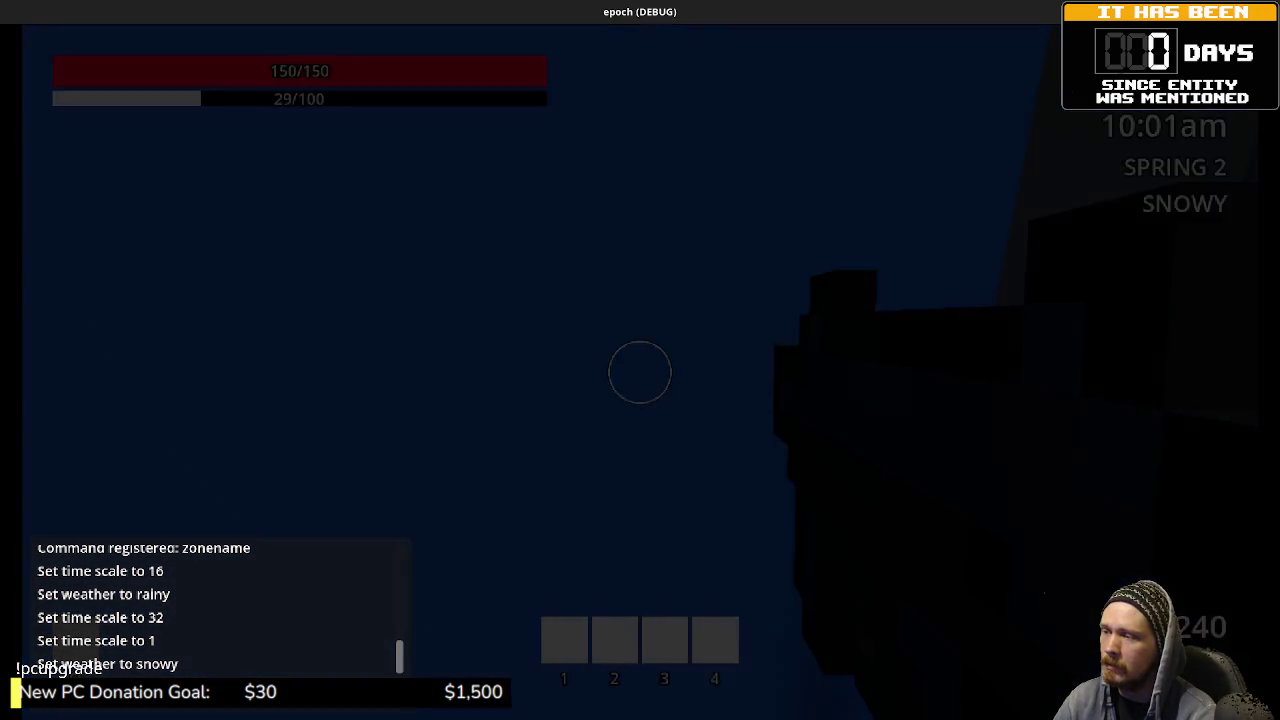
key(w)
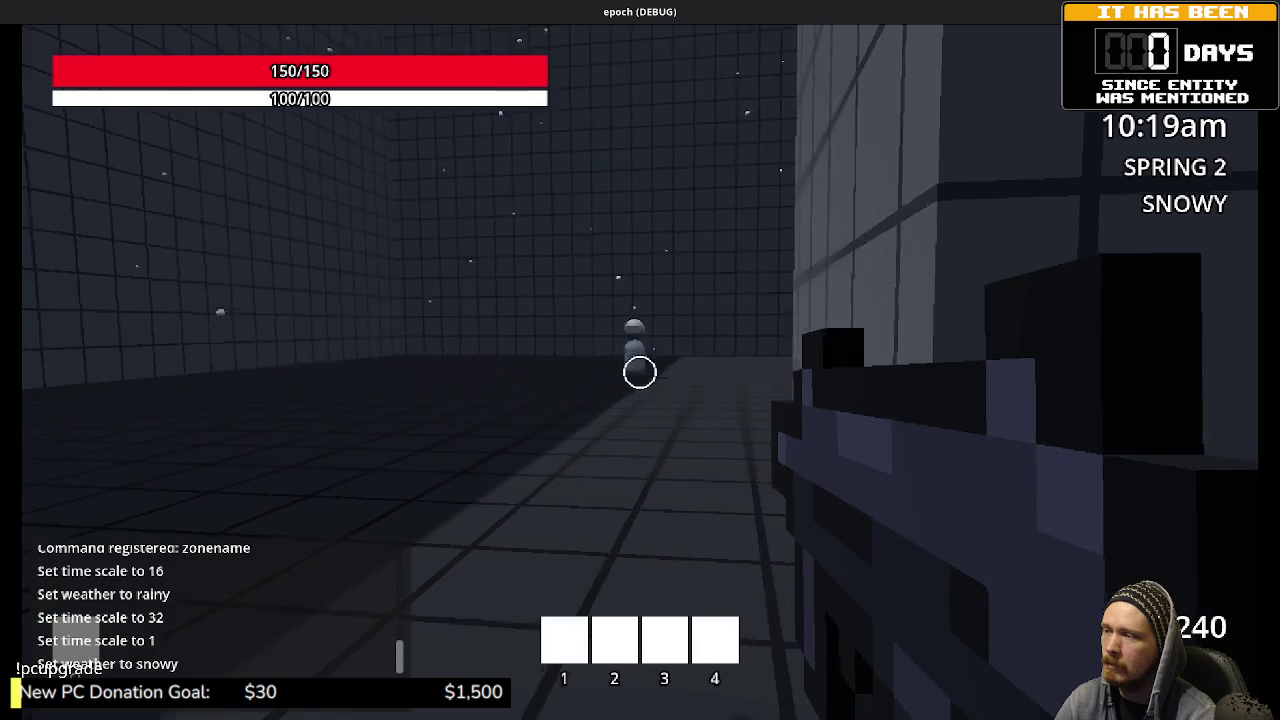
key(w)
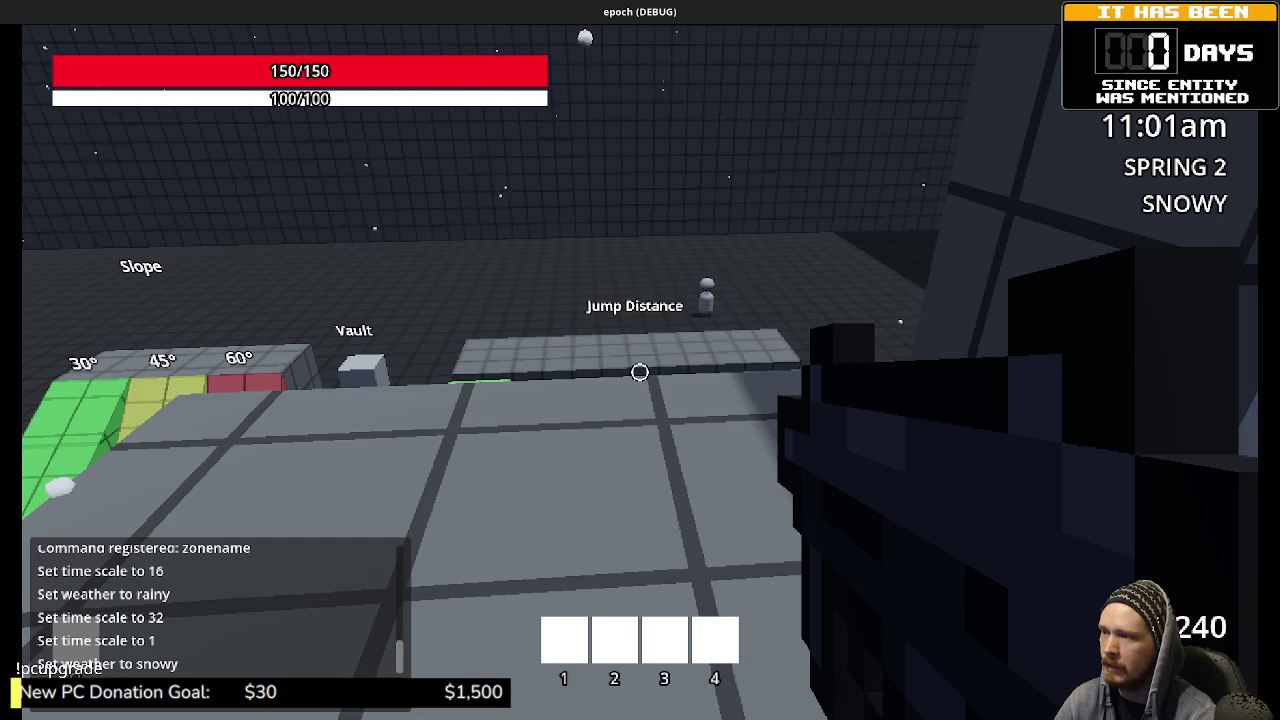
Step: Walk through the blue block into the walled courtyard and delete the purple cube there
key(space)
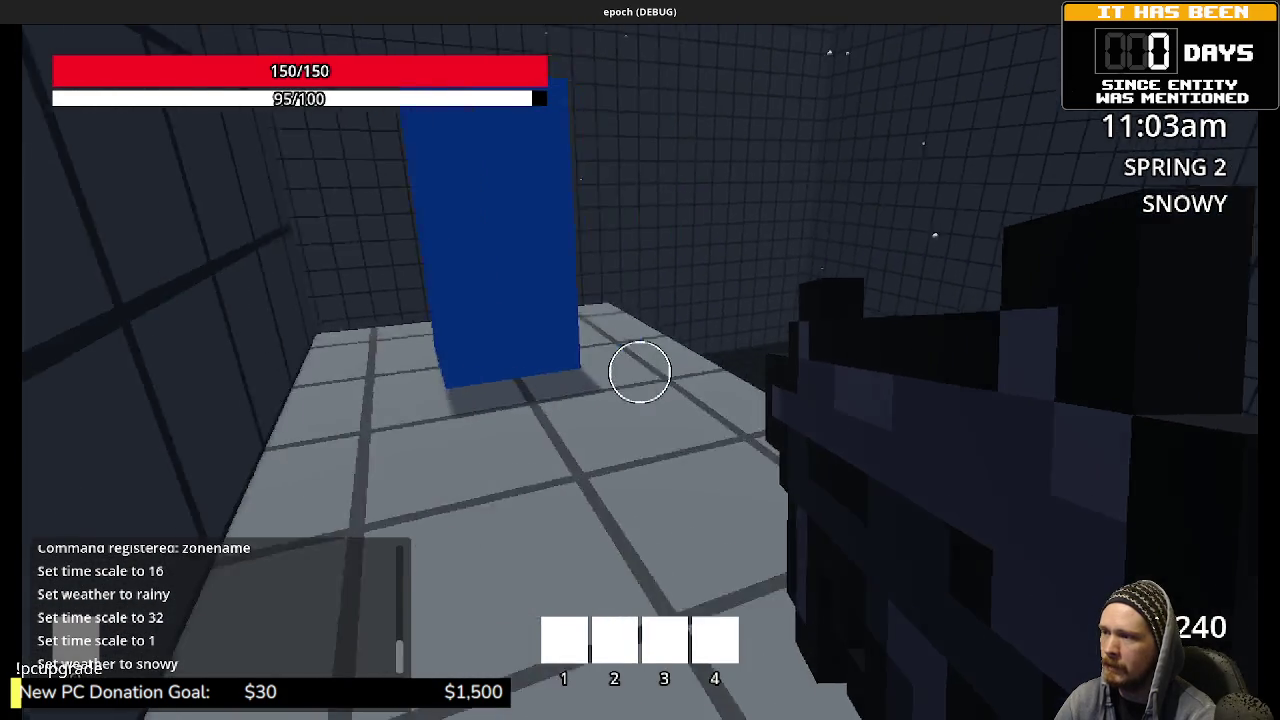
key(w)
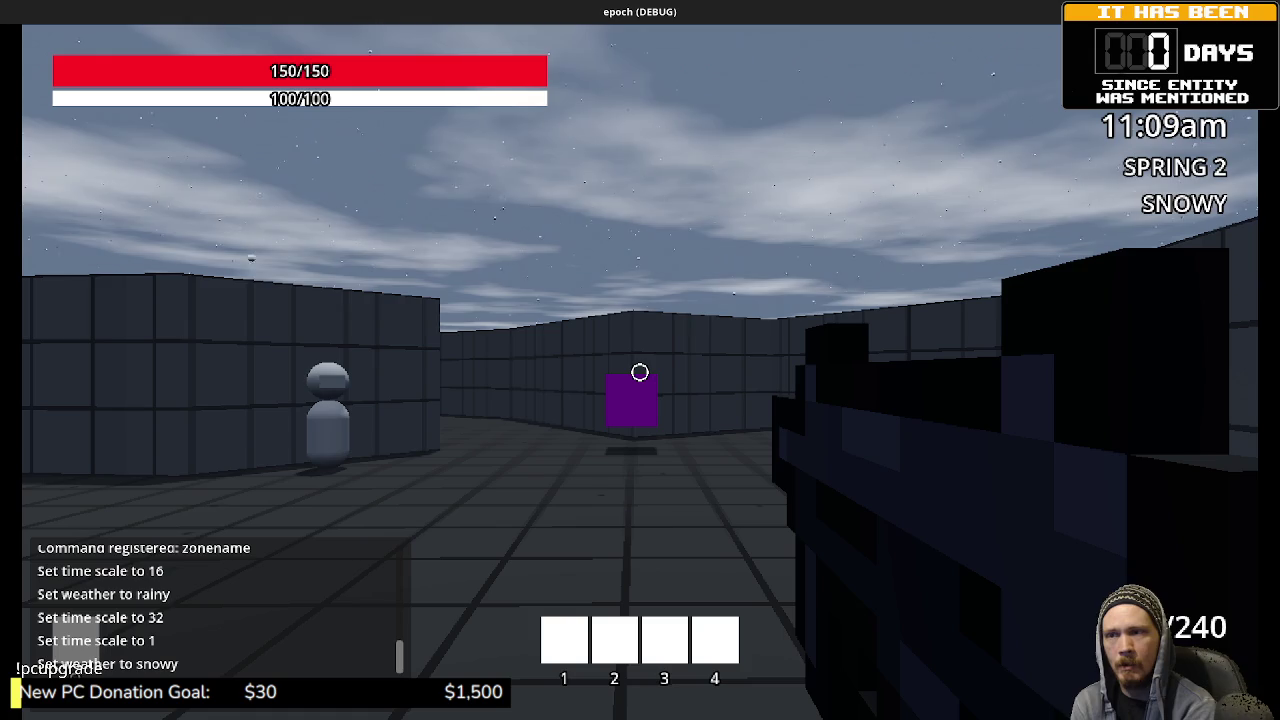
click(640, 372)
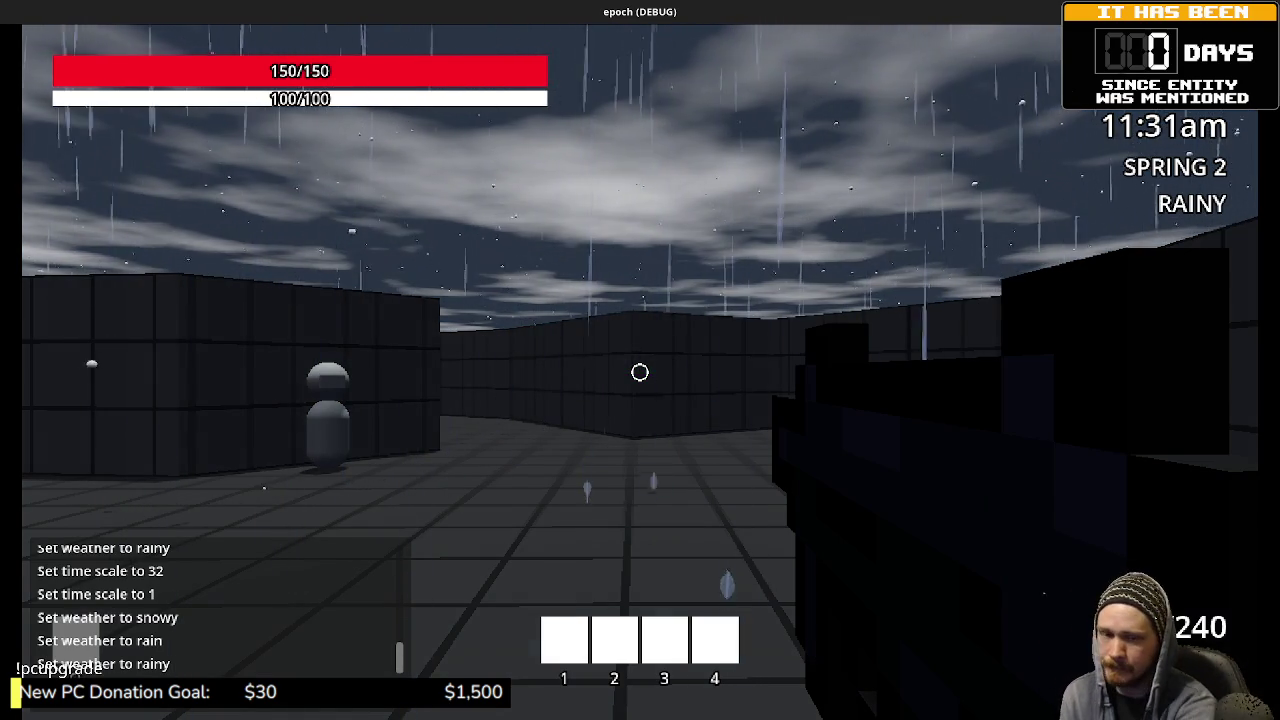
Step: Step back toward the Weapon Shop, then cross the courtyard and leave through the blue door
key(s)
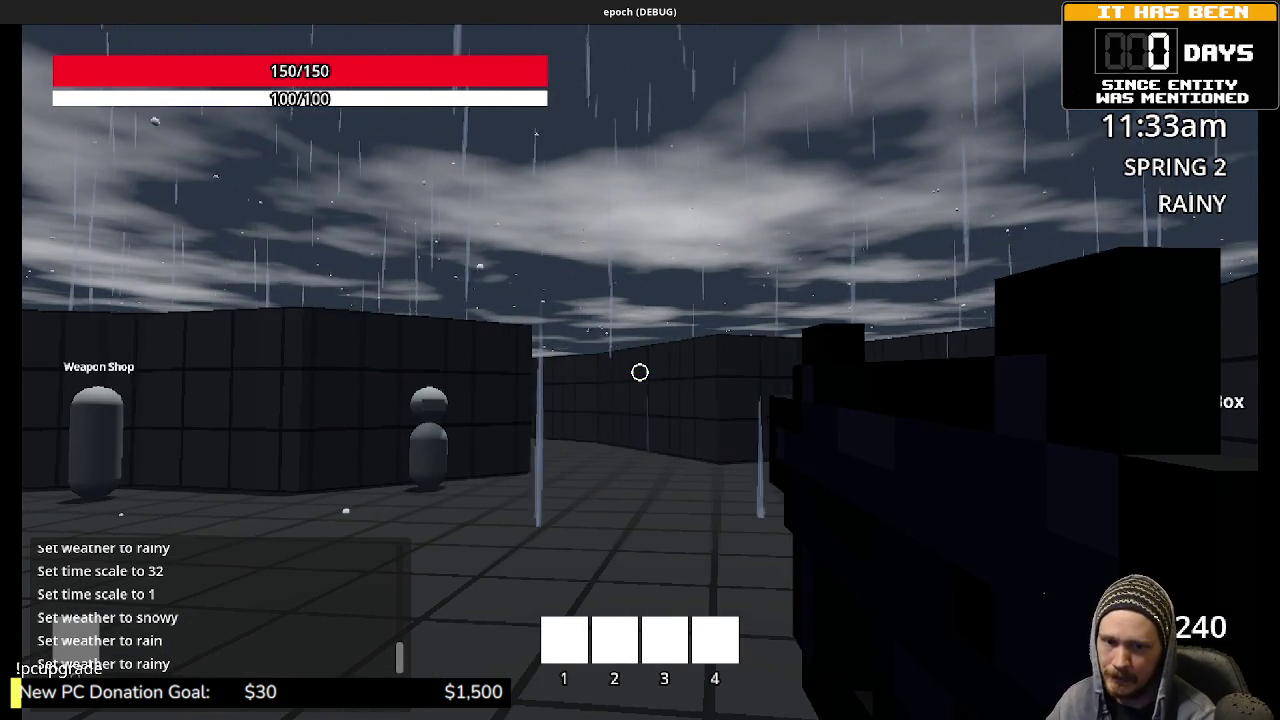
mouse_move(640, 372)
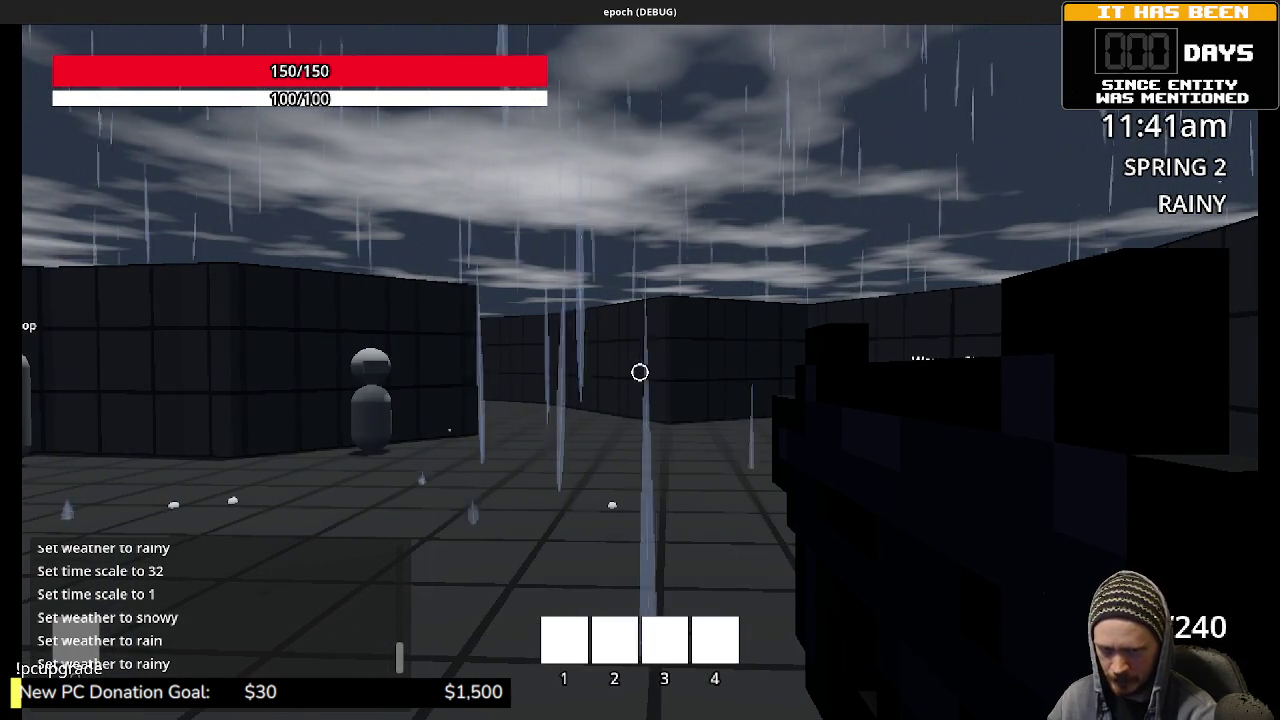
key(w)
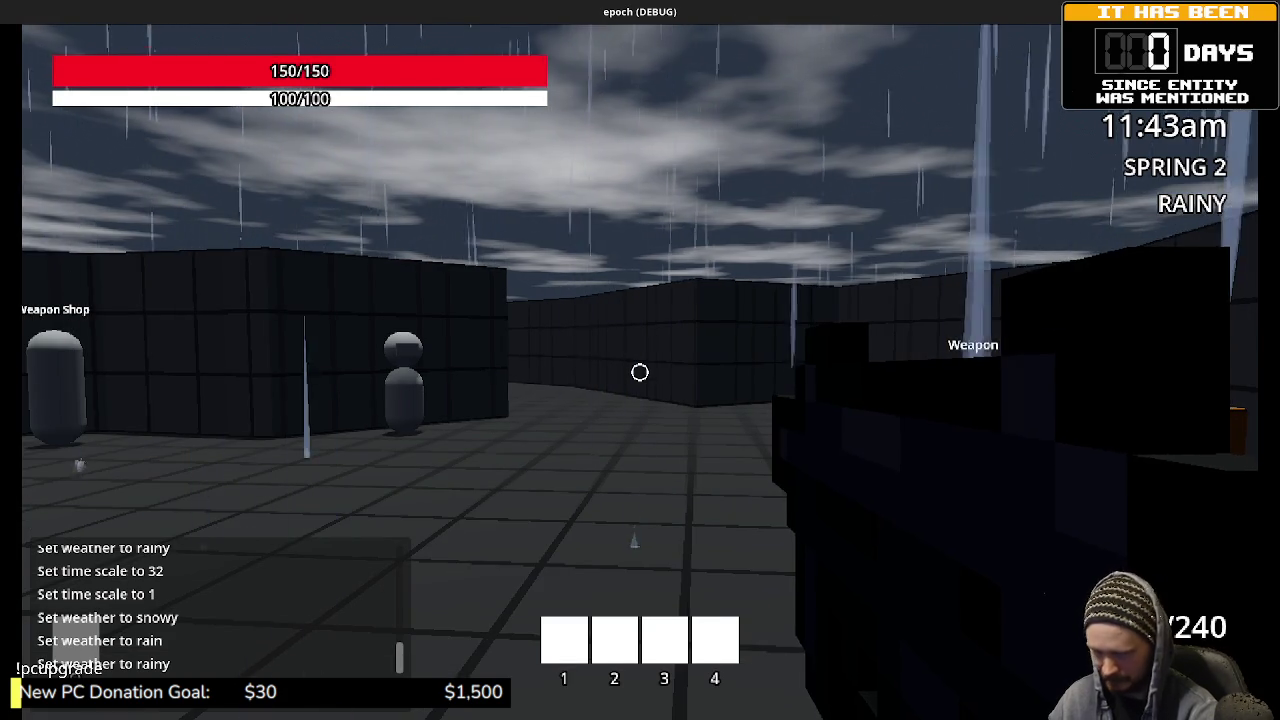
key(w)
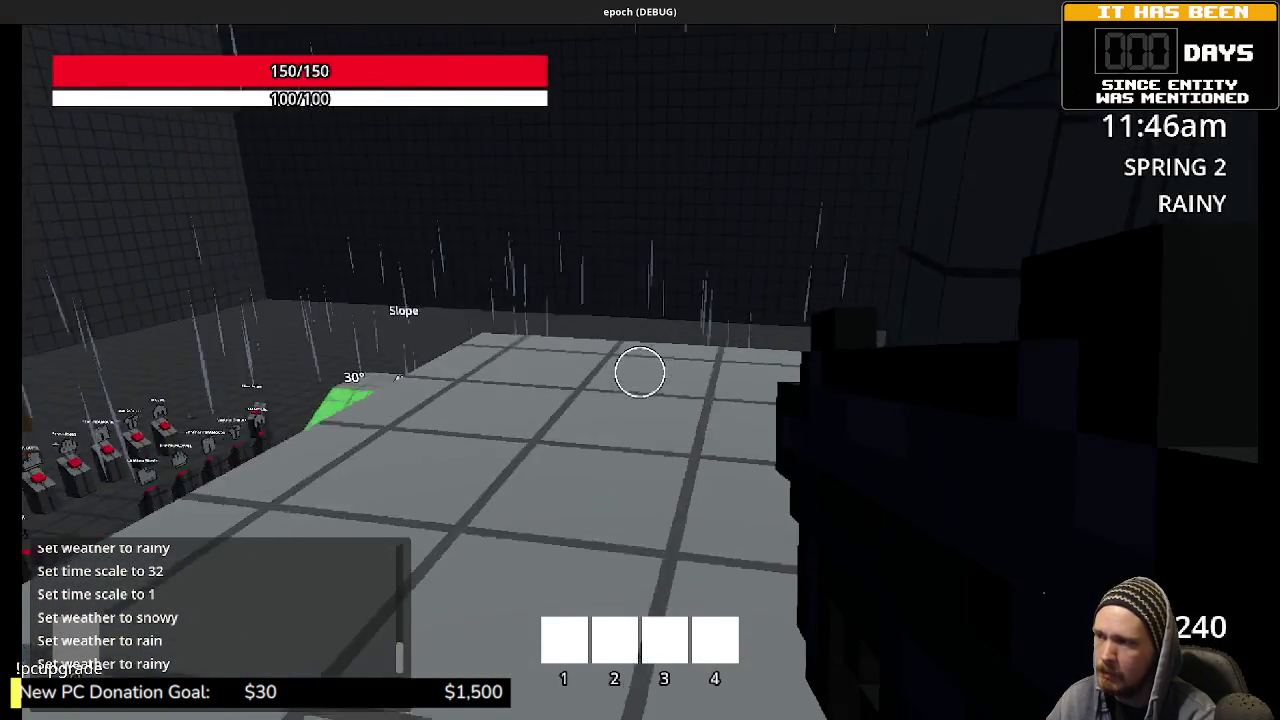
Step: Look over the Jump Distance test blocks, then stop the game with F8
key(w)
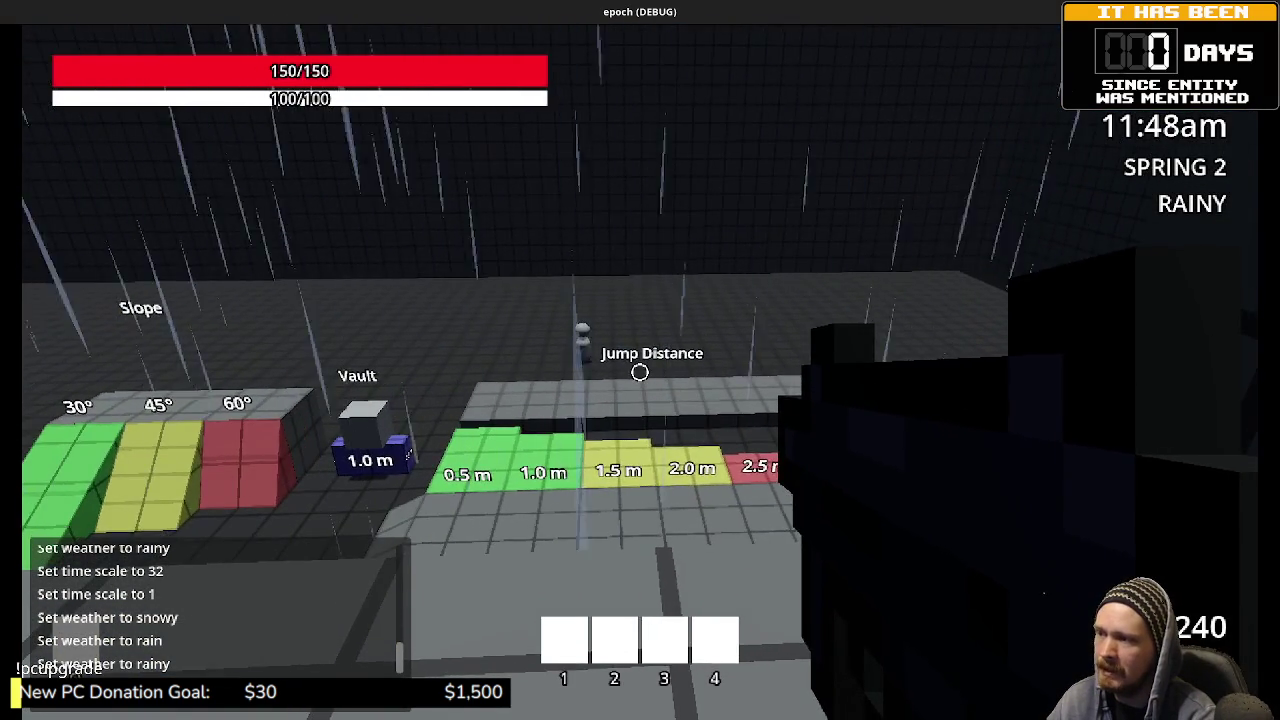
key(s)
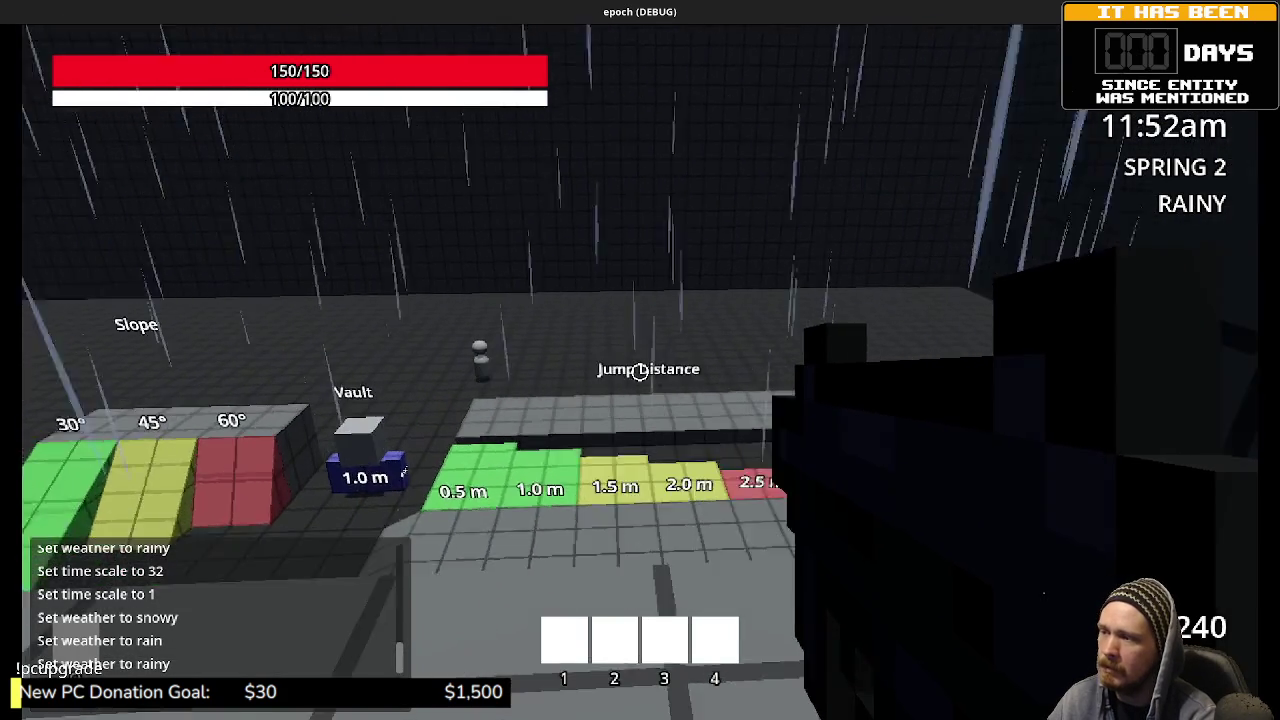
key(d)
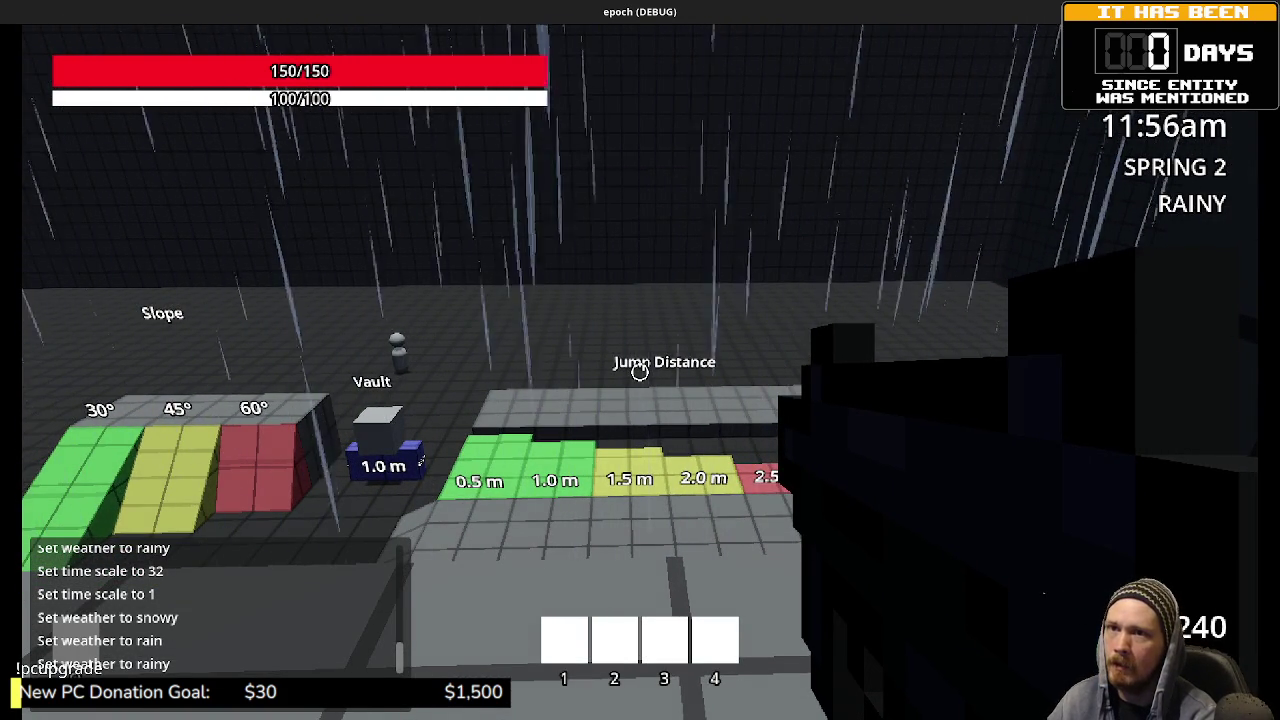
key(F8)
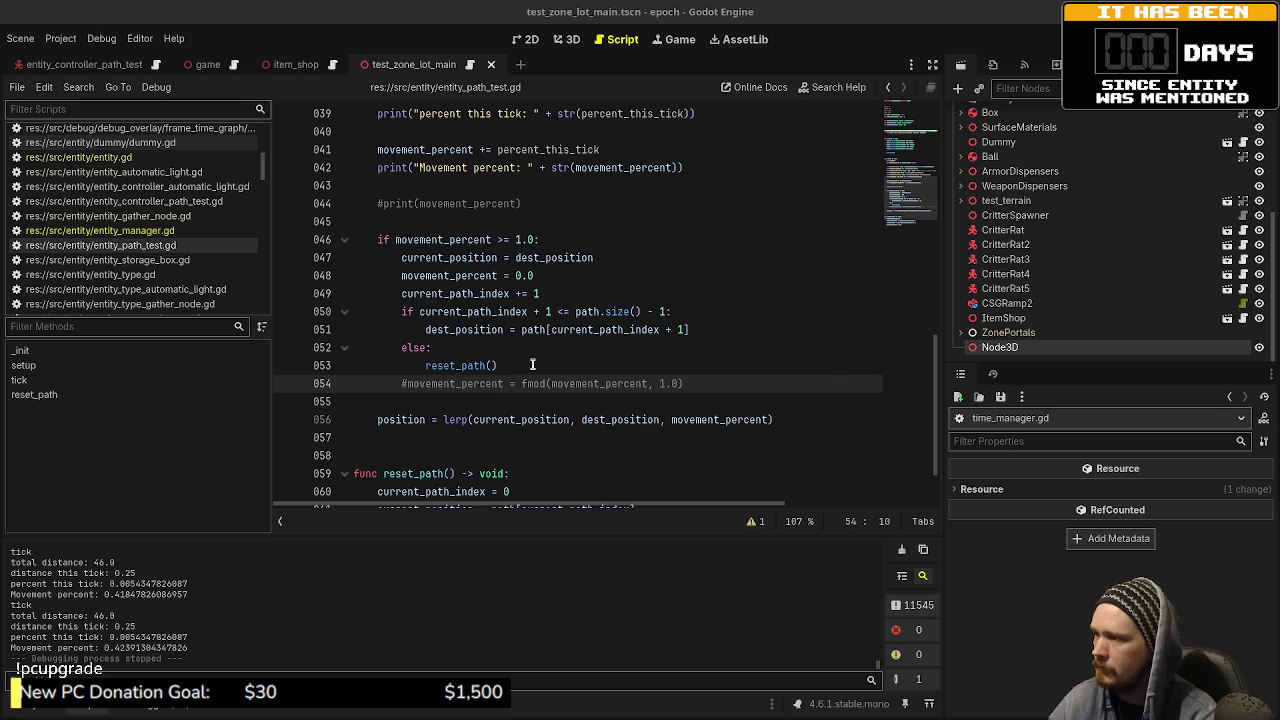
Step: Copy the delta_ticks and while loop lines from entity_gather_node.gd into entity_path_test.gd's tick()
scroll(537, 352, up, 4)
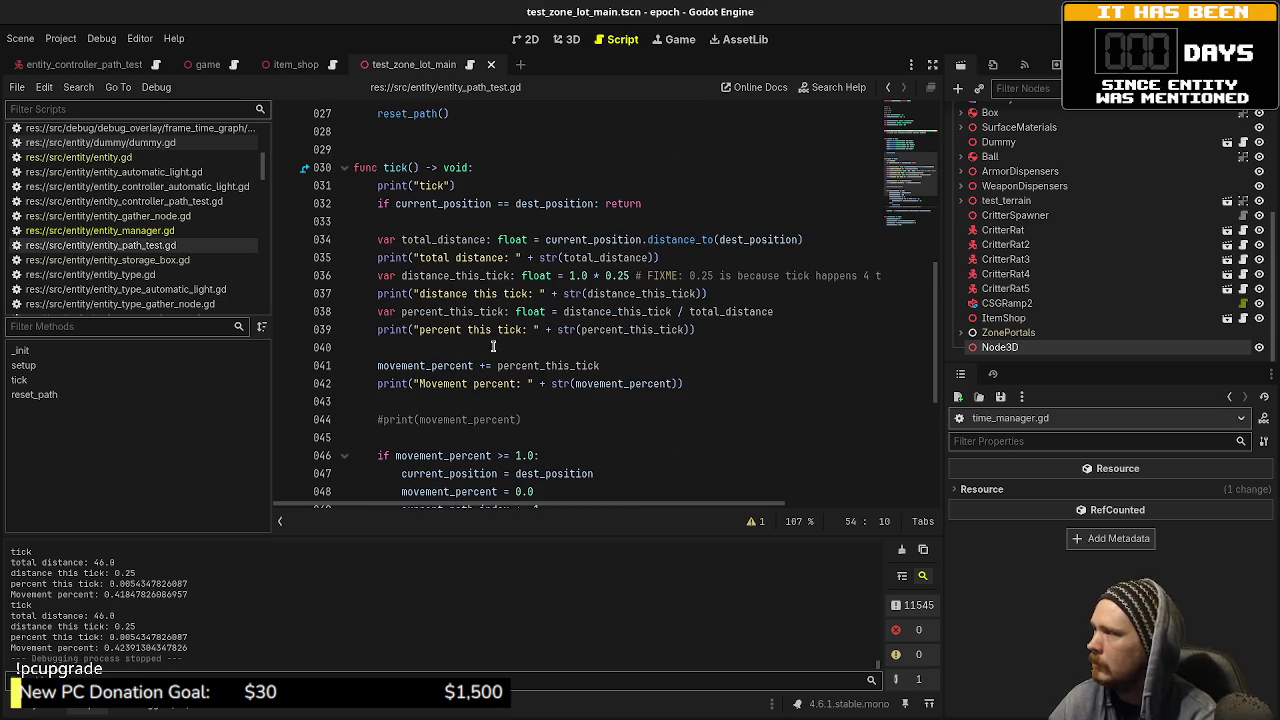
click(510, 170)
click(120, 216)
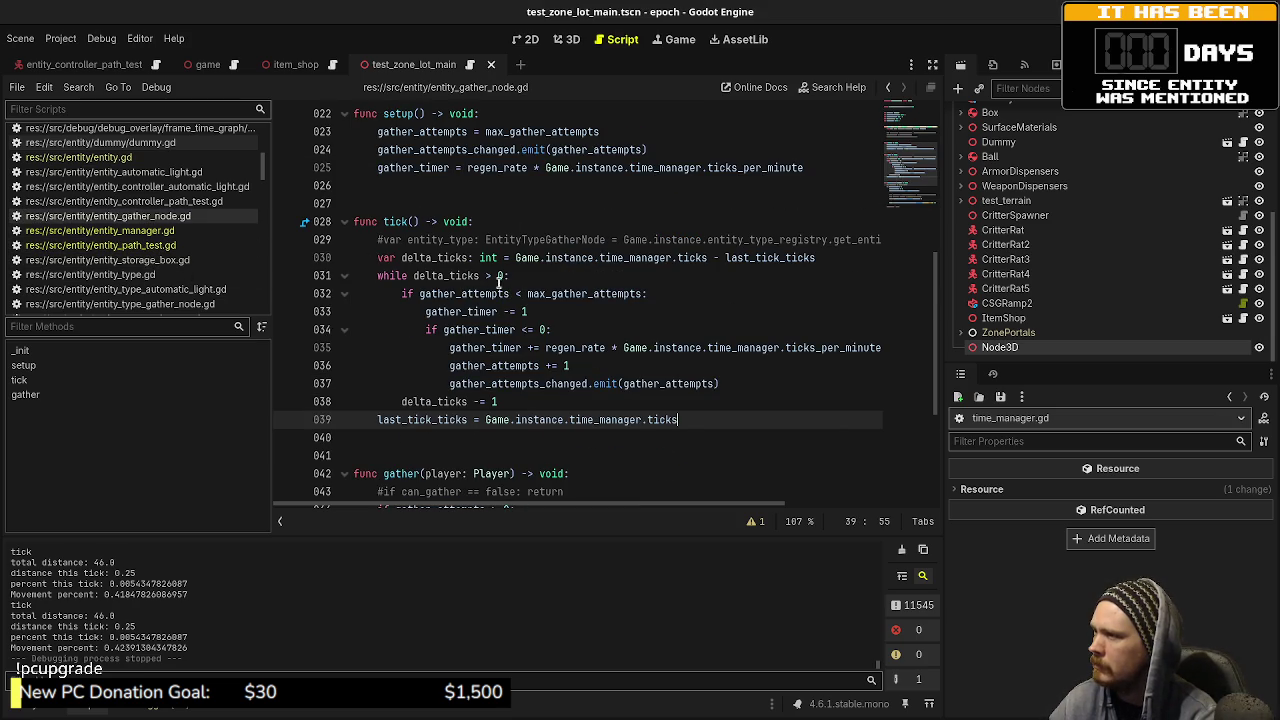
drag(538, 276, 370, 259)
key(ctrl+c)
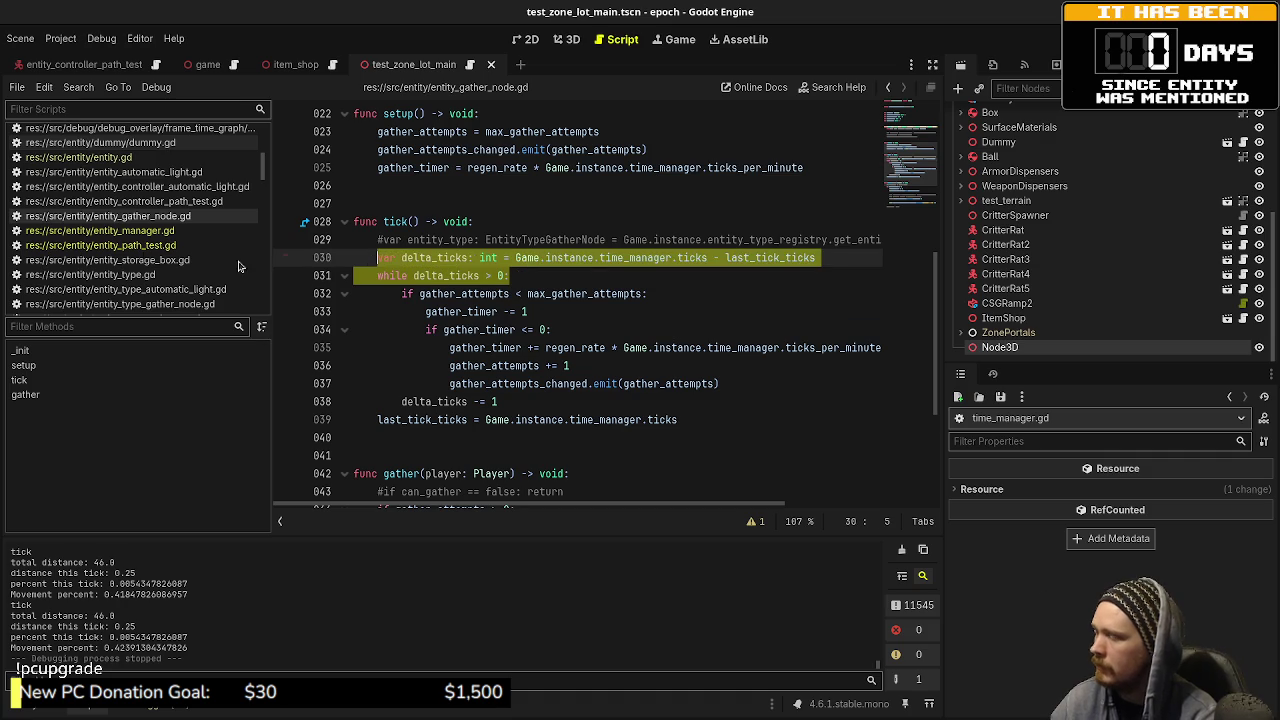
click(180, 246)
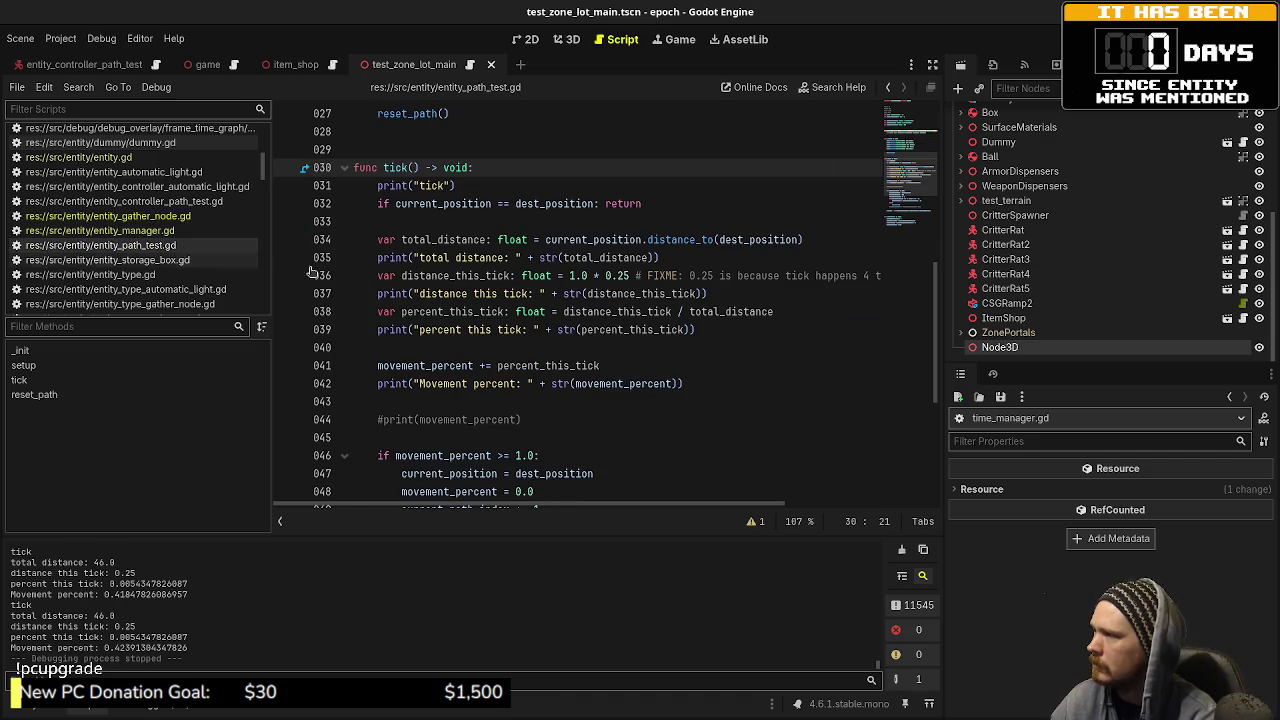
key(Return)
key(ctrl+v)
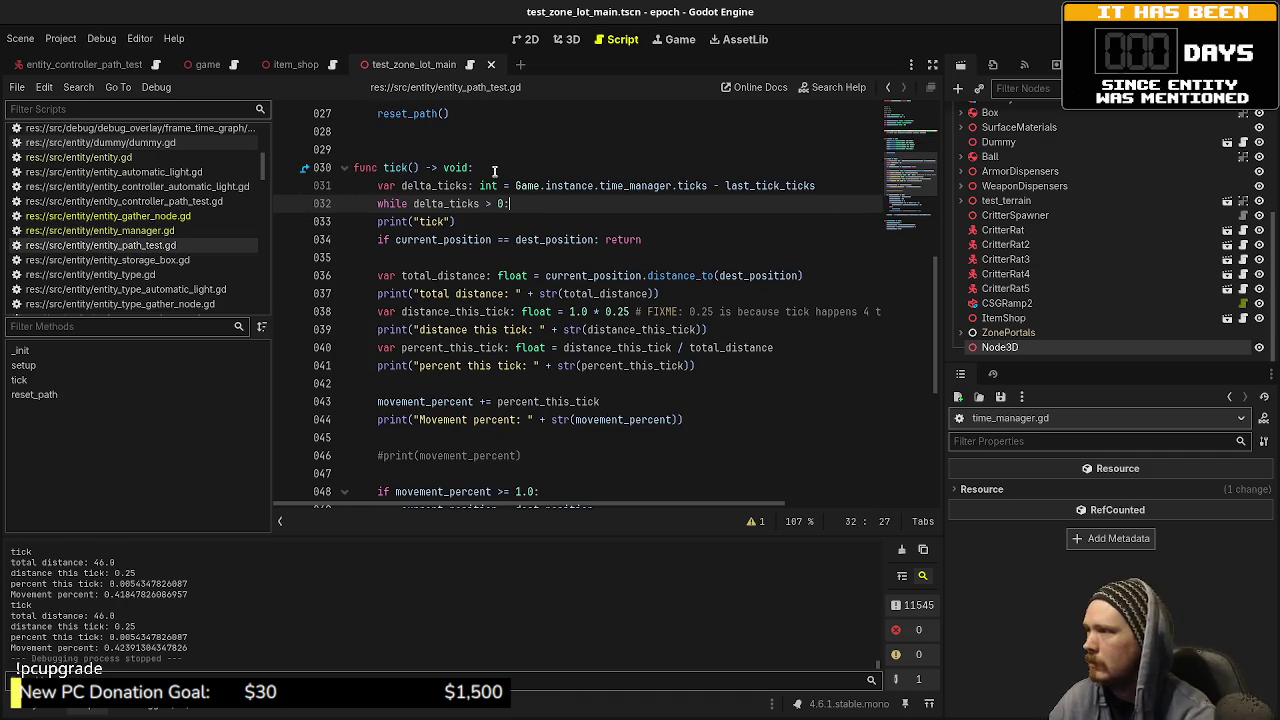
Step: Indent the existing tick() body inside the new loop and save the script
mouse_move(373, 224)
mouse_down()
mouse_move(414, 300)
mouse_move(430, 400)
mouse_move(490, 412)
mouse_move(492, 457)
mouse_up()
key(Tab)
click(678, 365)
key(ctrl+s)
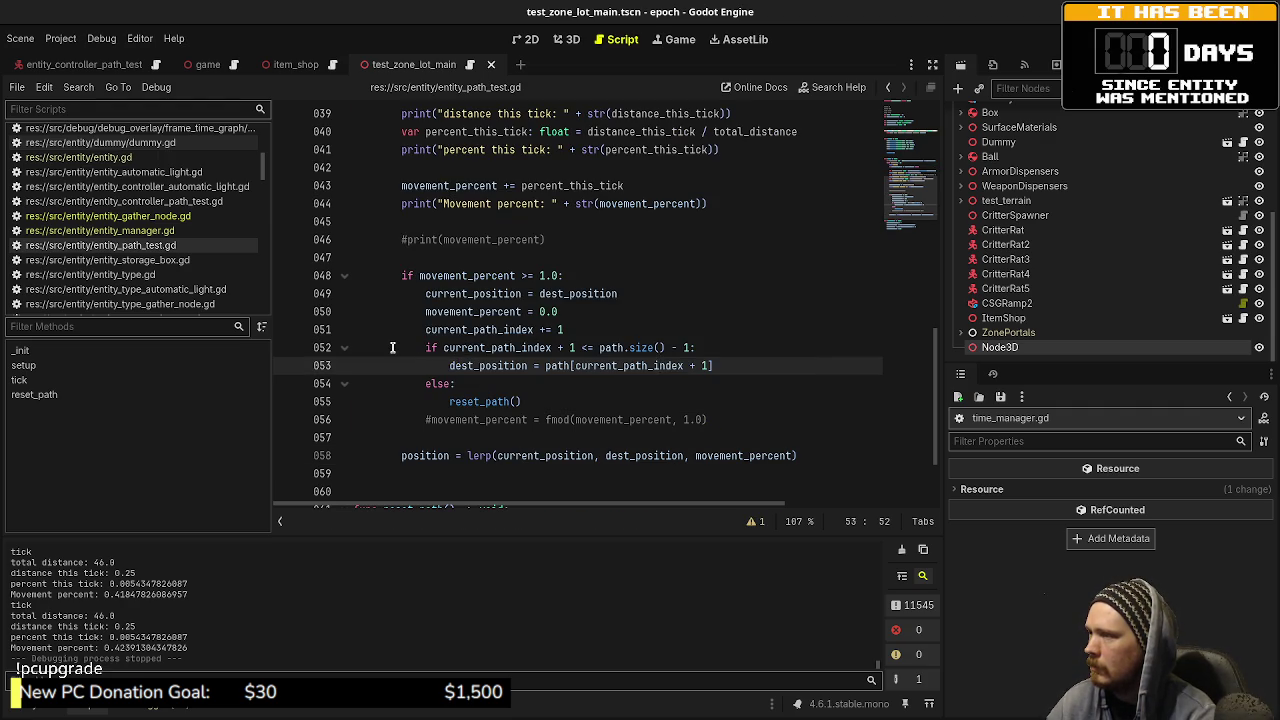
Step: Copy the last_tick_ticks assignment from entity_gather_node.gd onto empty line 59 of entity_path_test.gd
scroll(406, 355, up, 2)
scroll(406, 355, down, 3)
scroll(408, 356, up, 2)
scroll(408, 356, up, 4)
scroll(408, 356, down, 5)
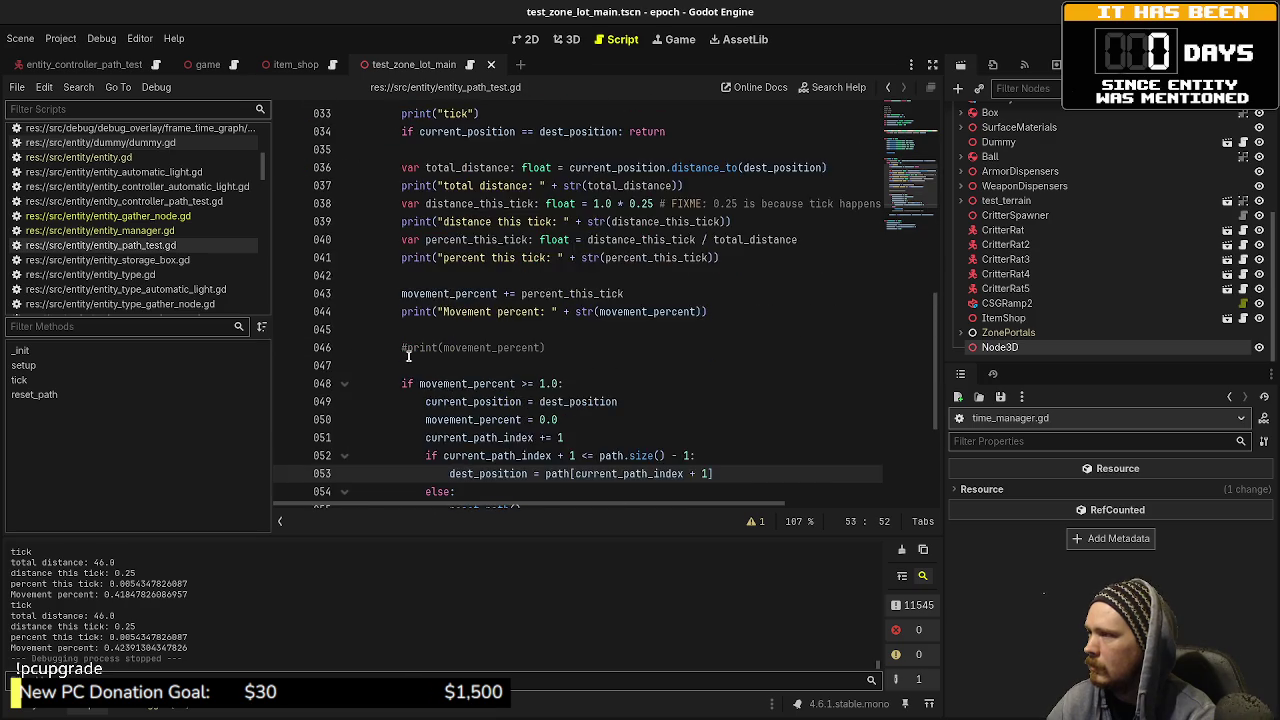
click(130, 216)
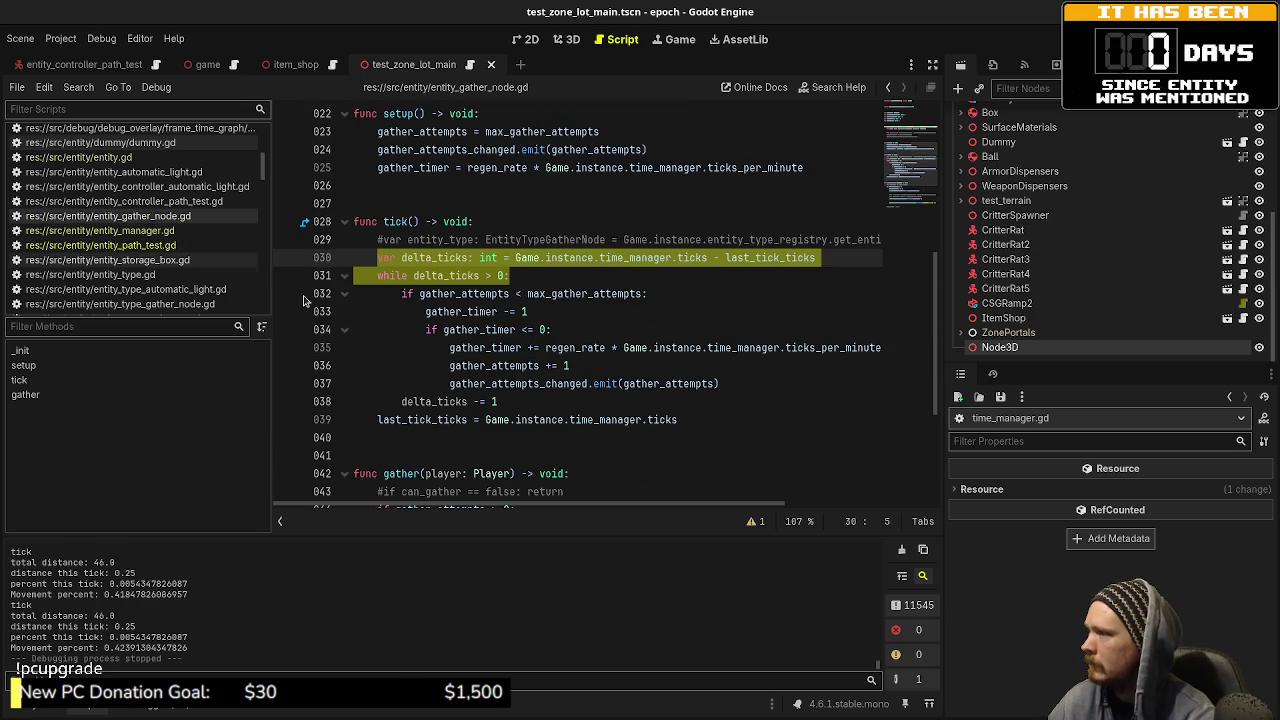
drag(702, 423, 376, 423)
key(ctrl+c)
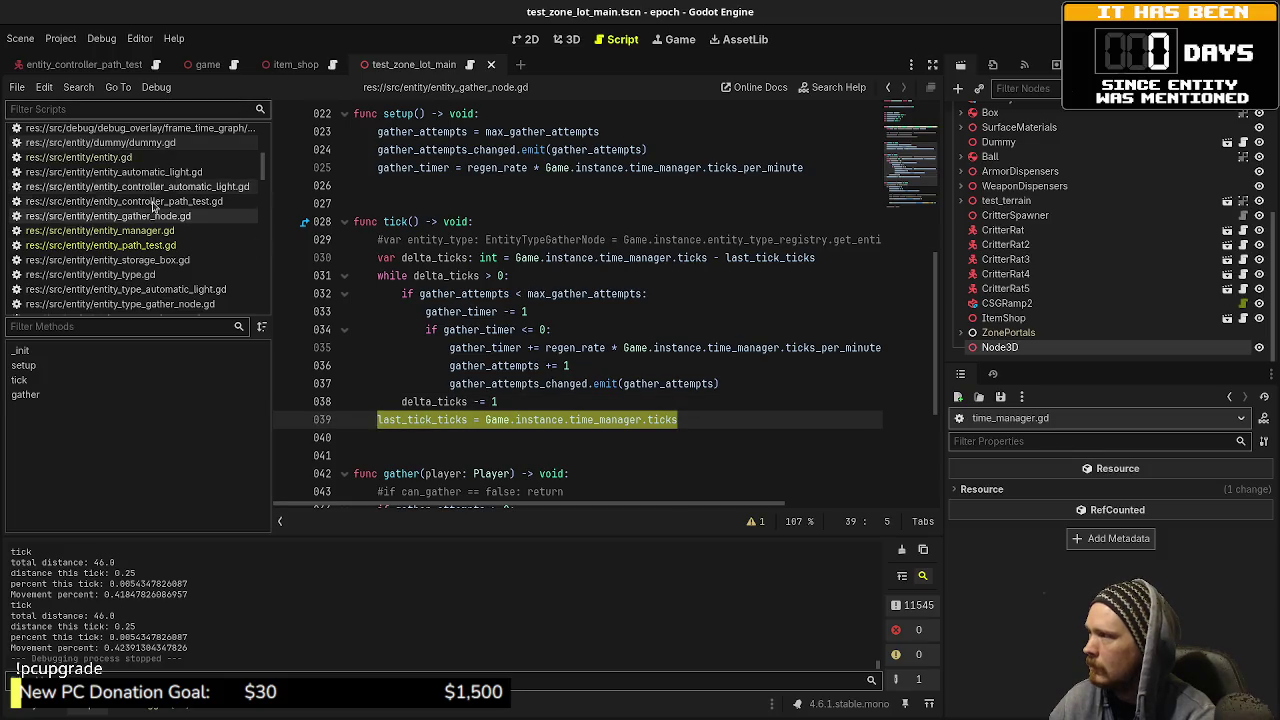
click(132, 245)
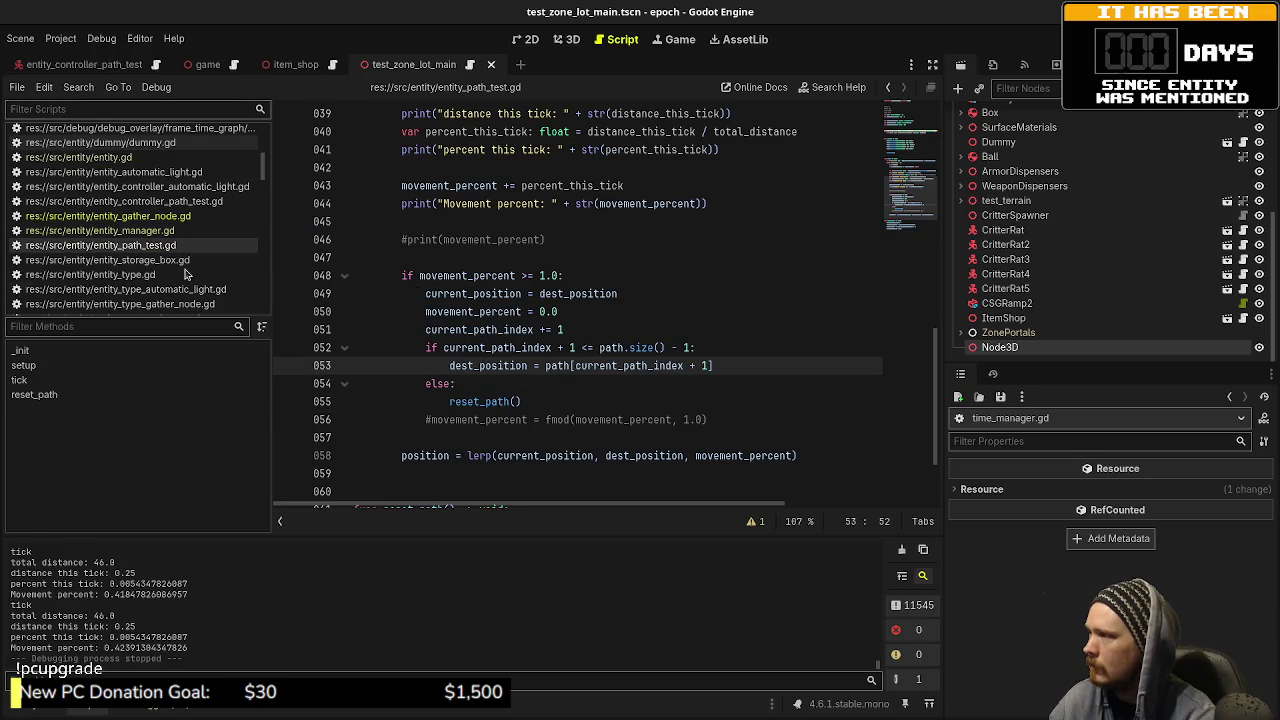
click(480, 474)
key(ctrl+v)
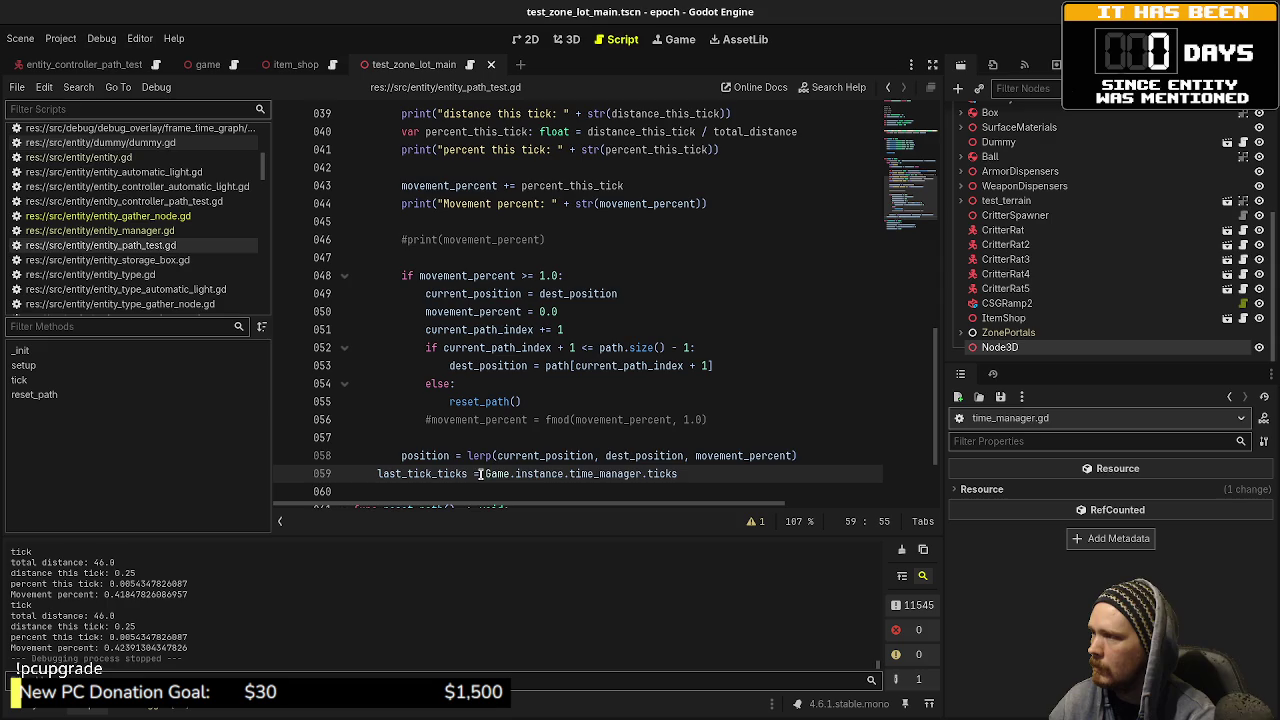
Step: Add 'delta_ticks -= 1' inside the loop, save, and run the game with F5
scroll(500, 420, up, 4)
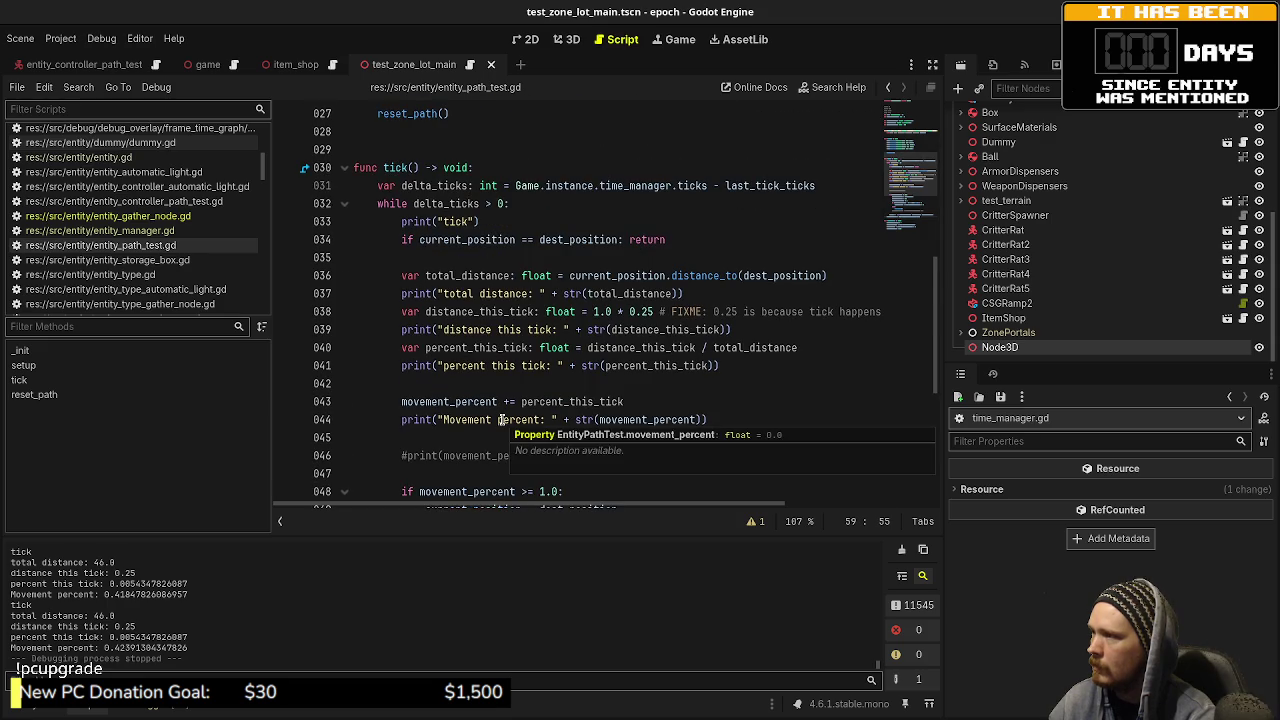
scroll(500, 420, down, 2)
scroll(502, 420, down, 2)
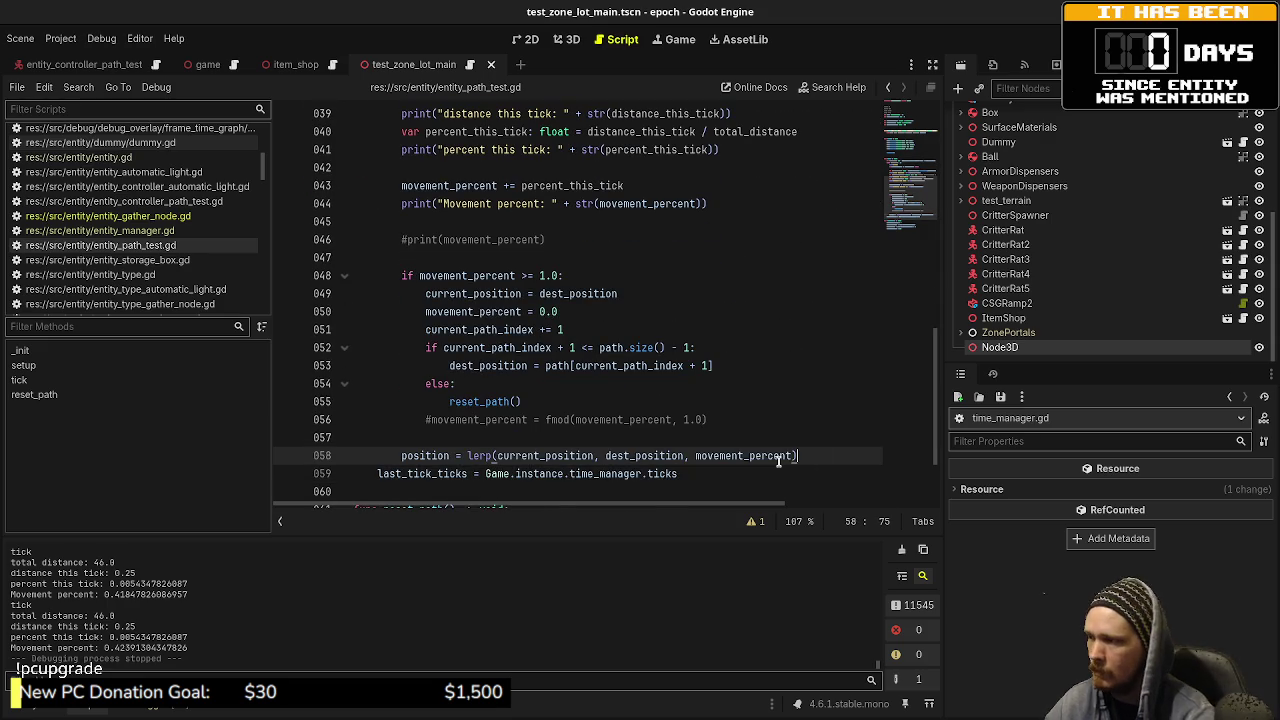
key(Up)
key(End)
key(Return)
key(Return)
text(delta_ticks)
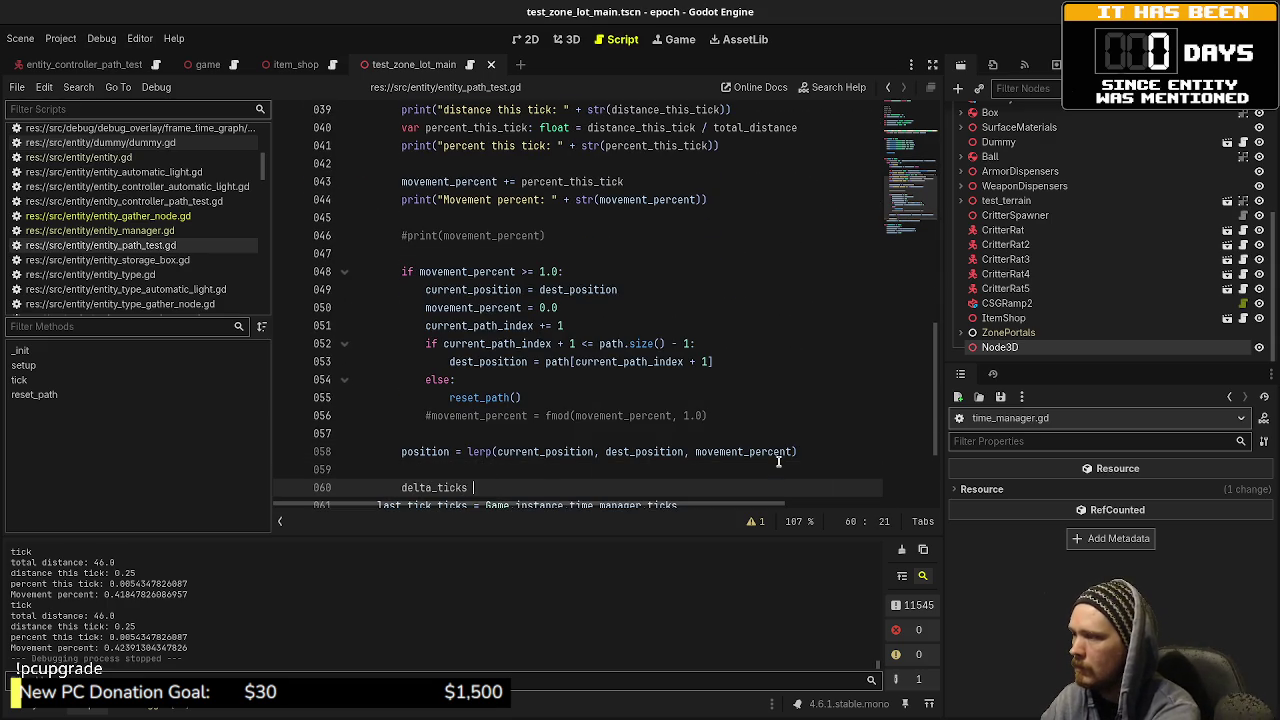
text( -= 1)
key(ctrl+s)
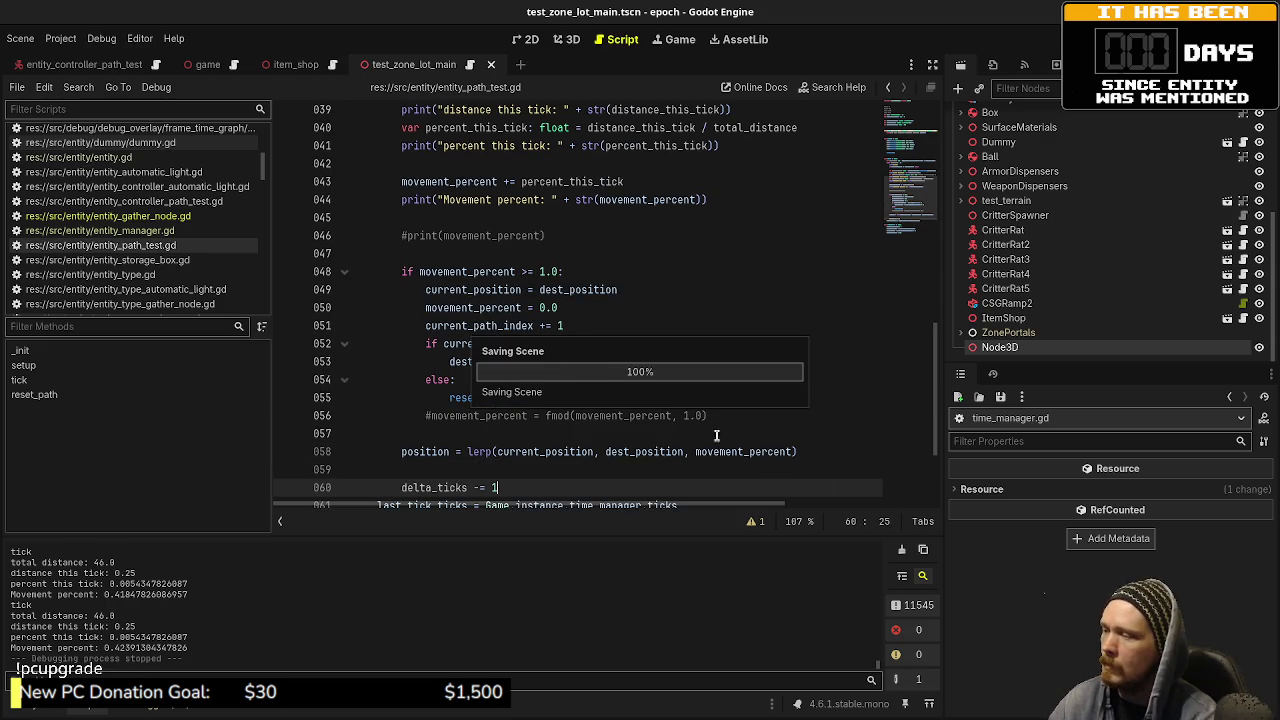
key(F5)
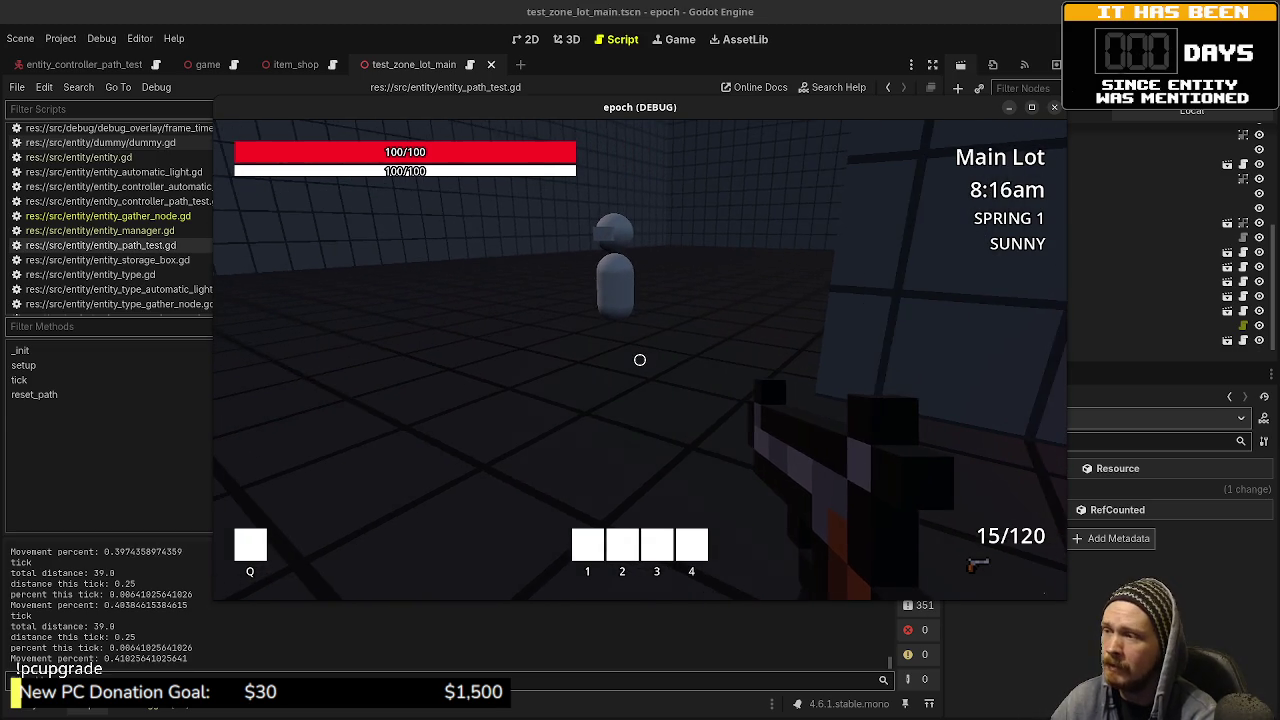
Step: Walk past the distance markers to the wall panel and pillar, then back toward the Jump Distance blocks
key(w)
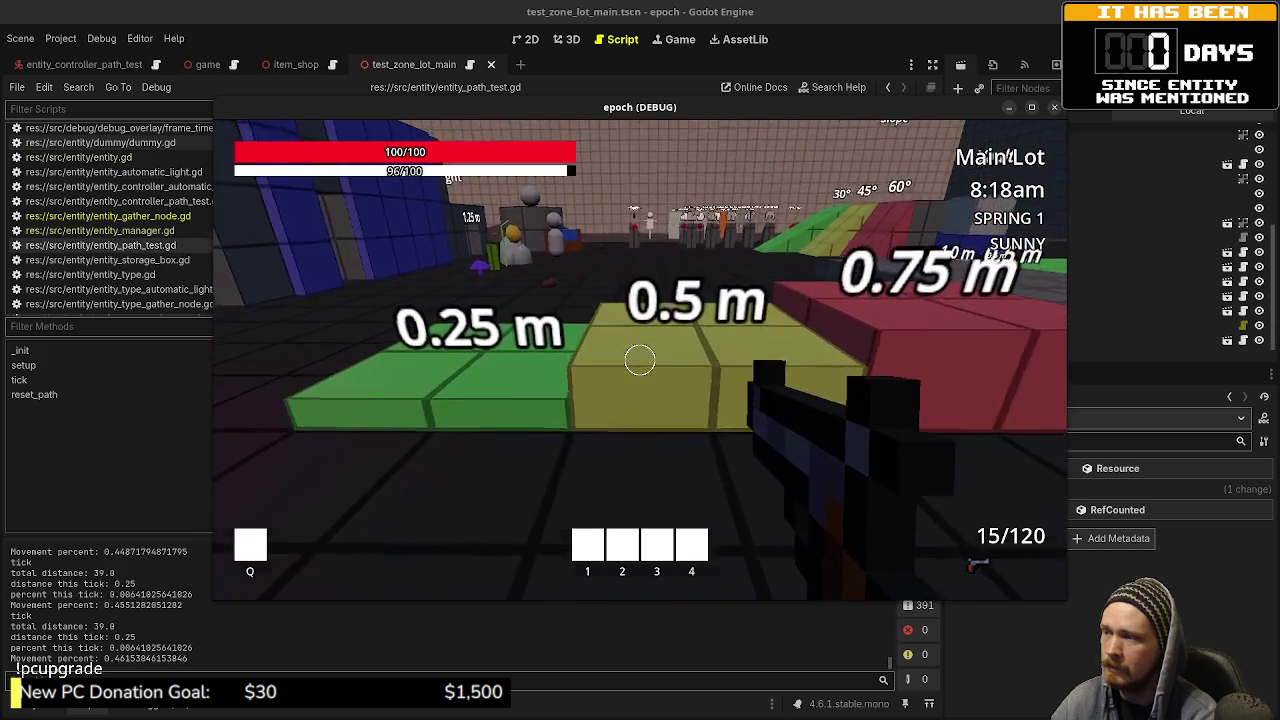
key(w)
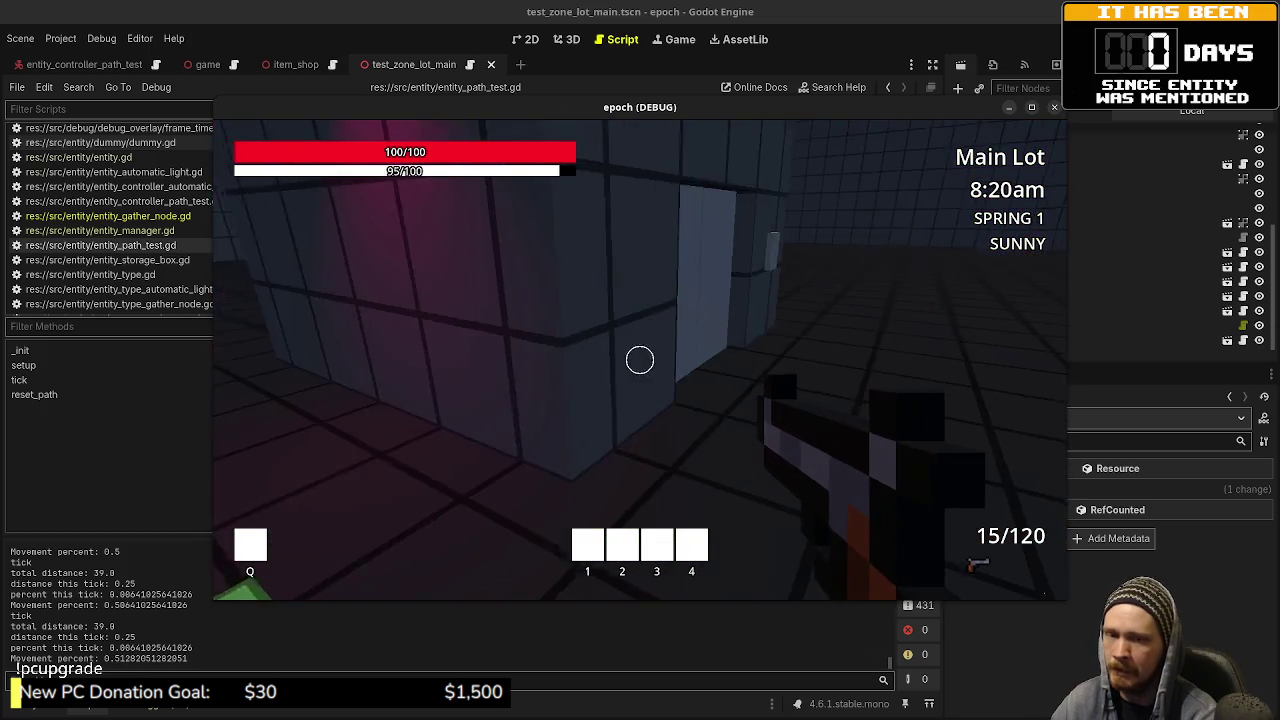
key(w)
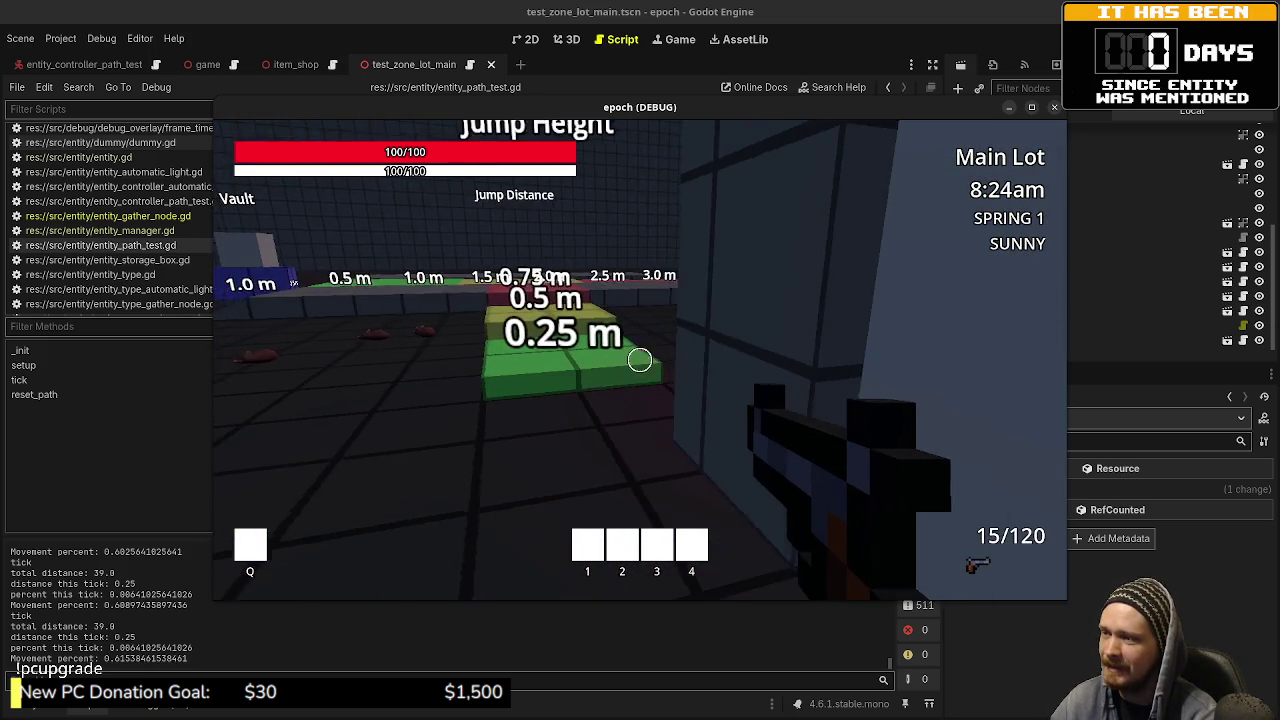
key(w)
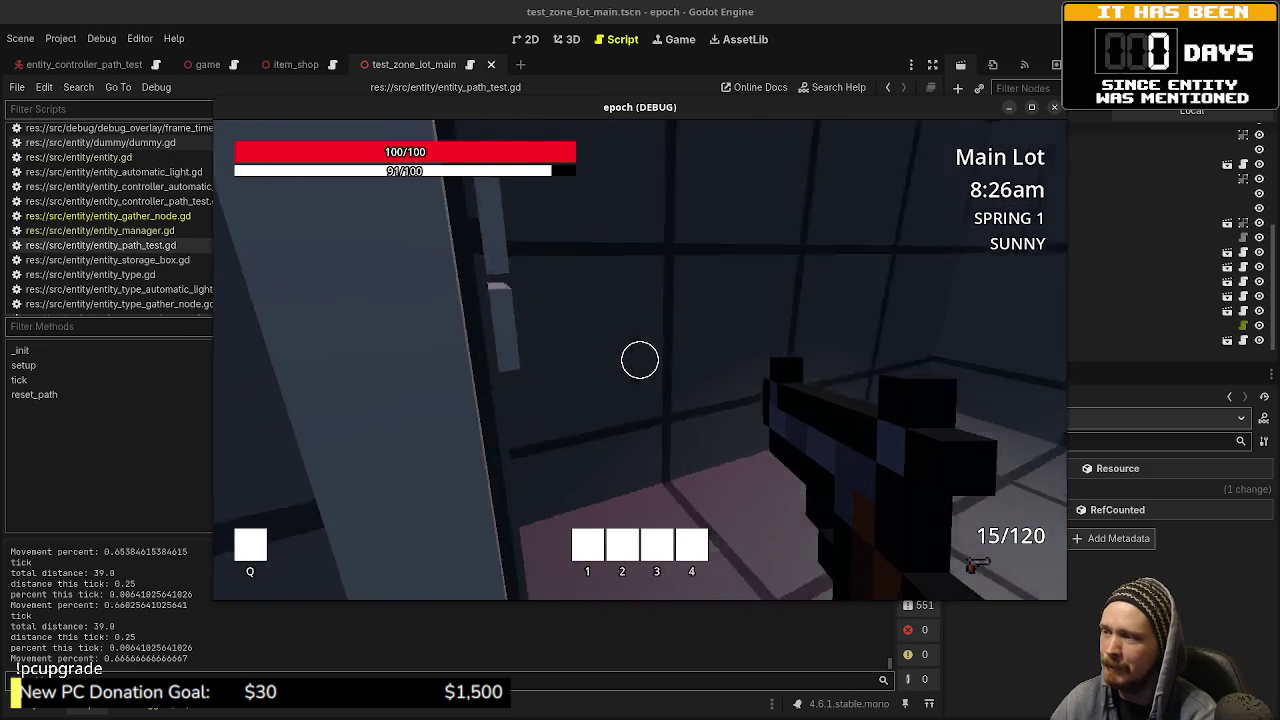
key(w)
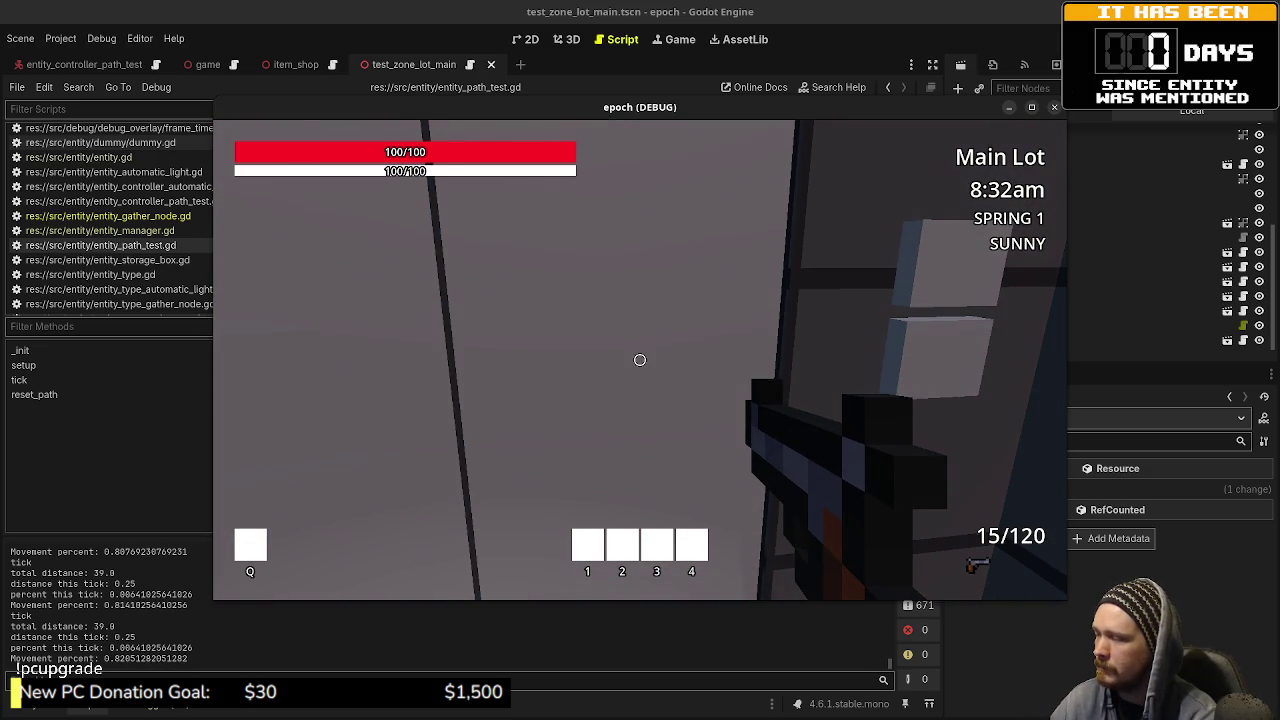
key(a)
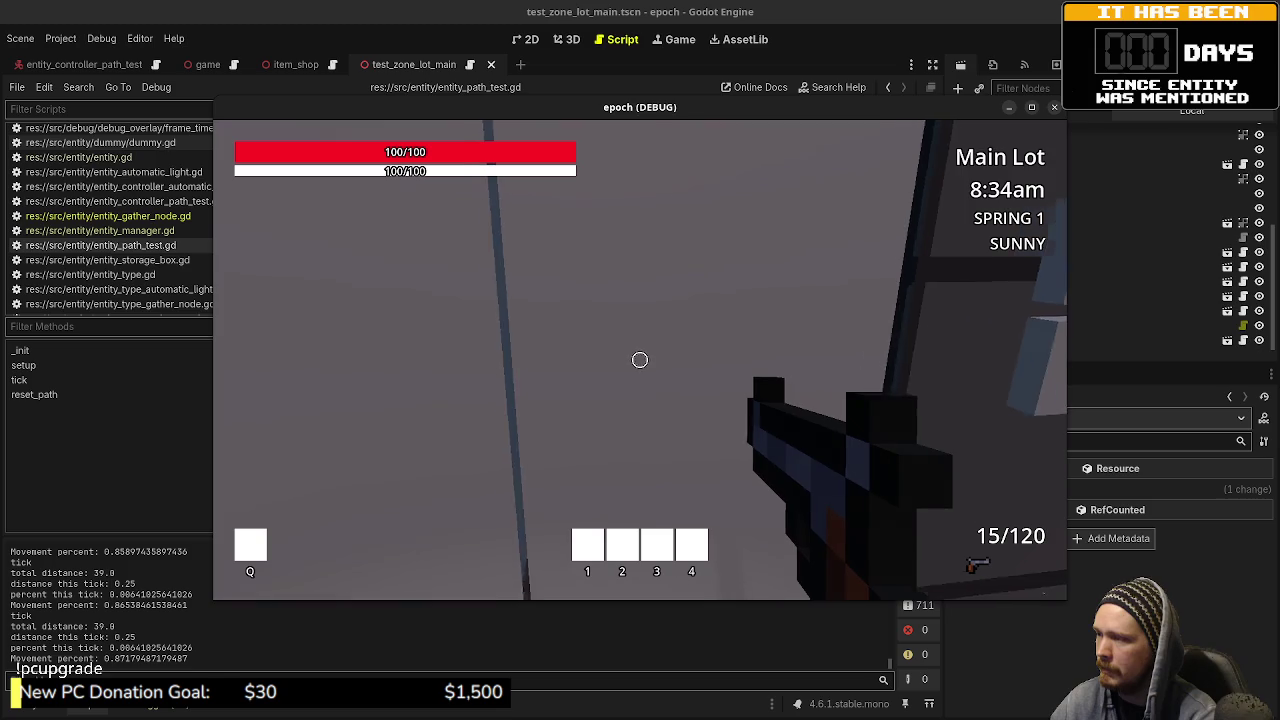
key(d)
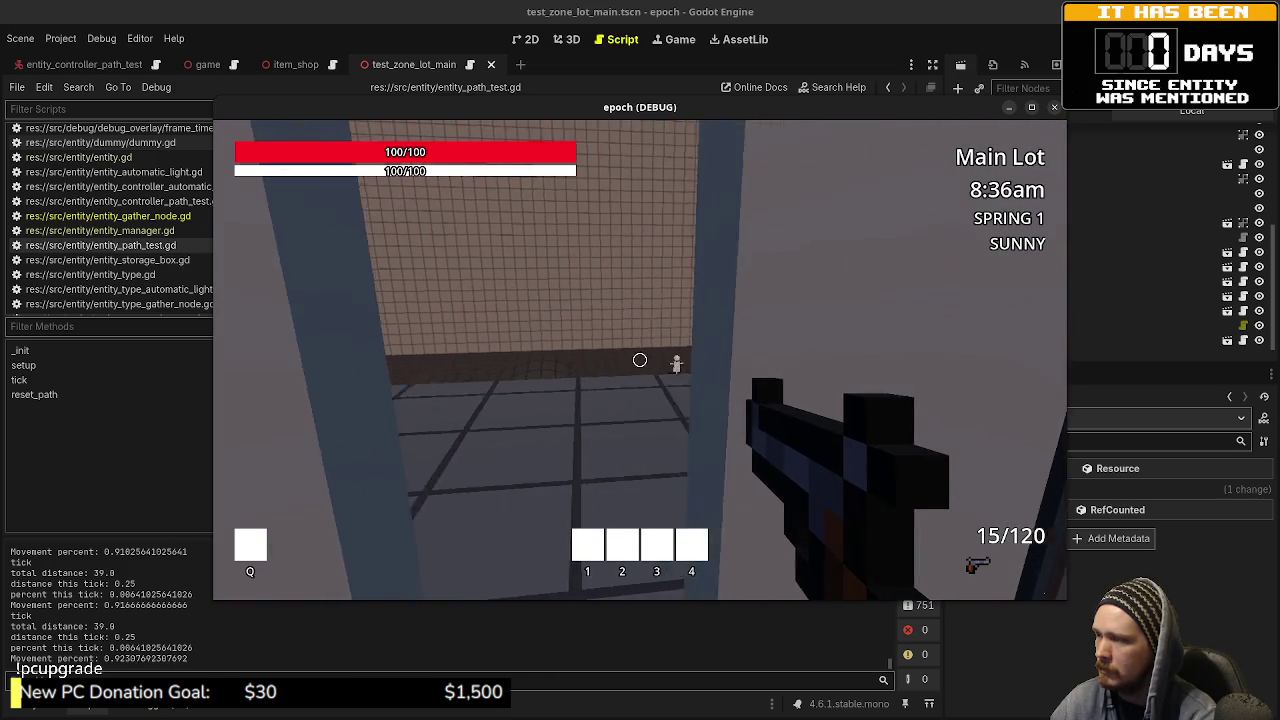
key(w)
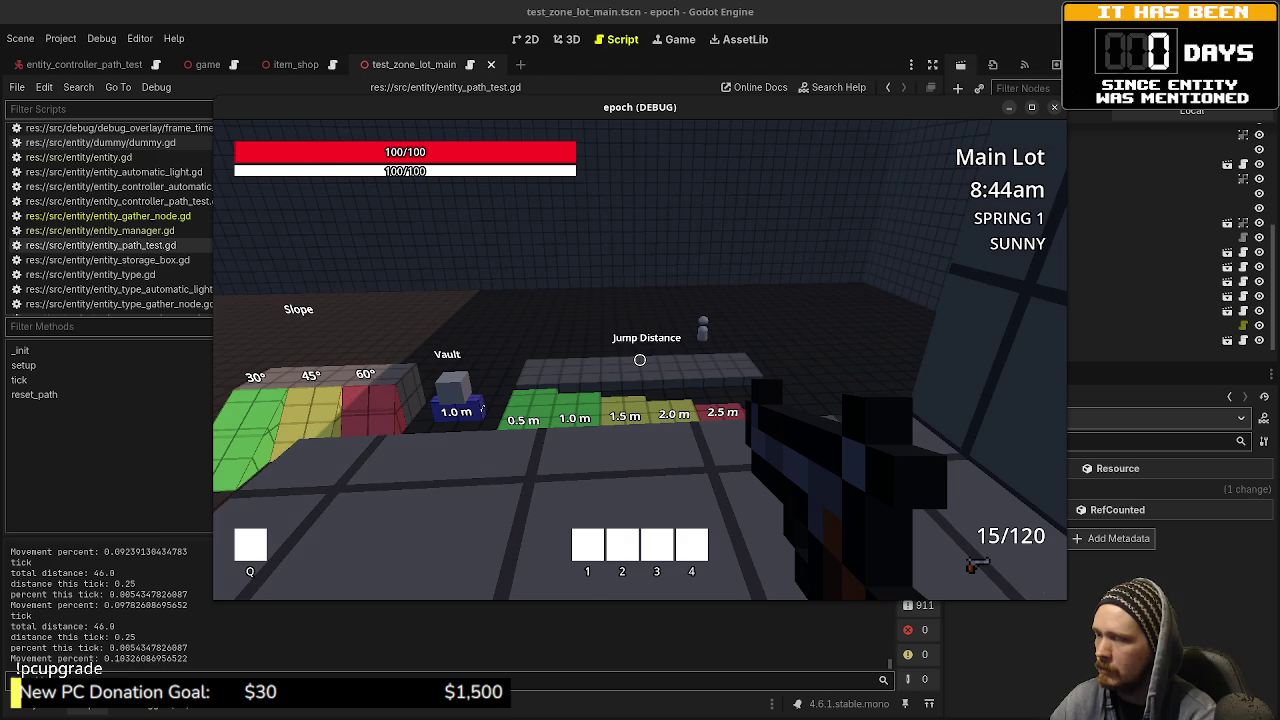
Step: Walk toward the wall and through the portal, then step back to view the ladder and slope area
key(w)
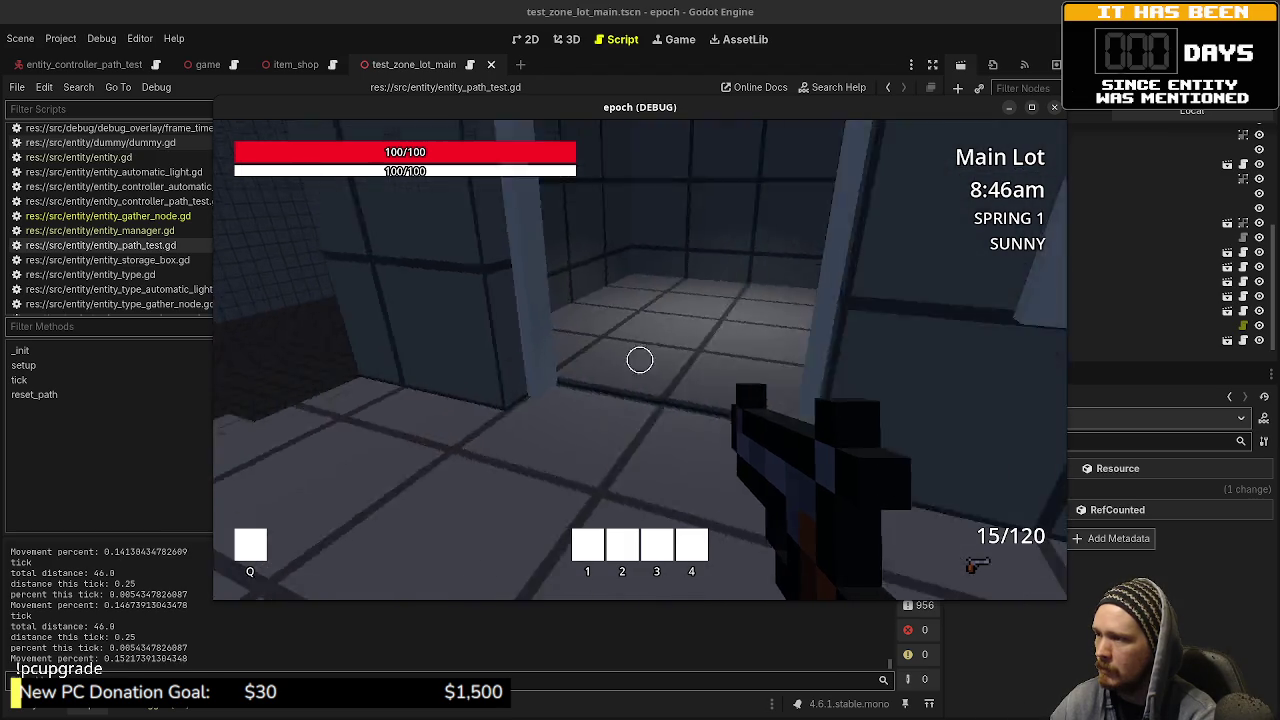
key(w)
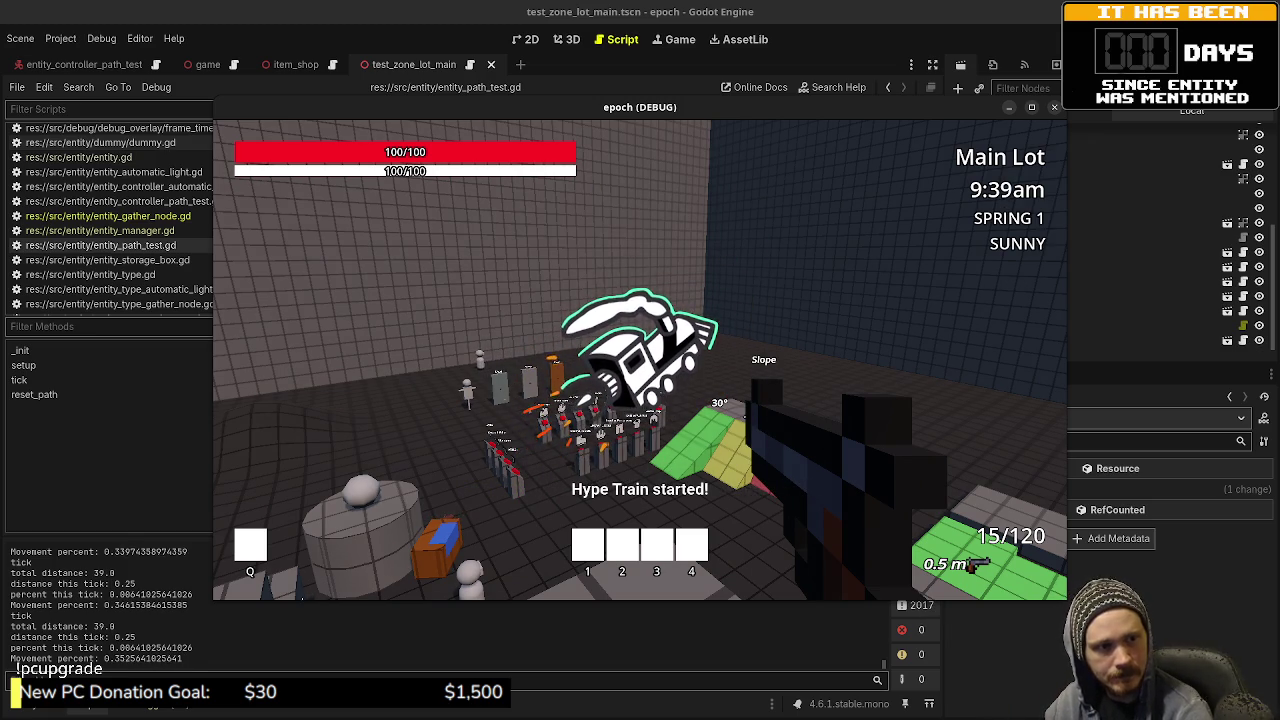
key(s)
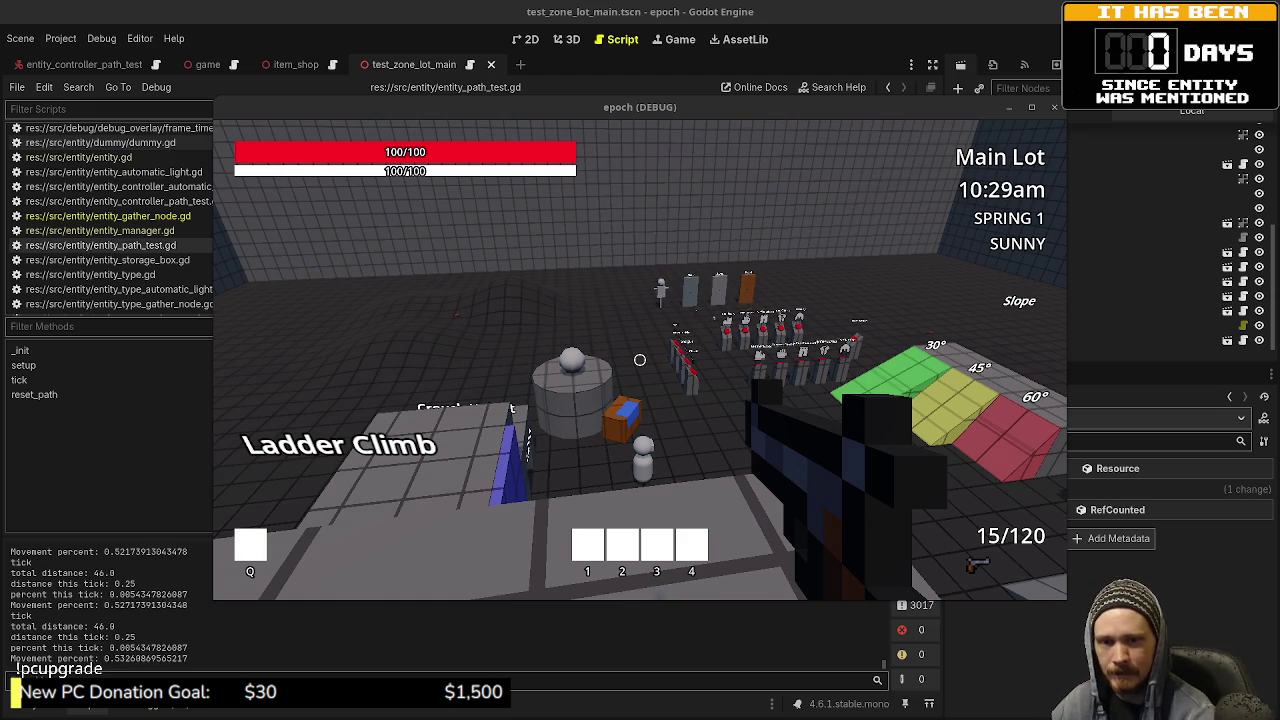
Step: Stop the epoch debug run with F8 and bring up the overview of open windows
mouse_move(640, 360)
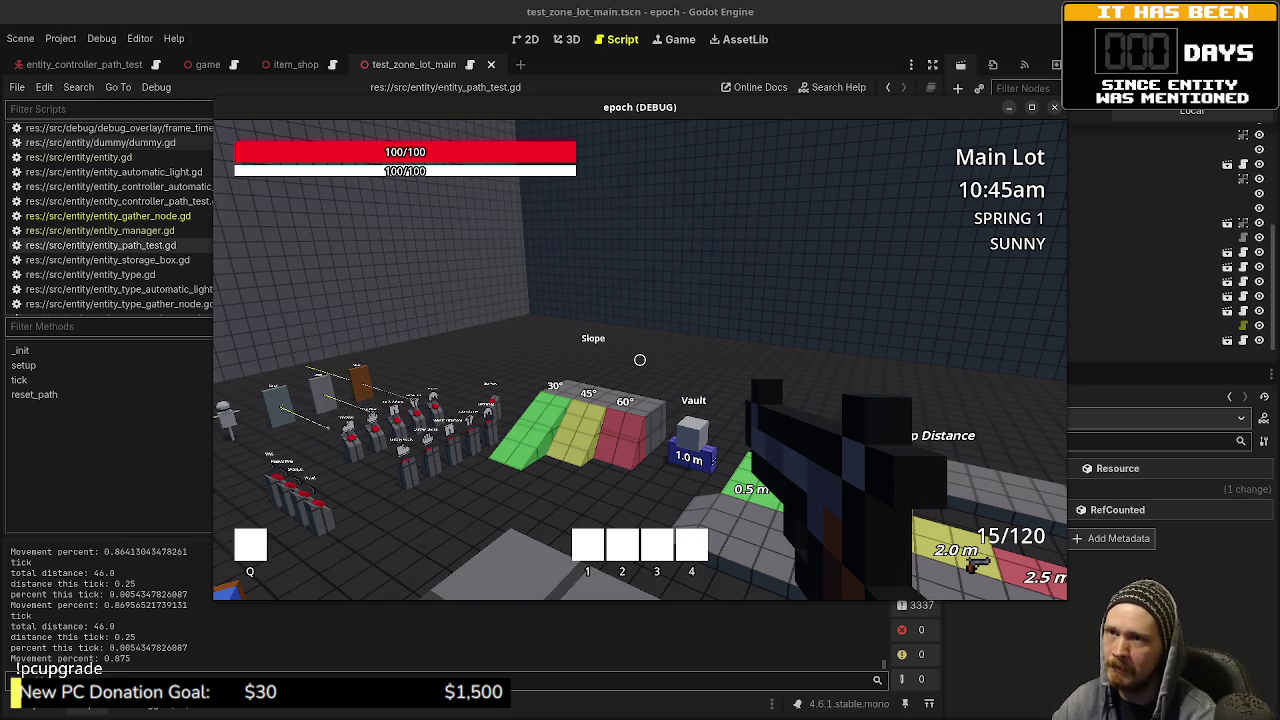
key(F8)
key(super+w)
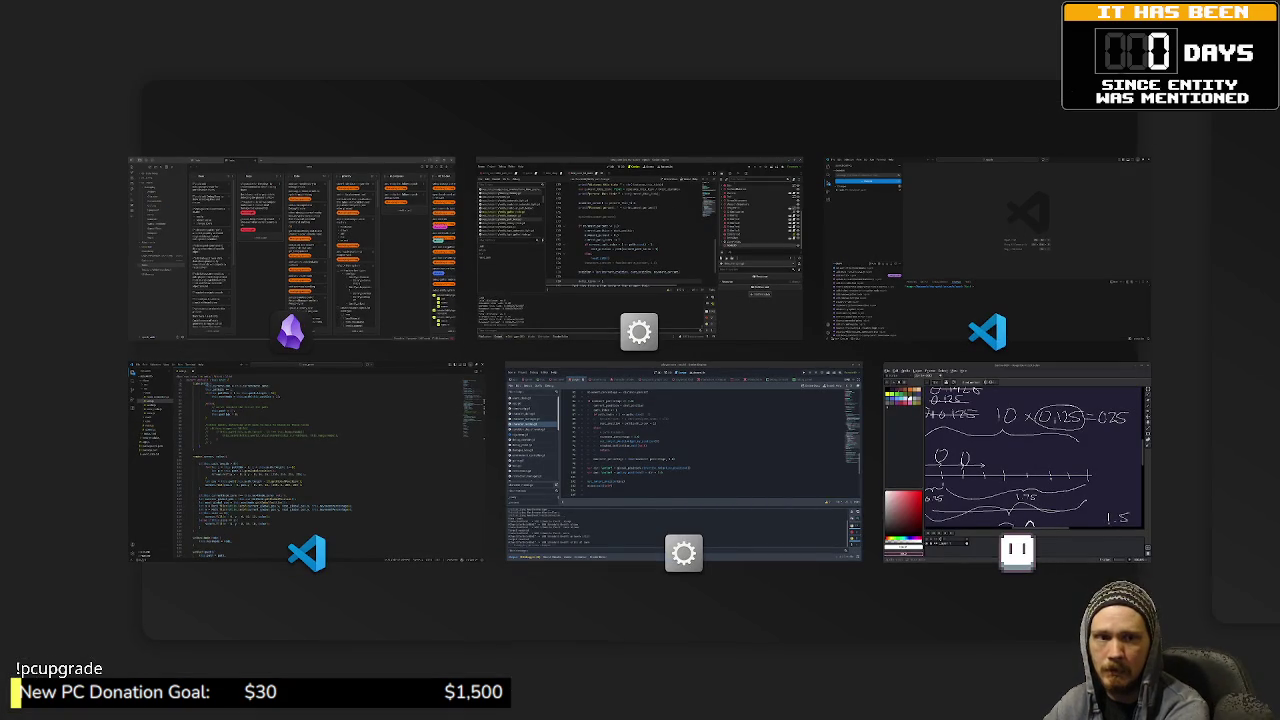
key(Escape)
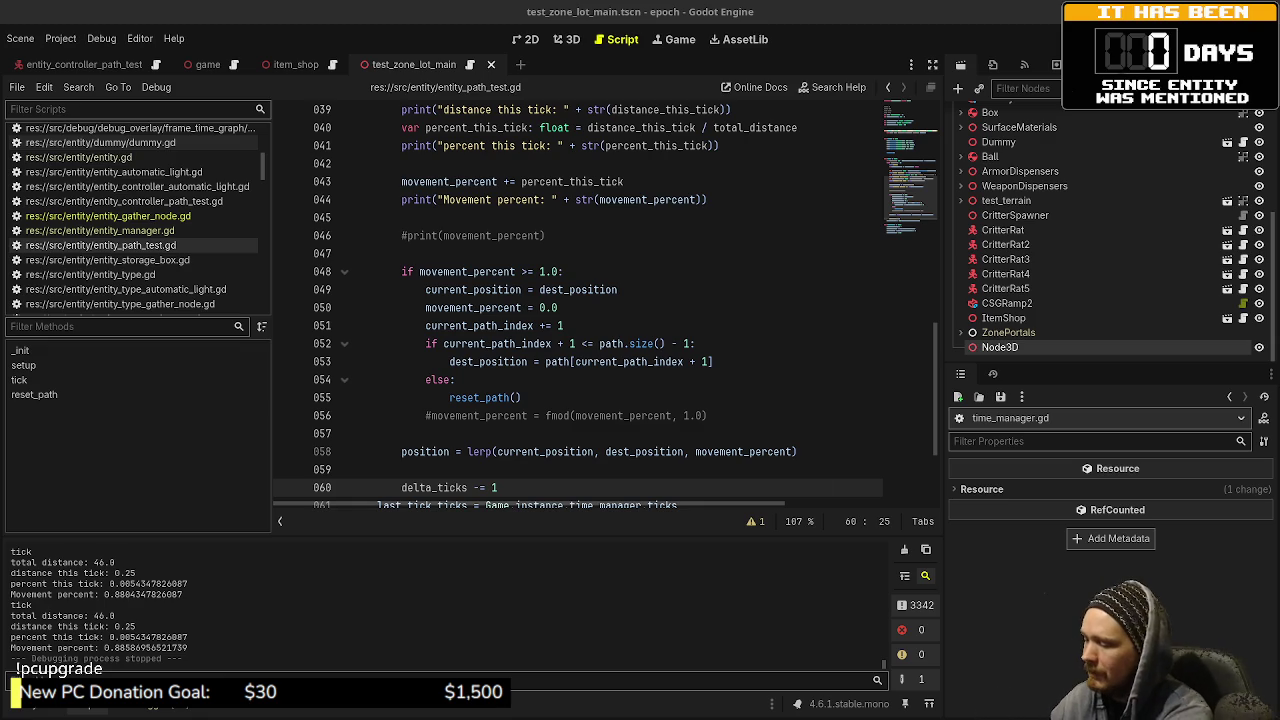
Step: Switch to the relic project's editor from the window overview and run it with F5
key(super)
key(super)
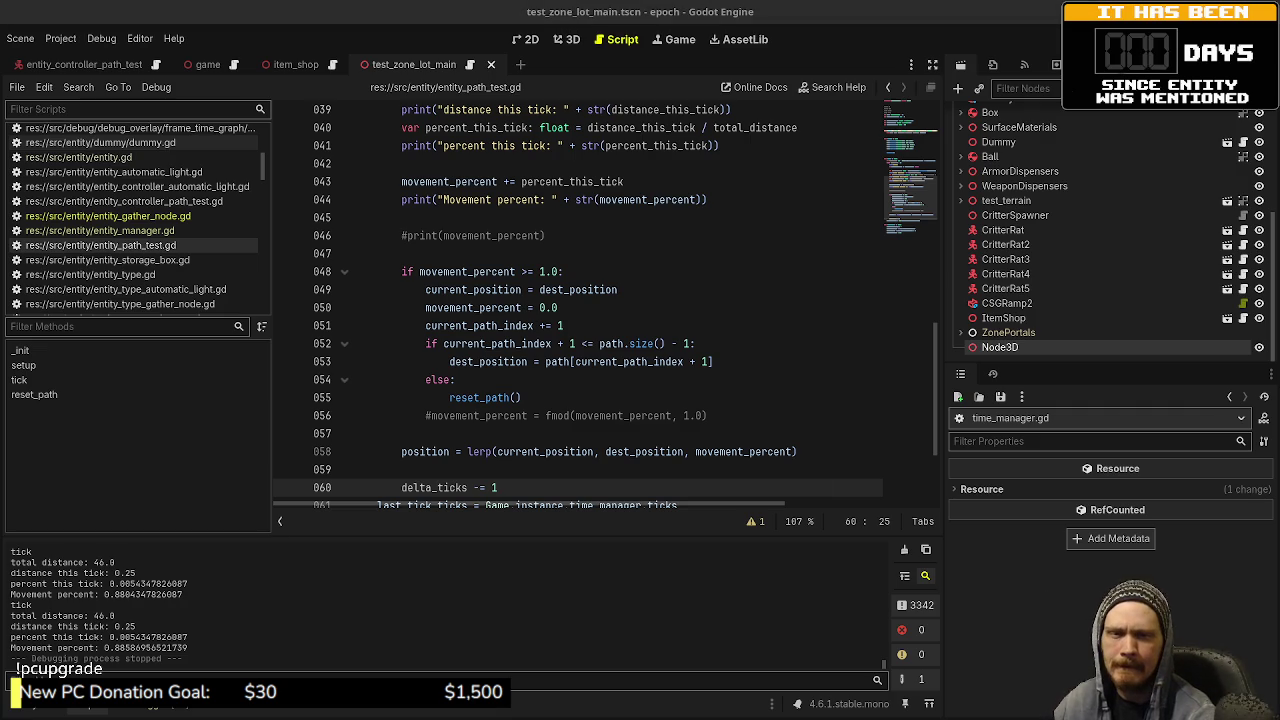
key(F5)
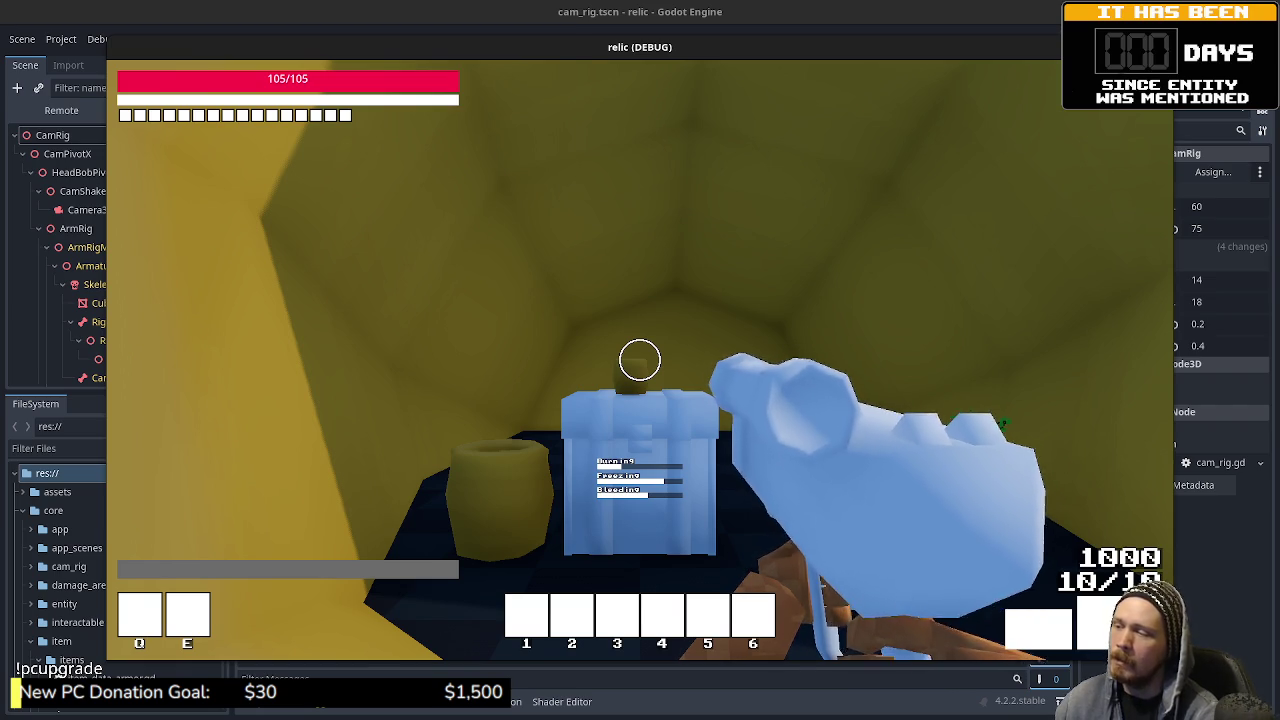
Step: Turn around in the tunnel, walk out toward the village, and swing the held weapon
key(w)
key(s)
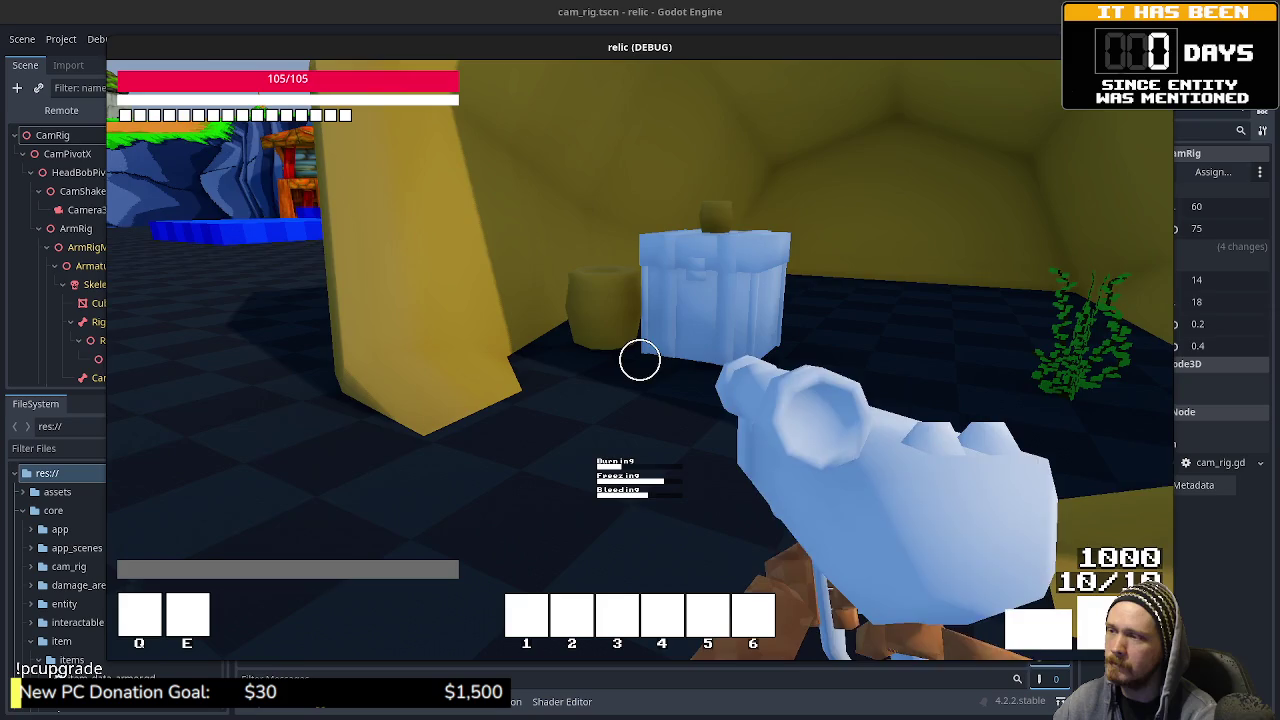
key(w)
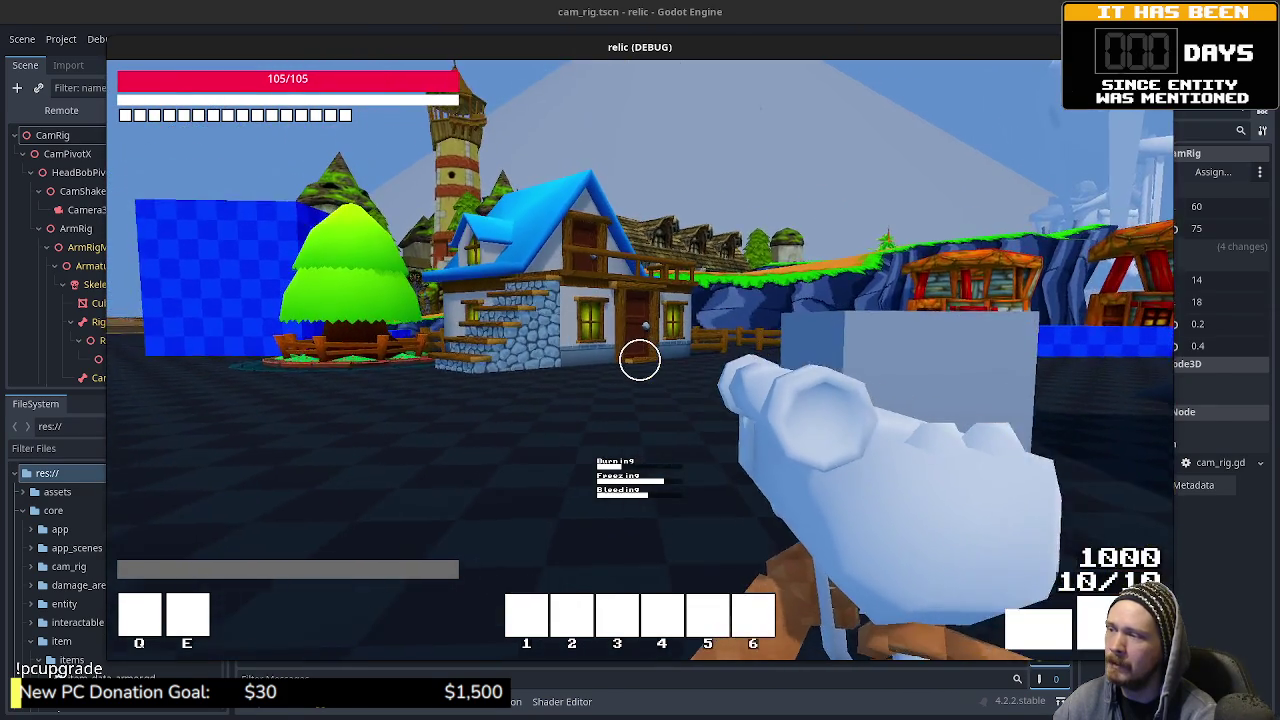
click(640, 360)
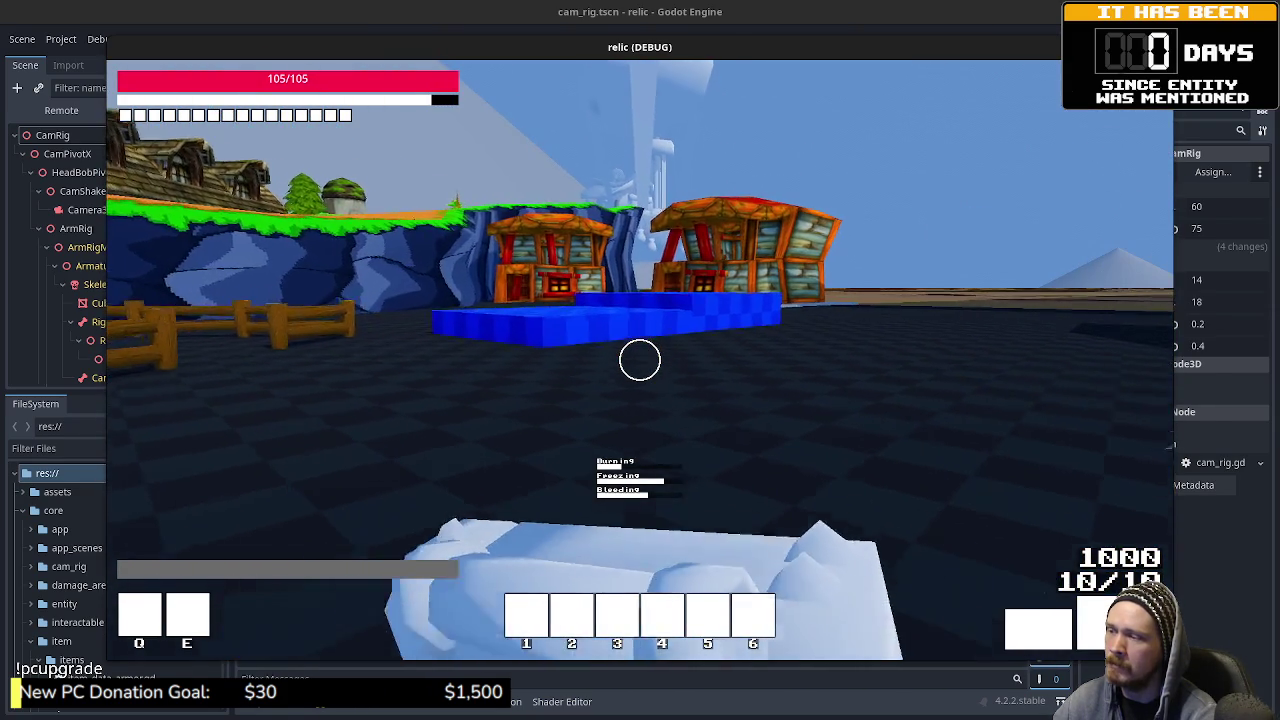
Step: Switch to weapon 2 and roam between the blue platform, wooden fence and red-chimney house
key(w)
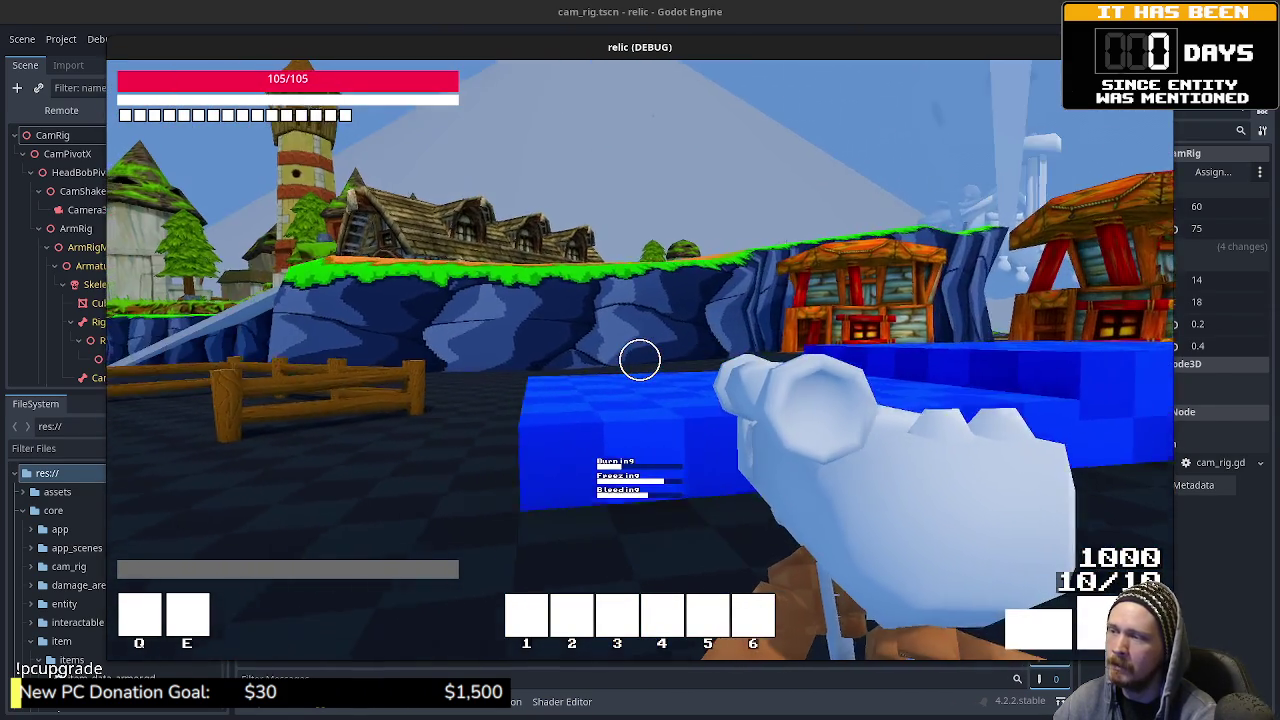
key(a)
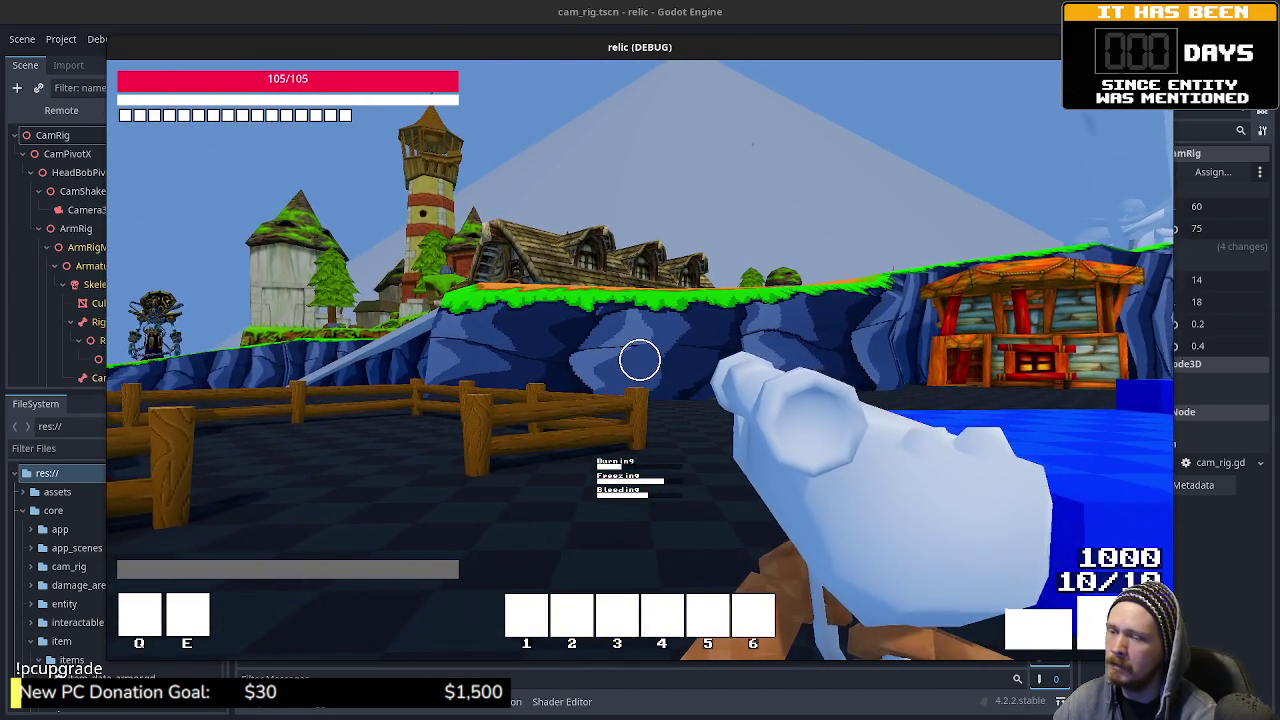
key(2)
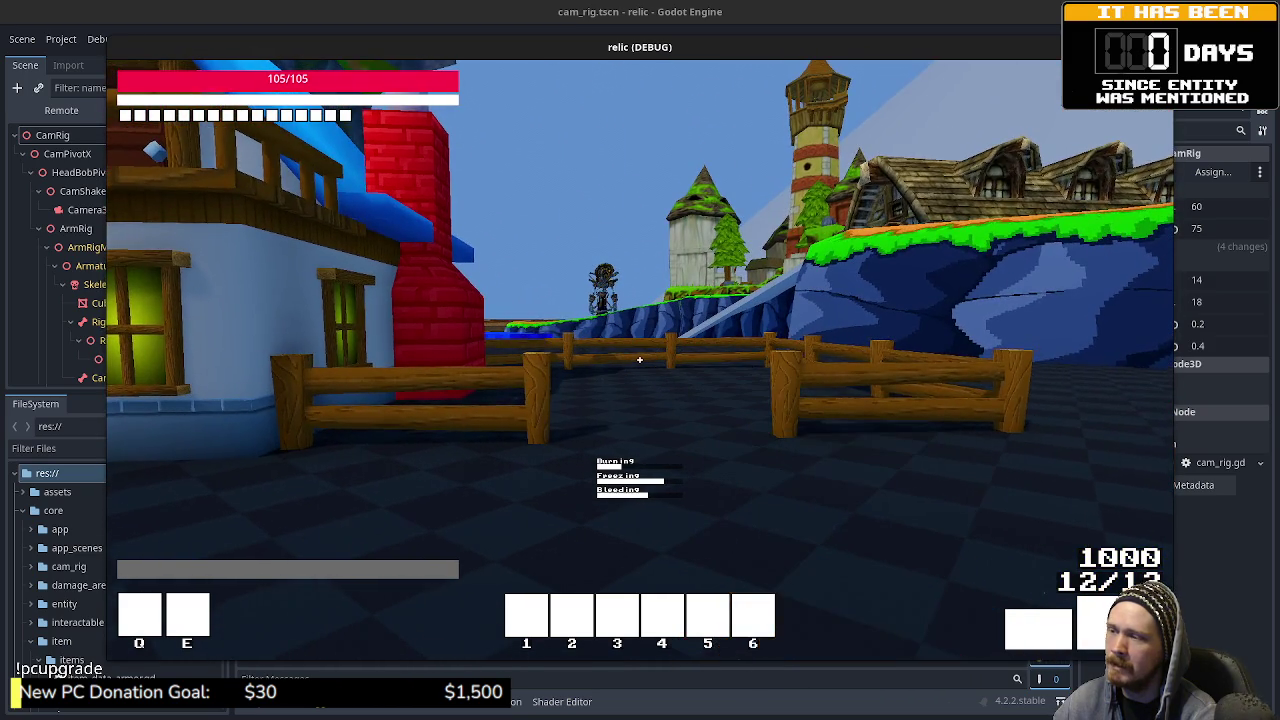
key(w)
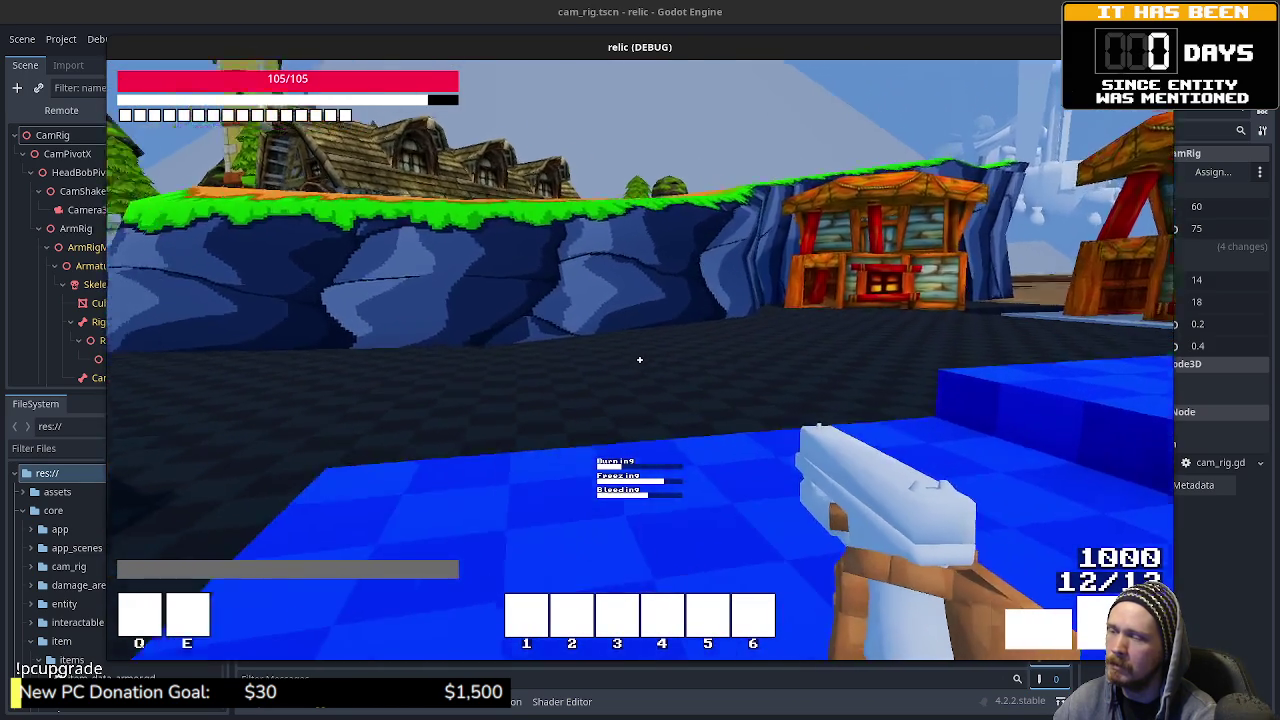
key(a)
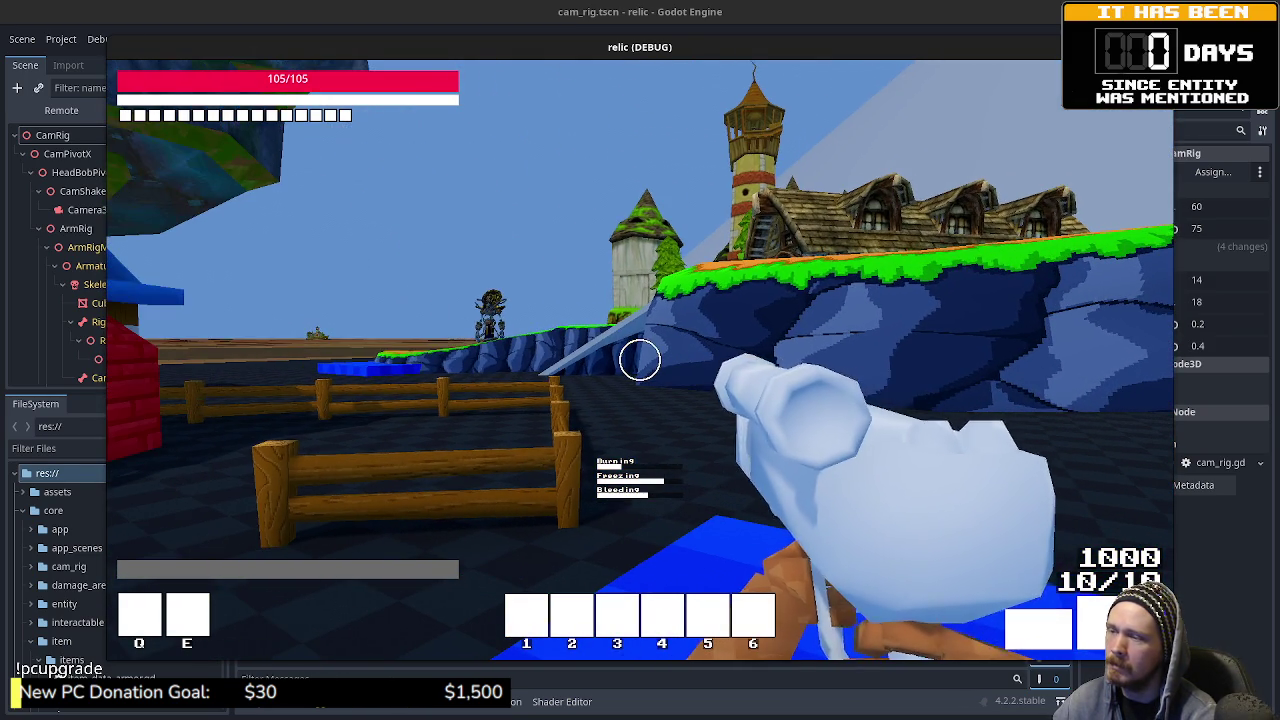
key(a)
key(w)
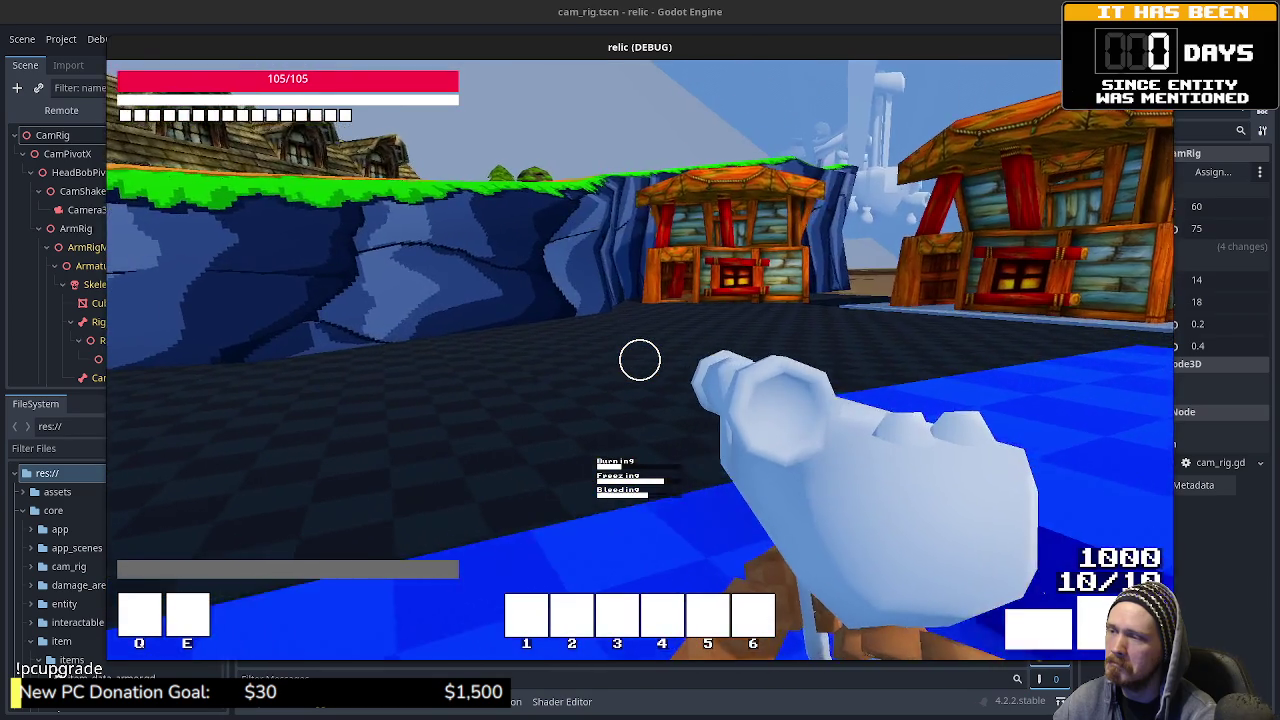
key(a)
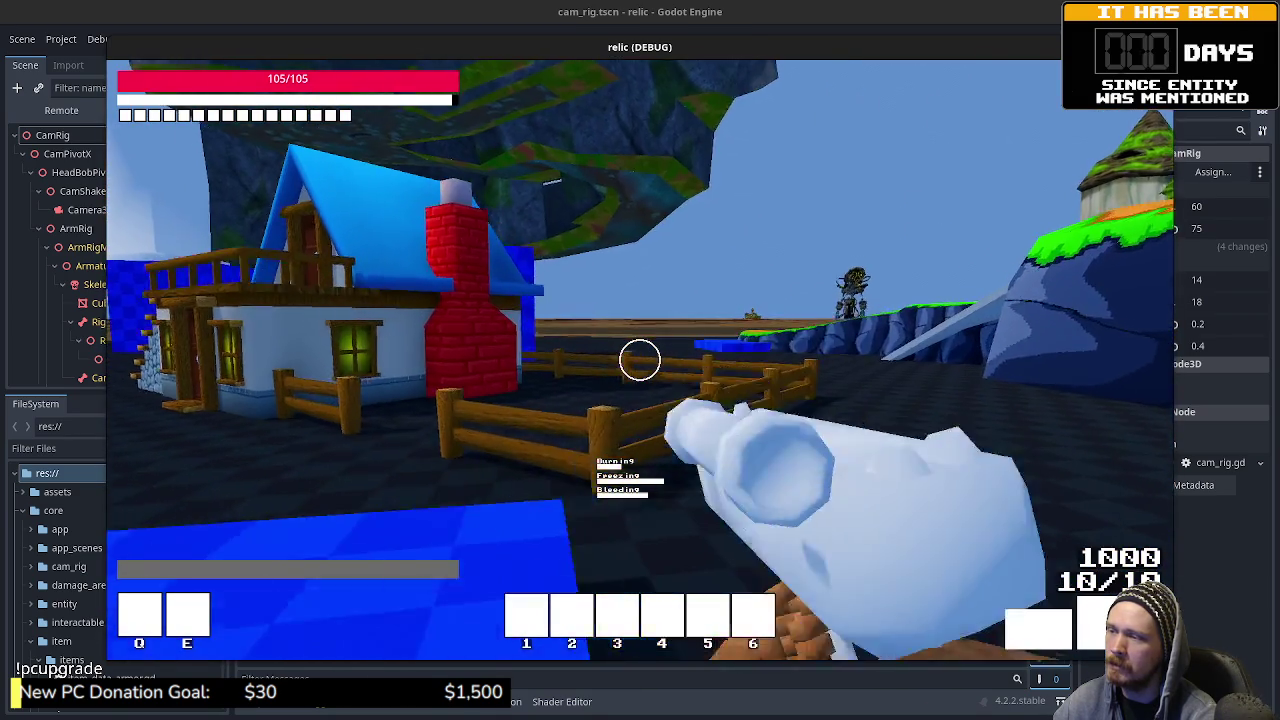
key(s)
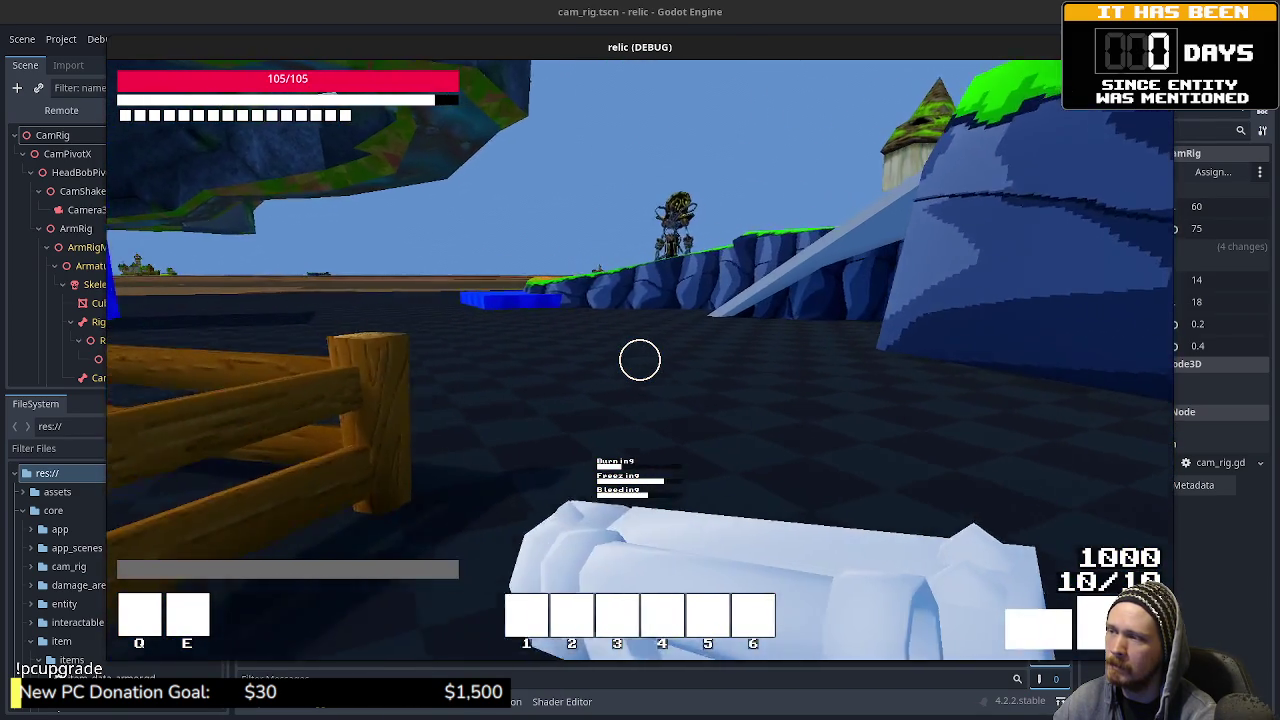
Step: Jump onto the blue cliff, cross the orange ridge, and descend toward the huts
key(w)
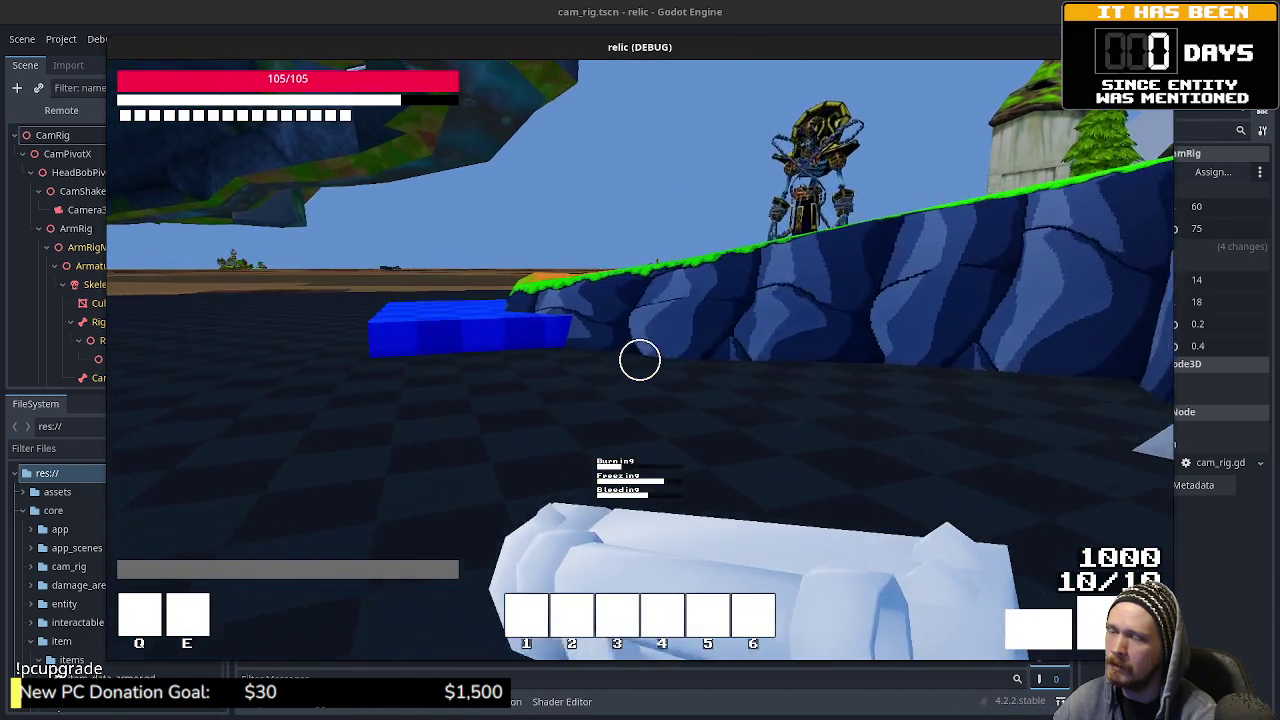
key(space)
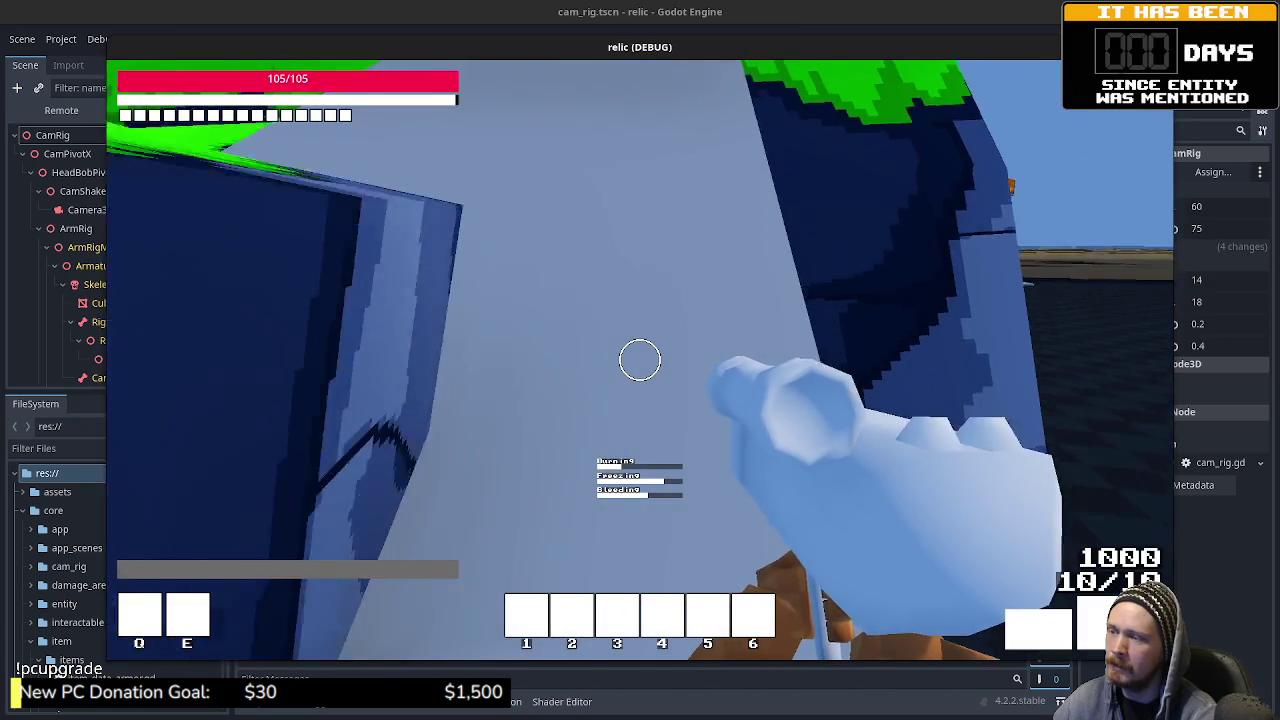
key(w)
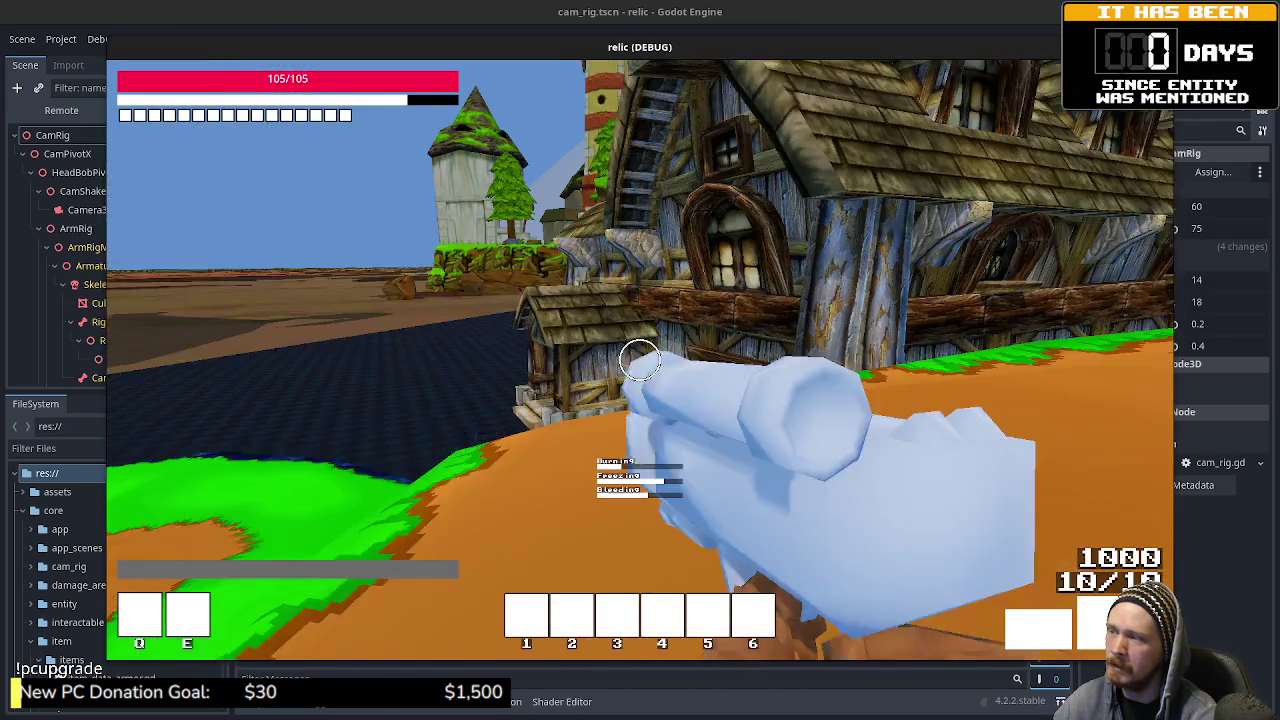
key(w)
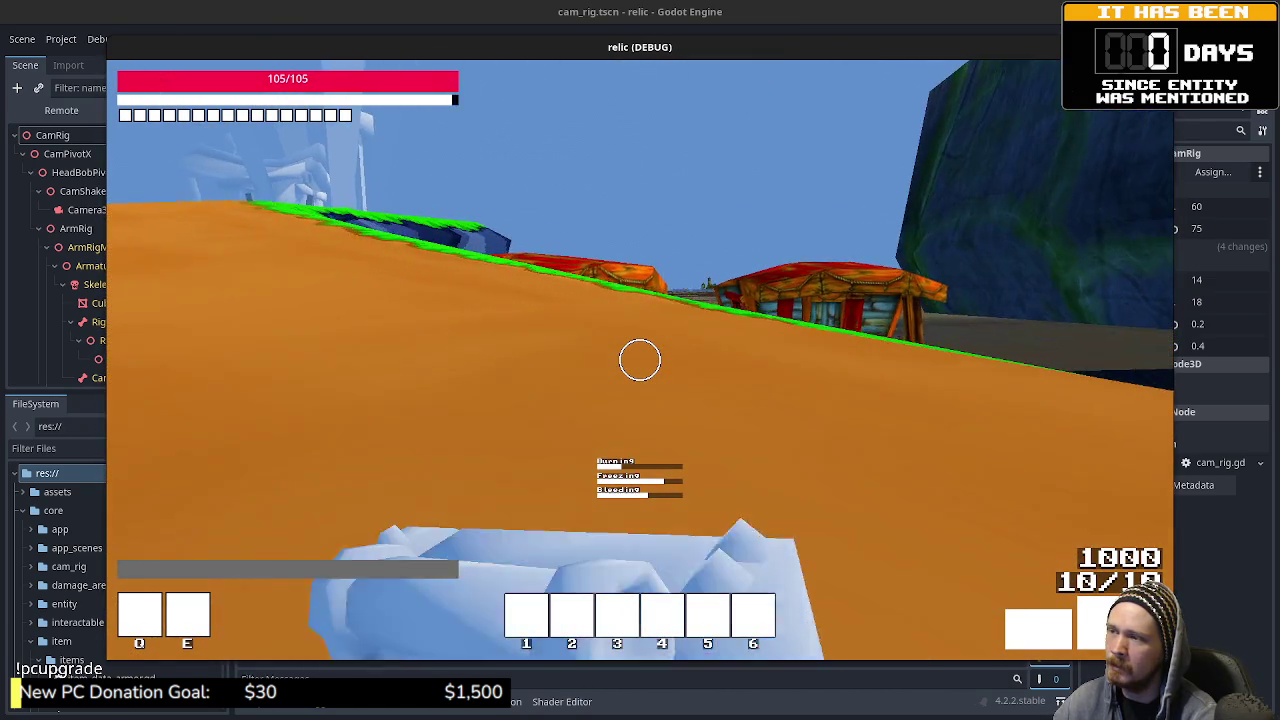
key(w)
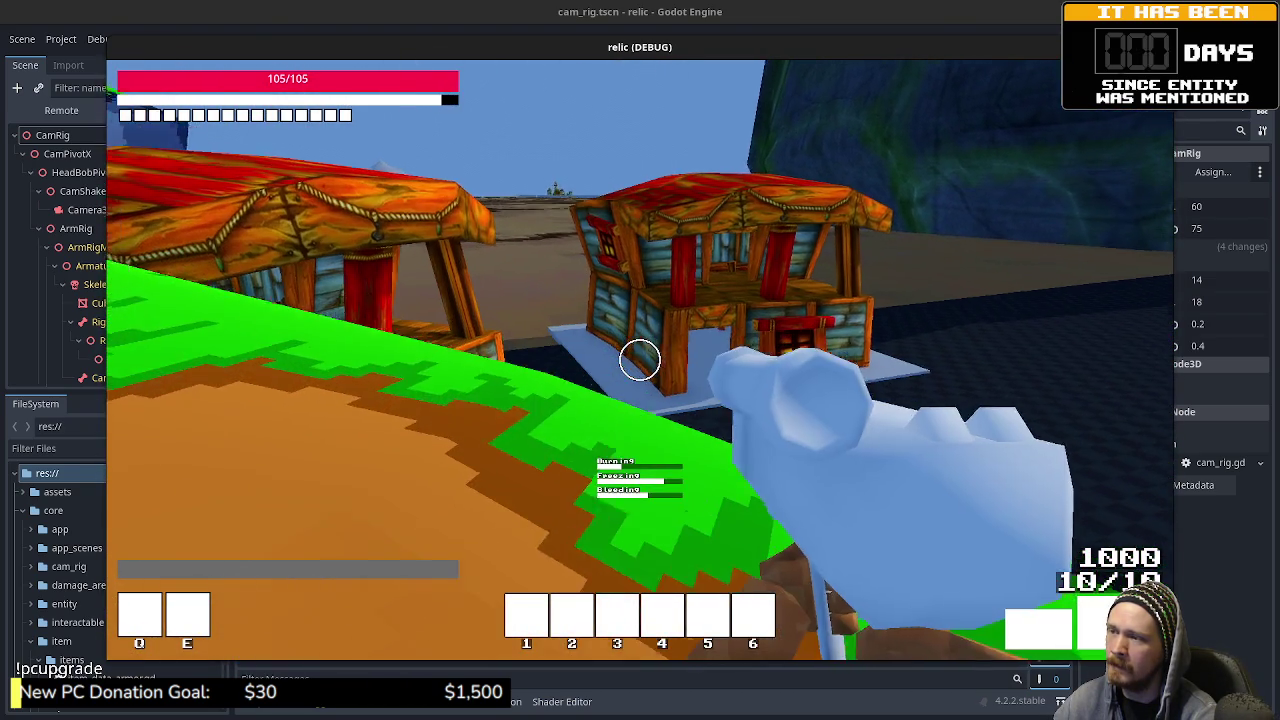
key(w)
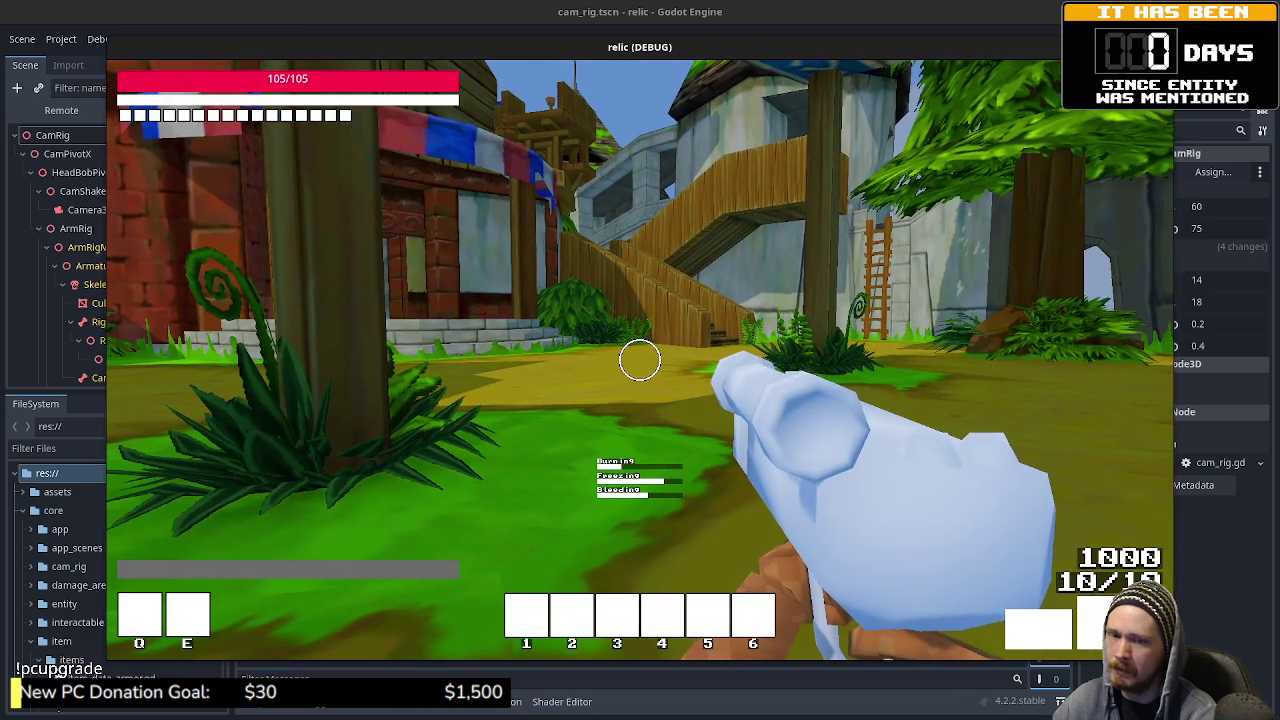
Step: Walk along the brick wall past the grey pillar, then stop the relic game with F8
key(w)
key(w)
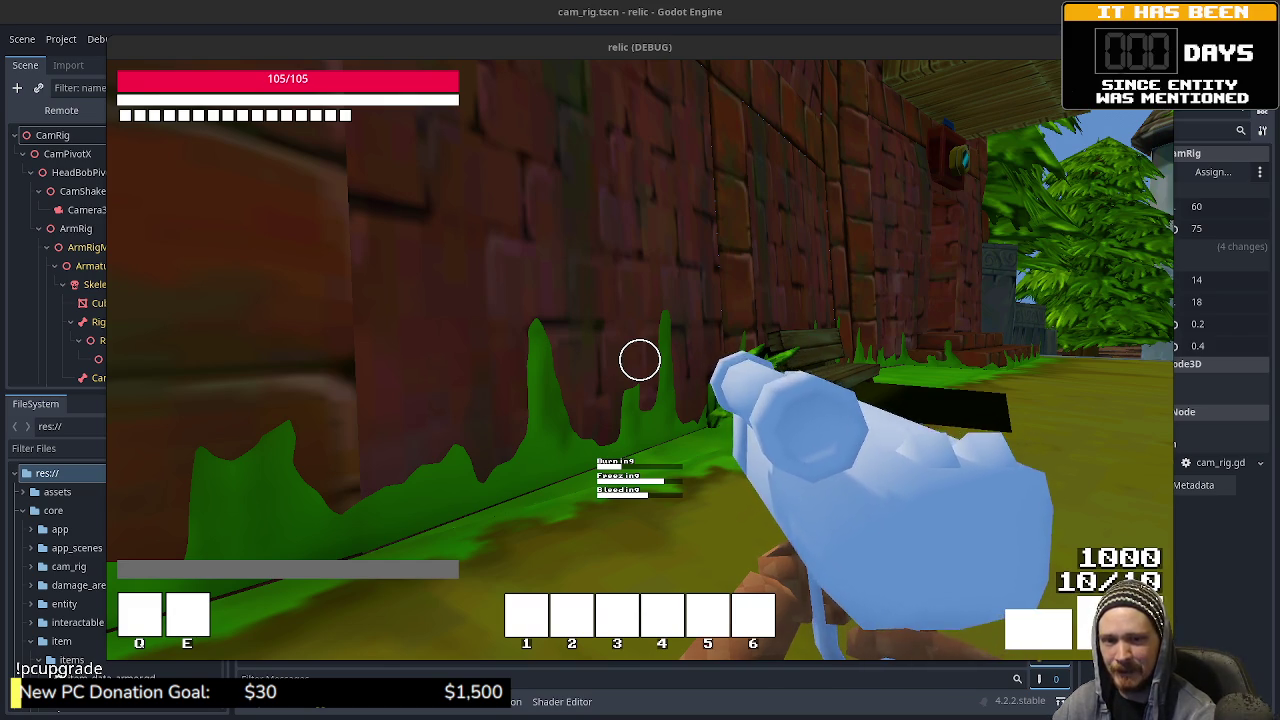
key(w)
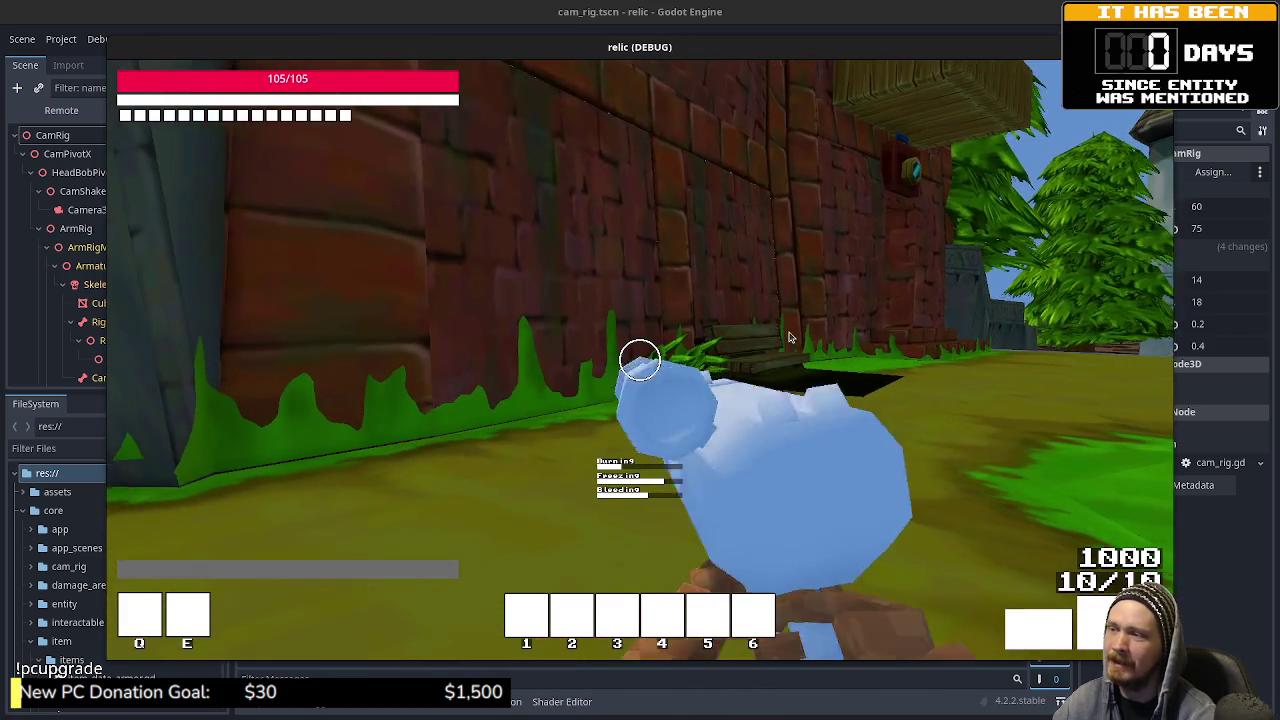
key(w)
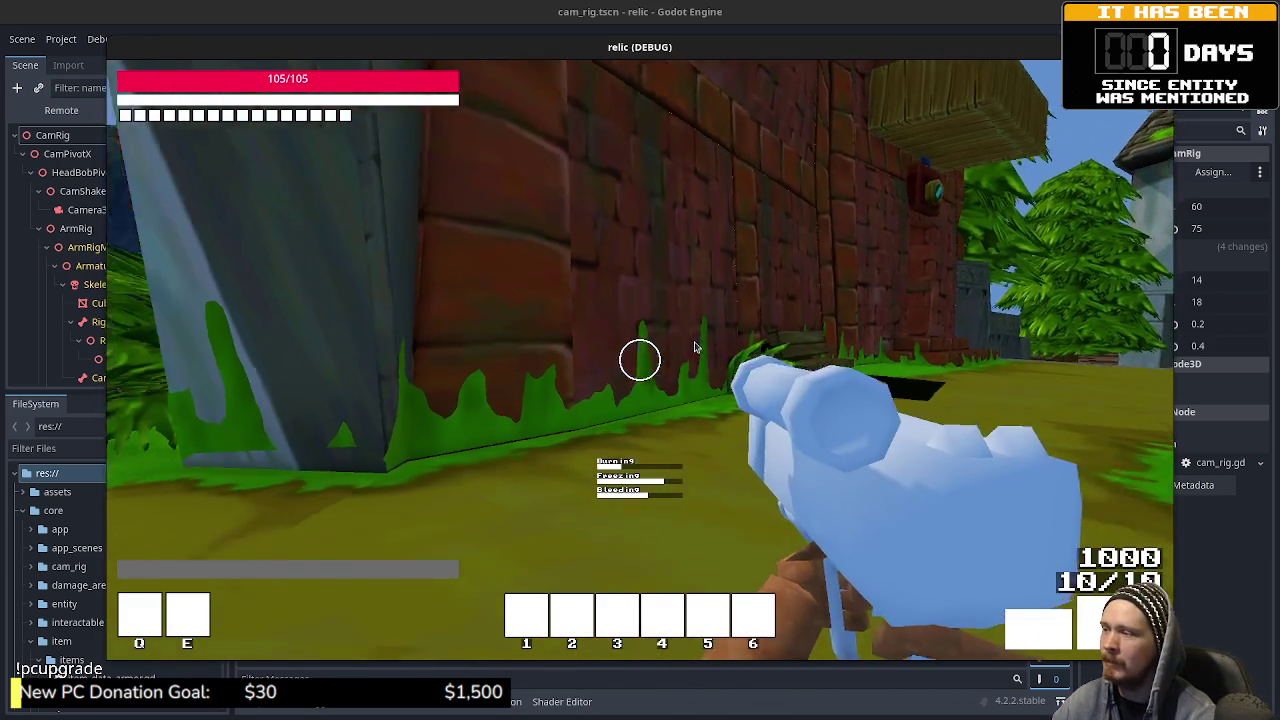
key(w)
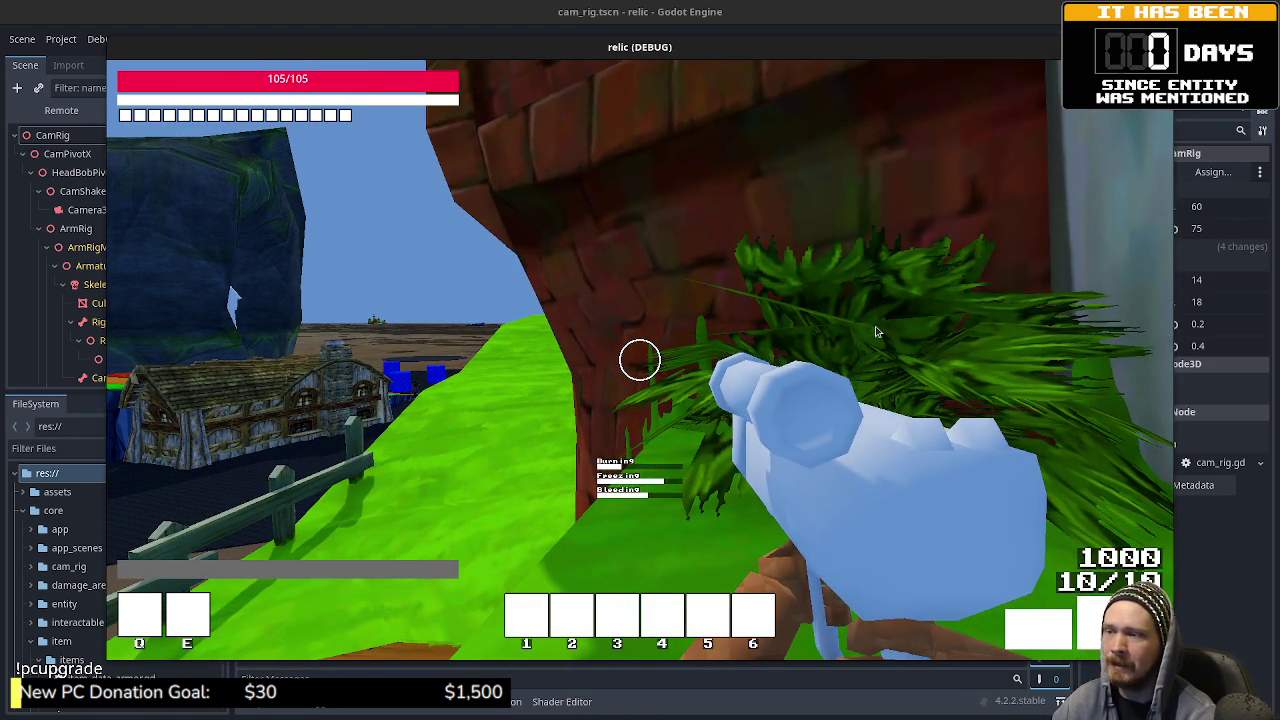
key(F8)
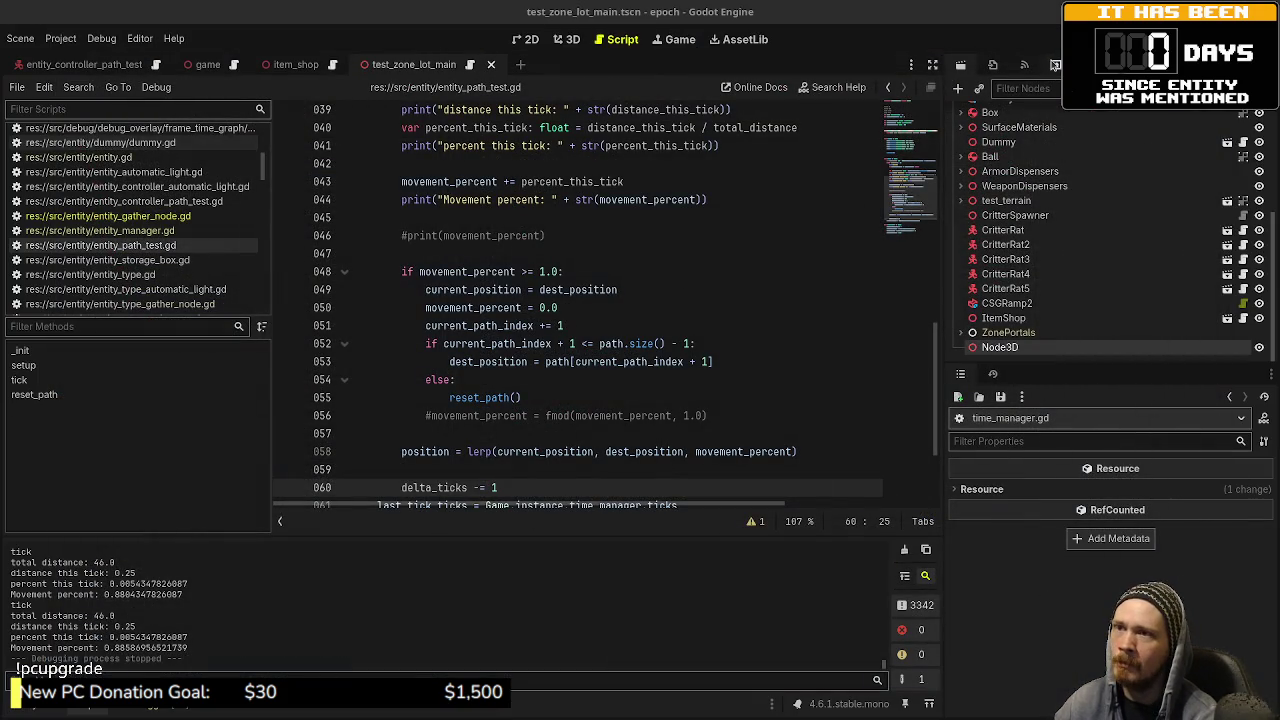
Step: Relaunch the epoch project and walk around the Jump Height and Jump Distance blocks
click(1150, 39)
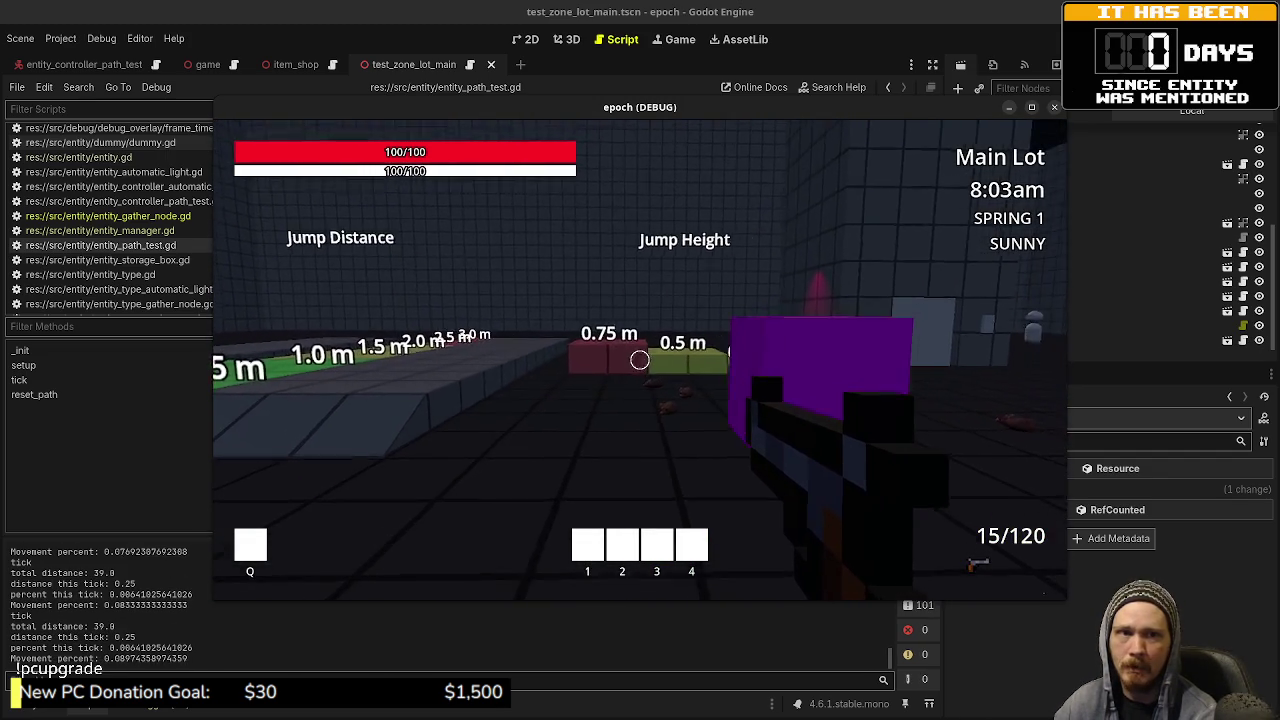
key(w)
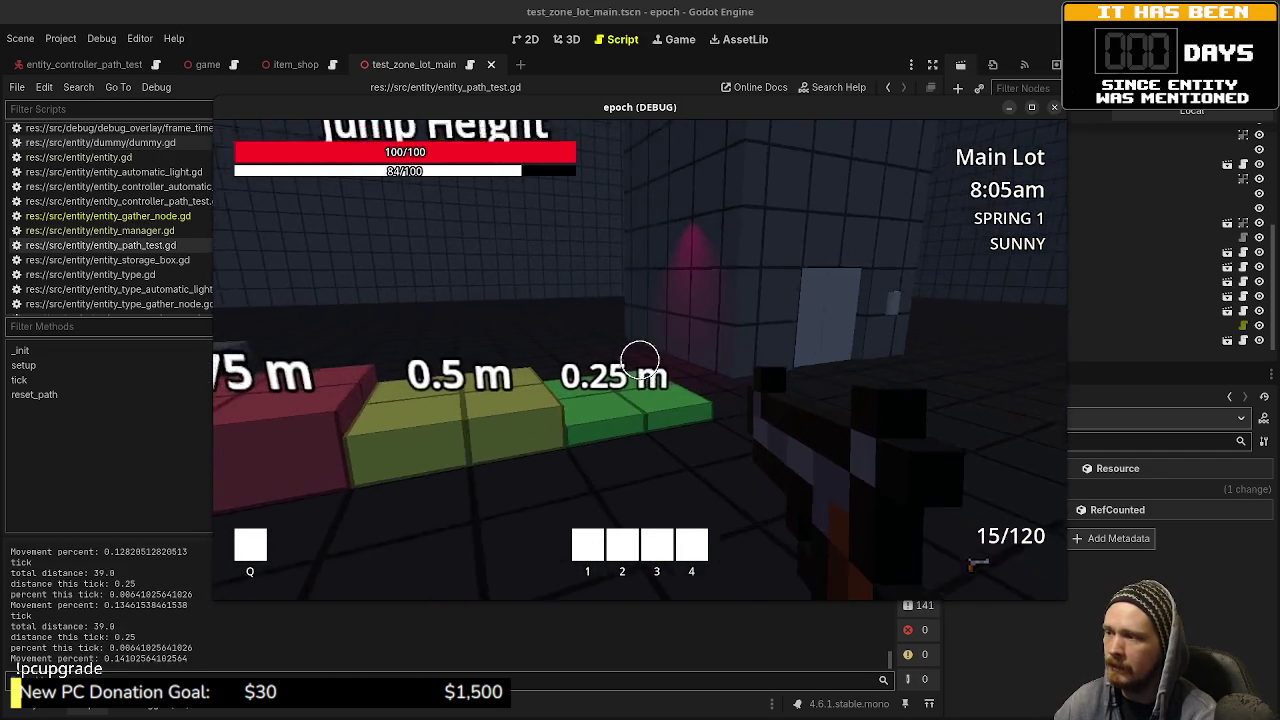
key(w)
key(w)
key(w)
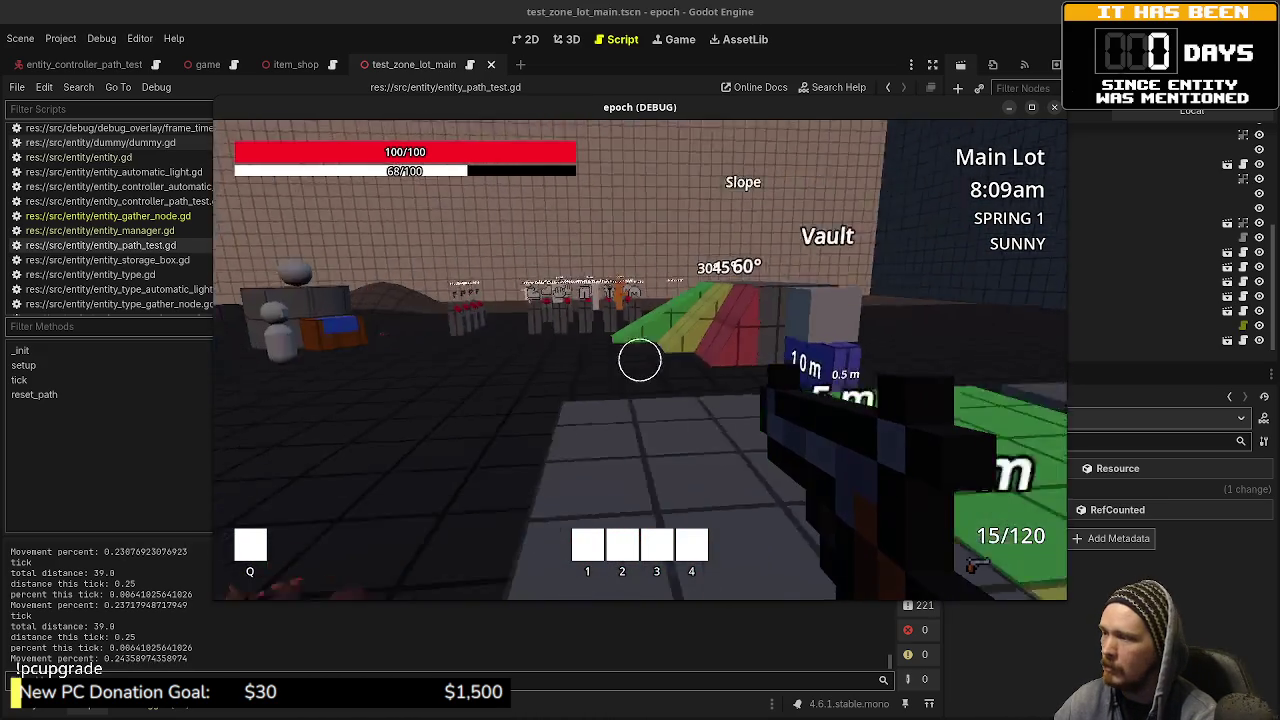
key(w)
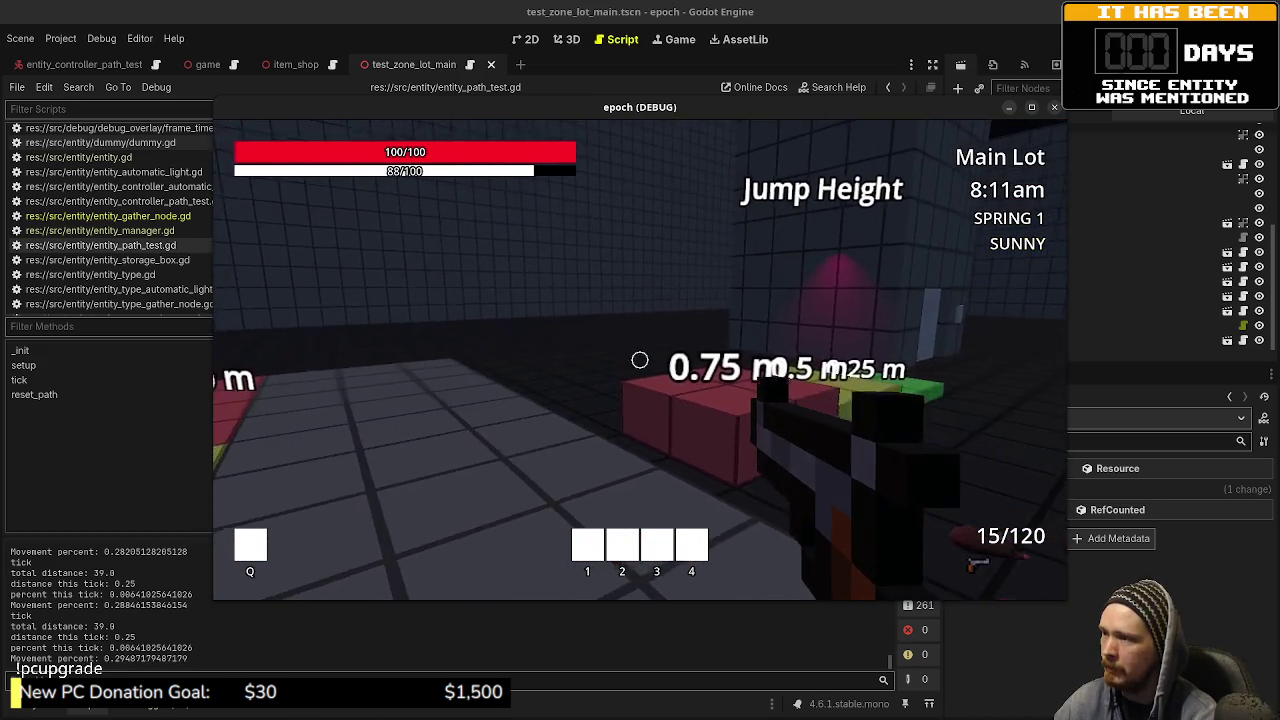
key(w)
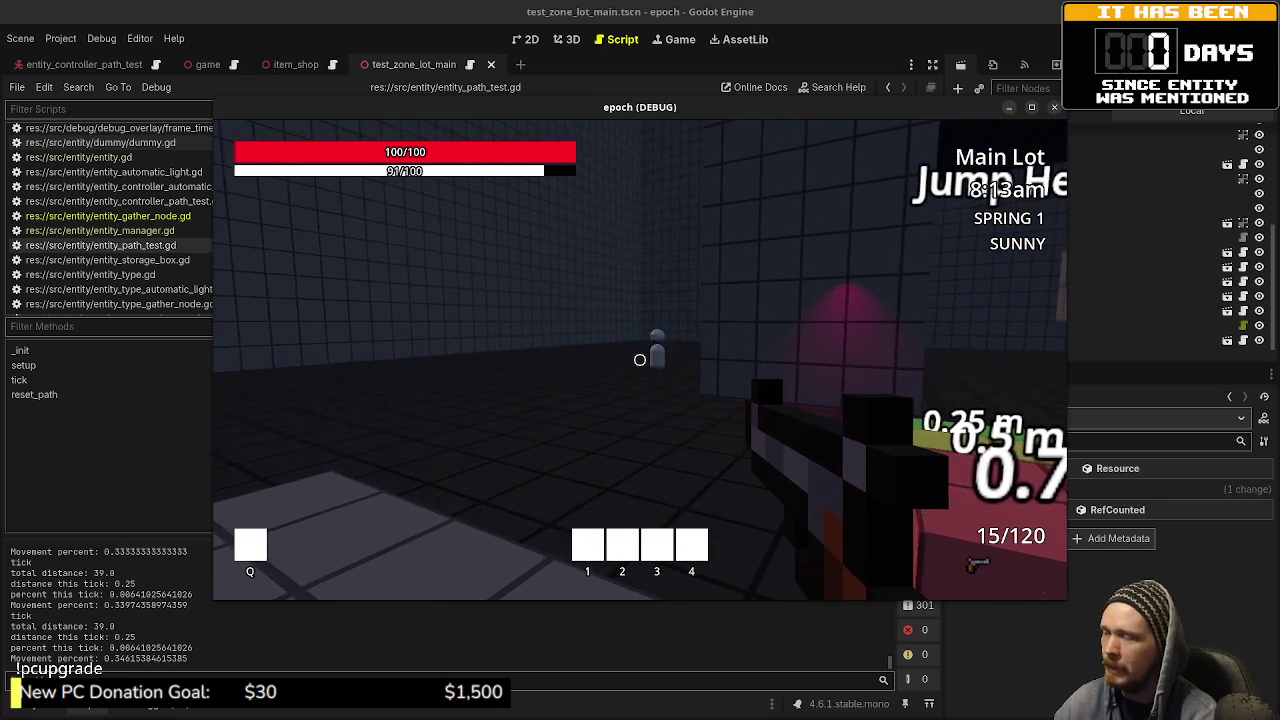
key(w)
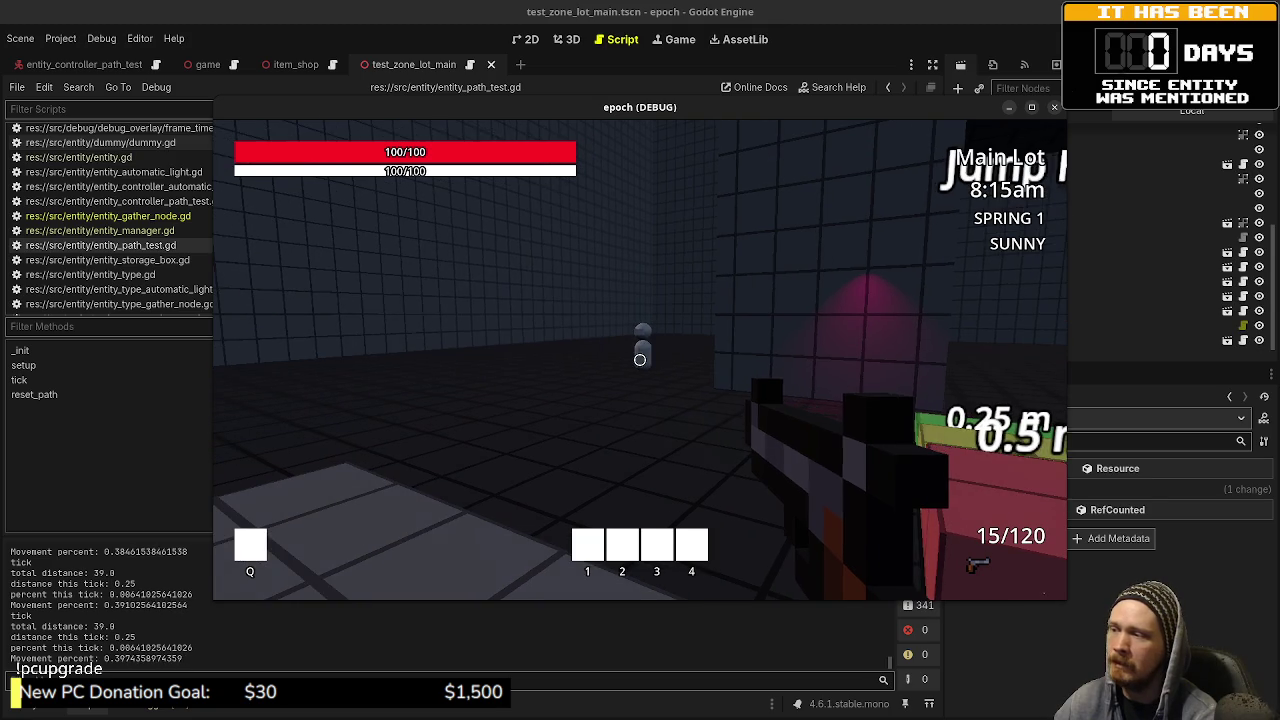
key(w)
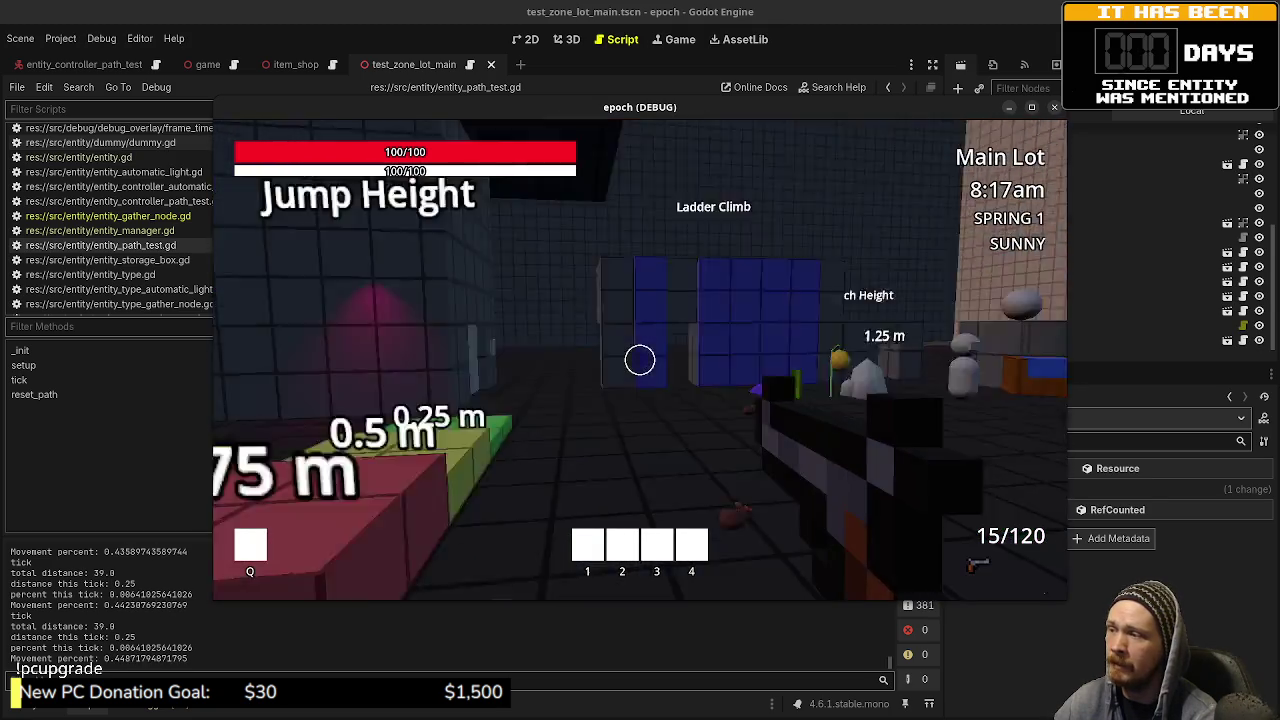
Step: Follow the walking grey path-test figure along its route, then stop the game with F8
key(w)
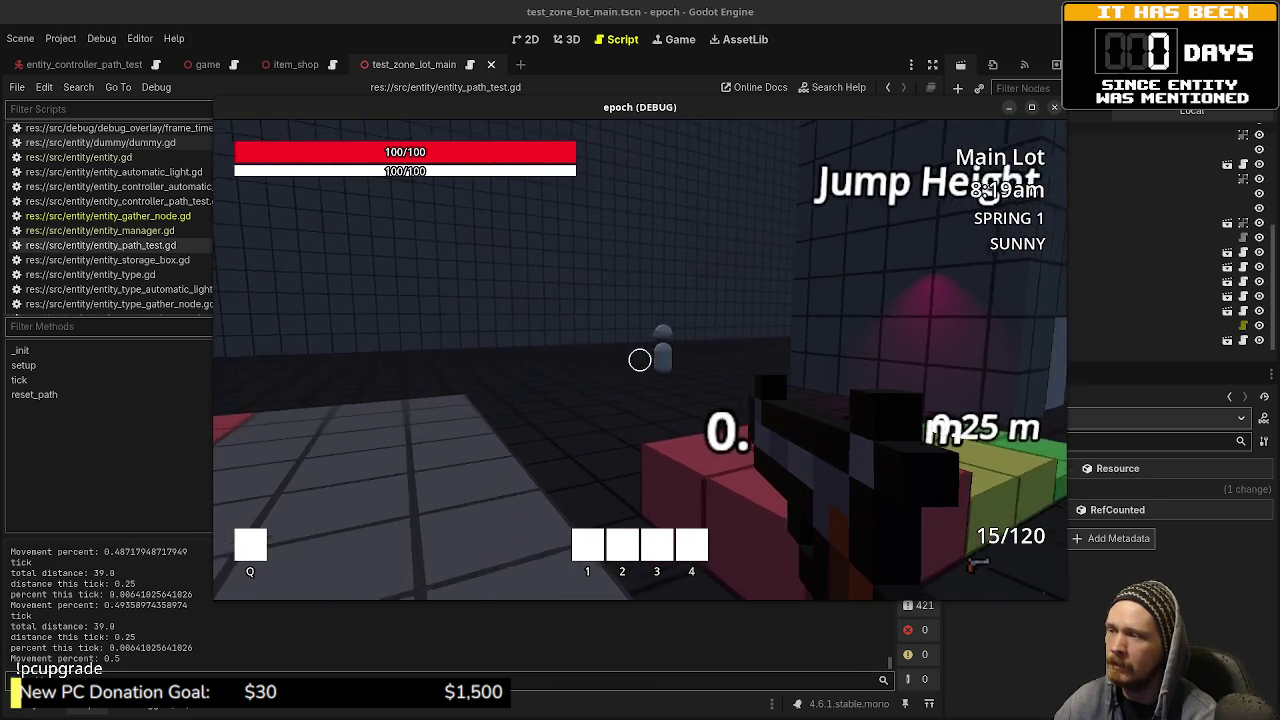
key(w)
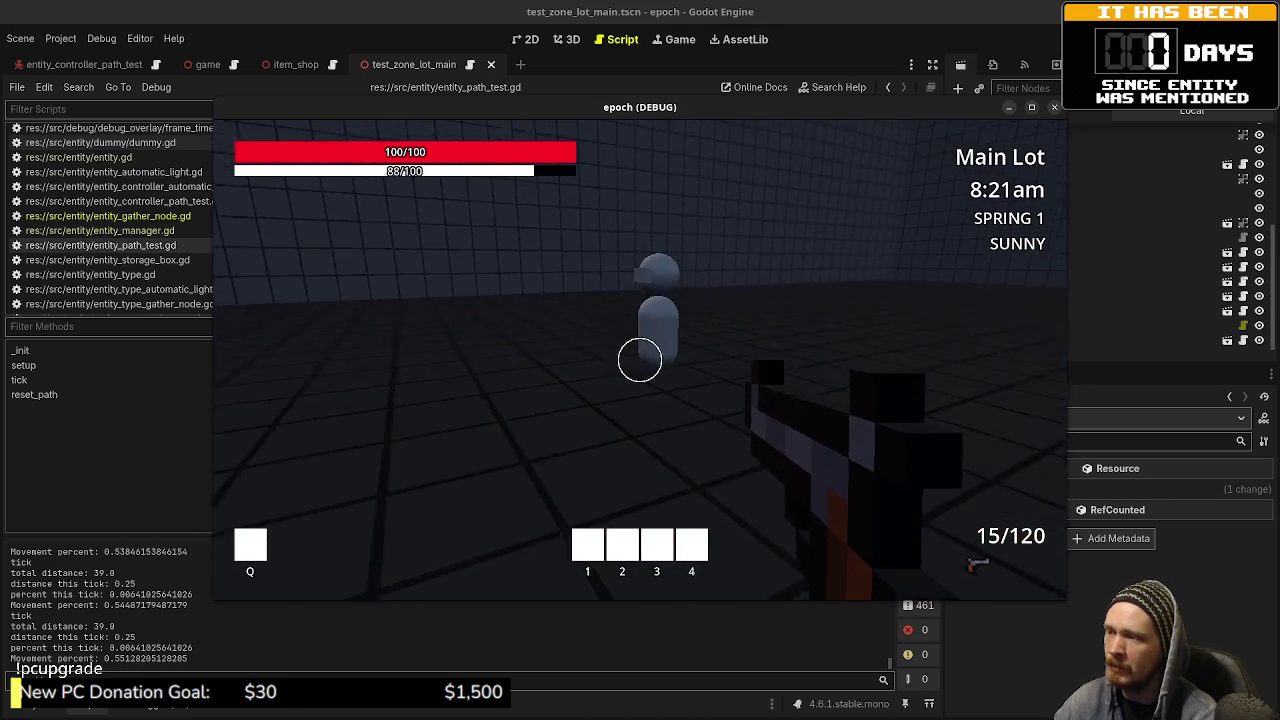
key(w)
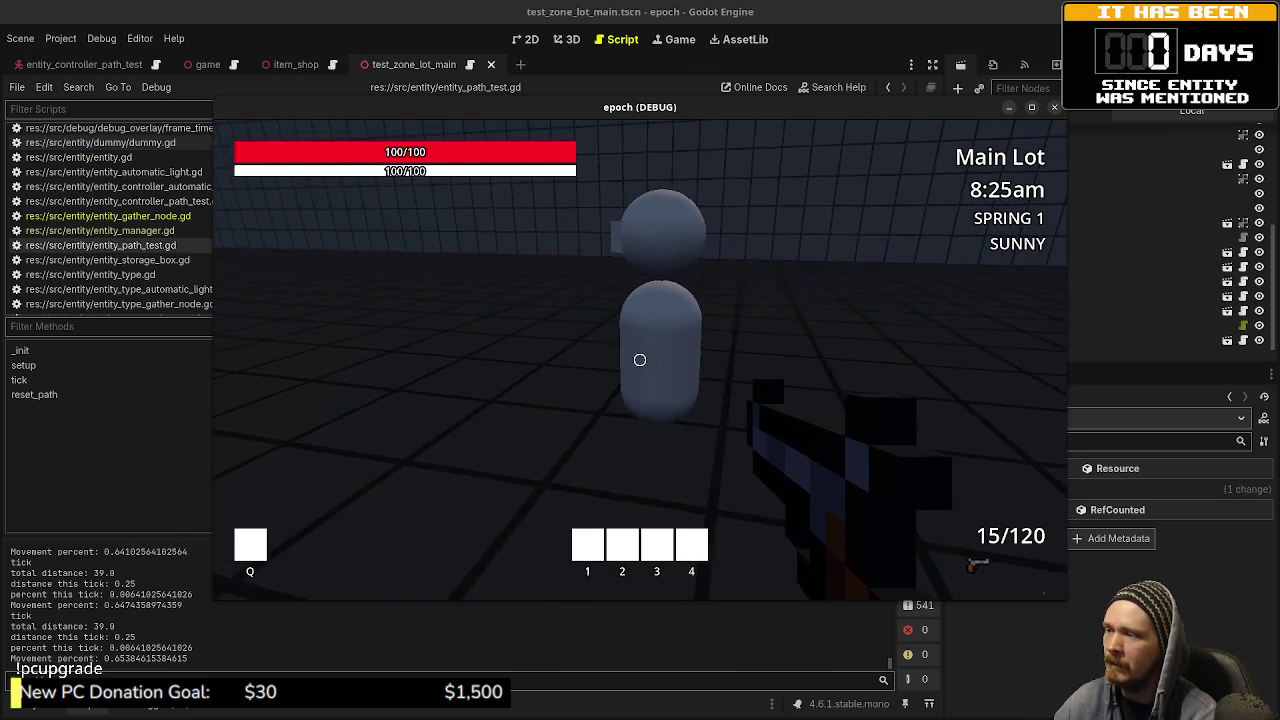
key(s)
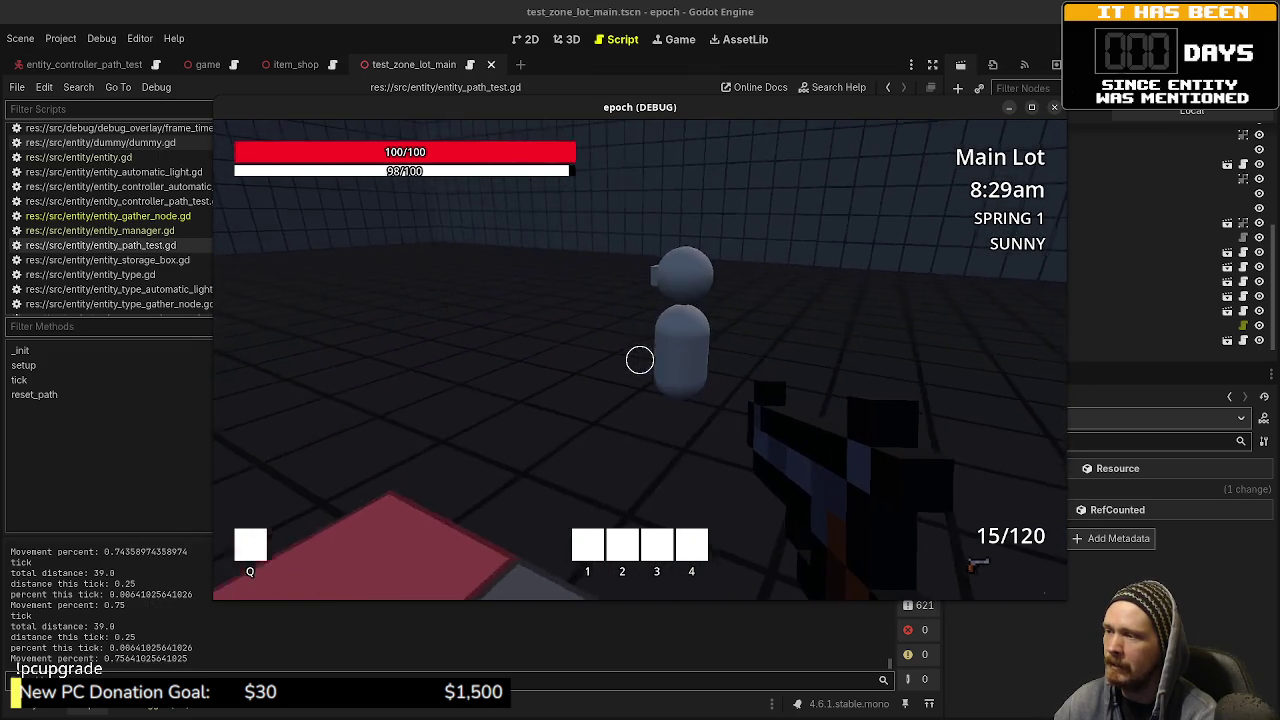
key(a)
key(a)
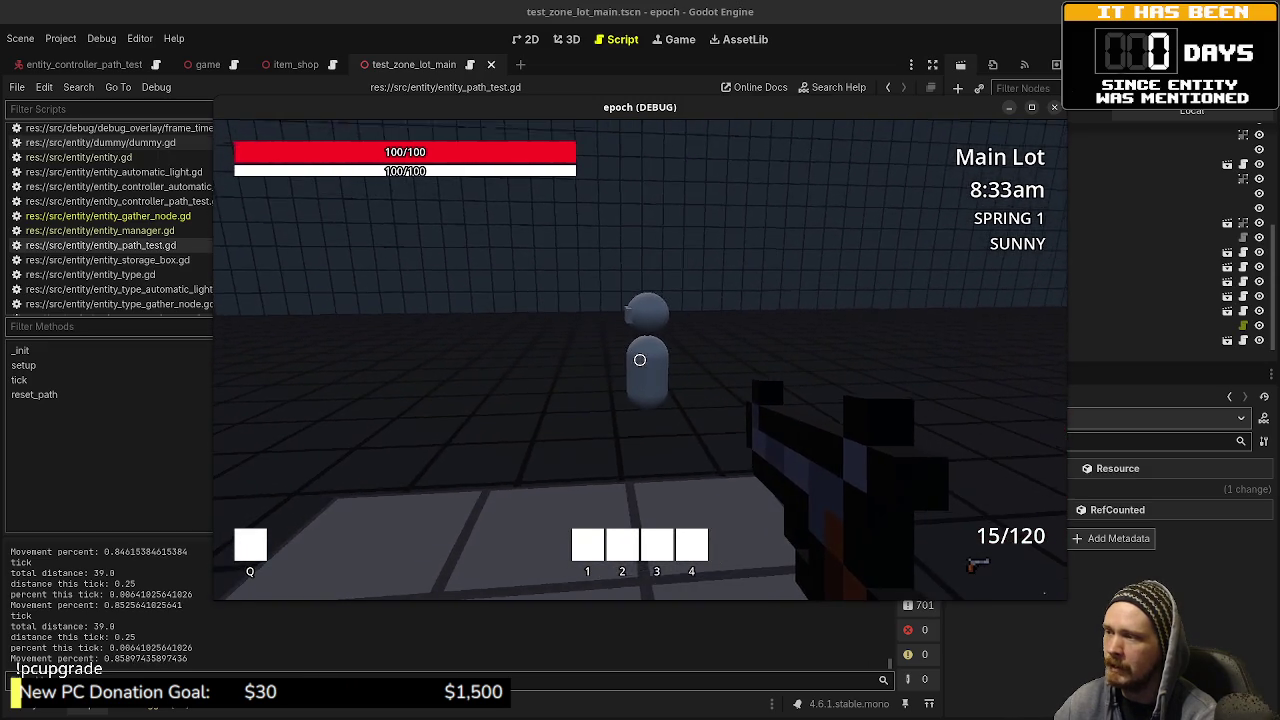
key(s)
key(a)
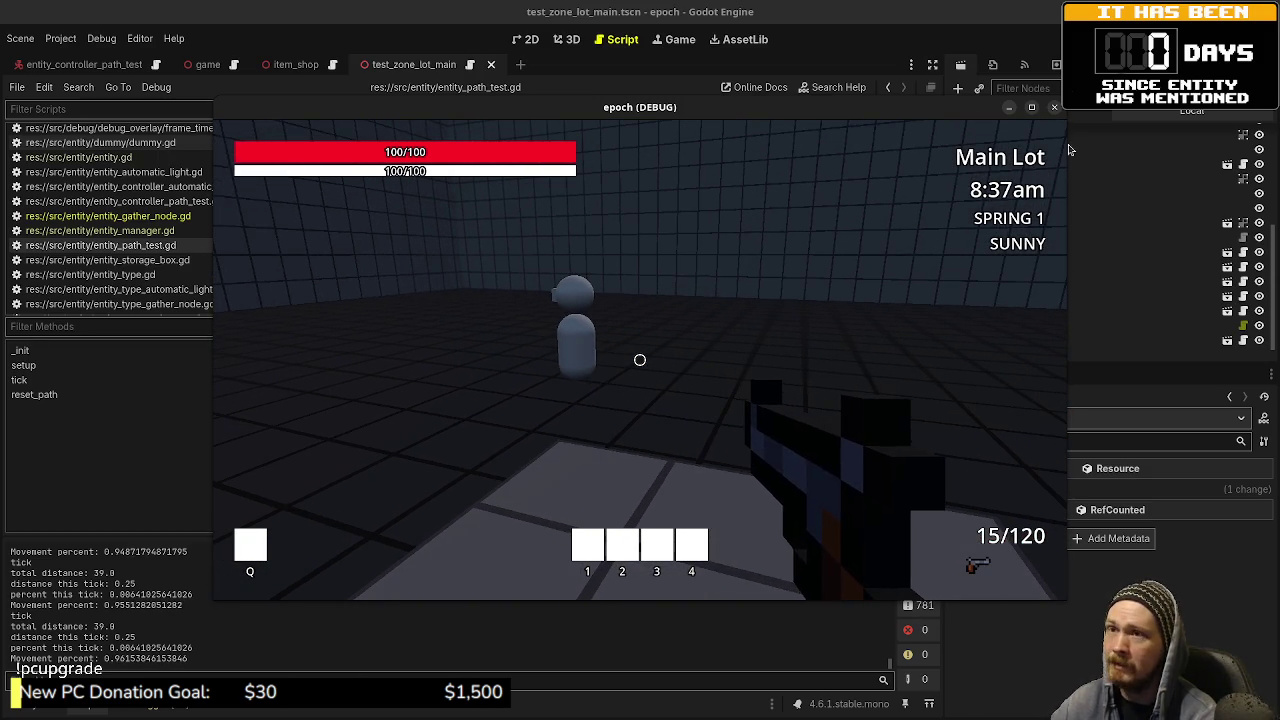
key(F8)
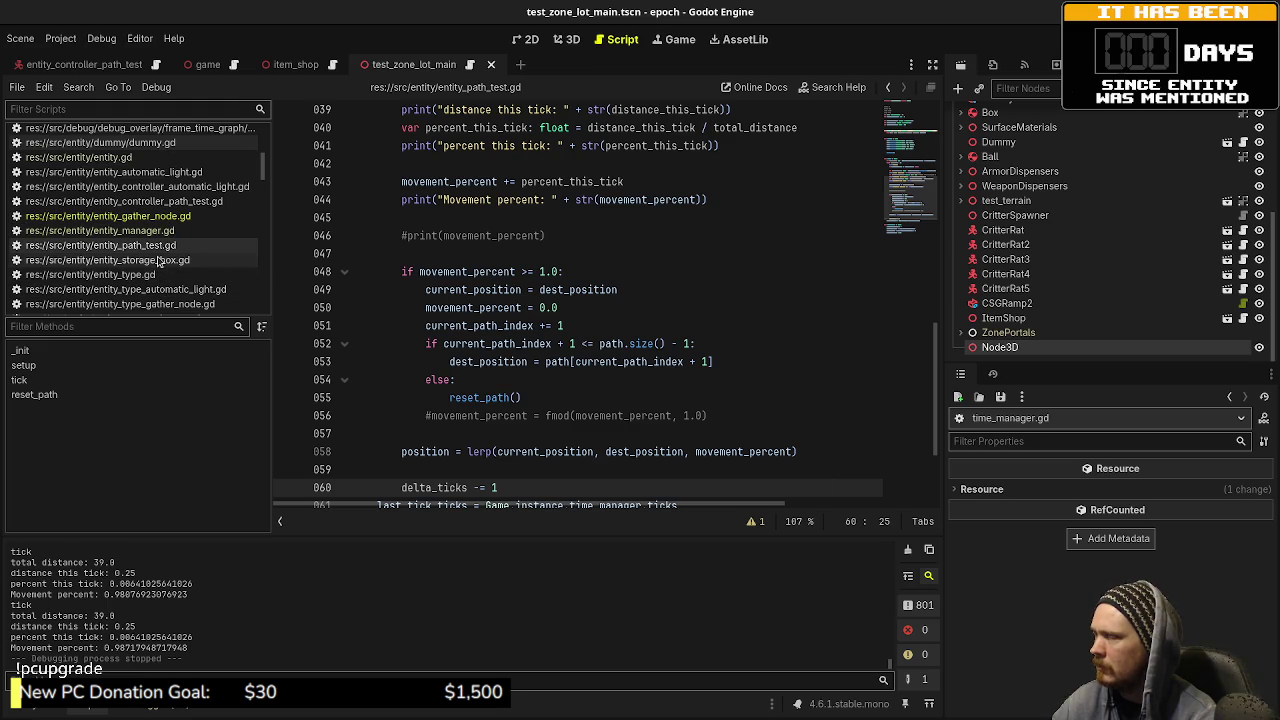
Step: Open the entity_controller_path_test.gd script from the script list
scroll(158, 268, down, 2)
scroll(160, 279, up, 2)
scroll(160, 279, up, 3)
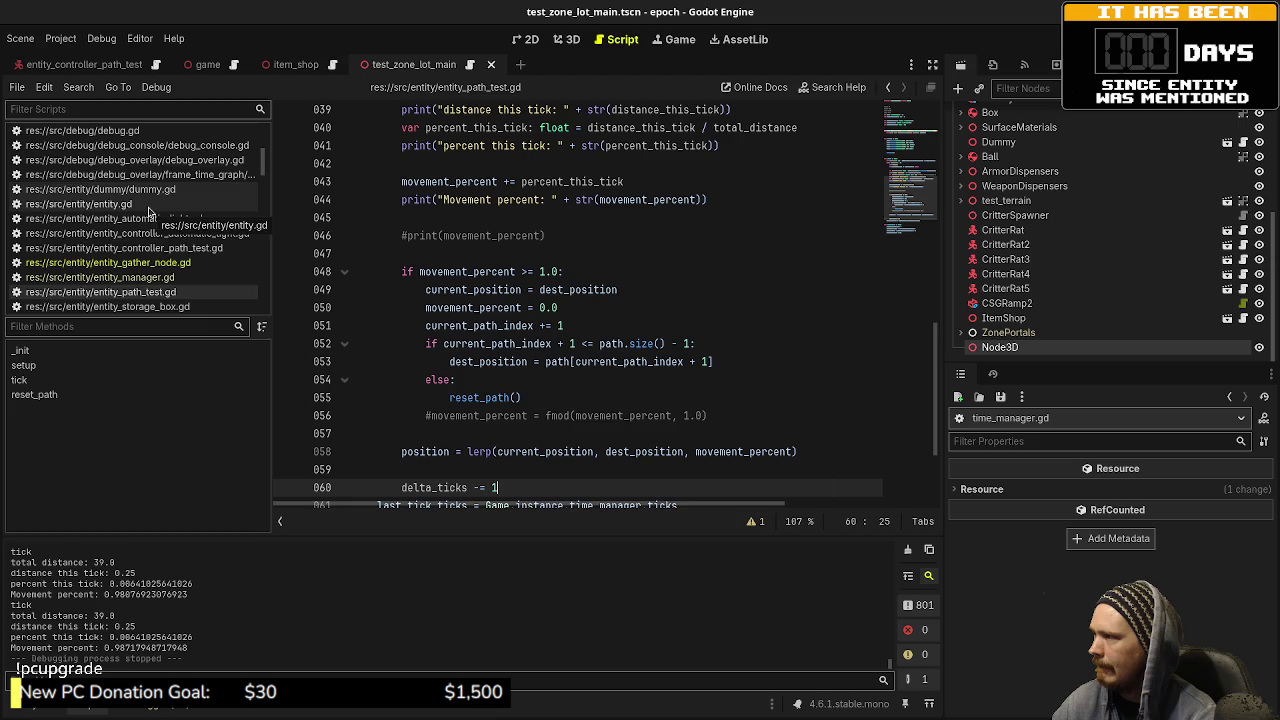
click(150, 235)
click(150, 248)
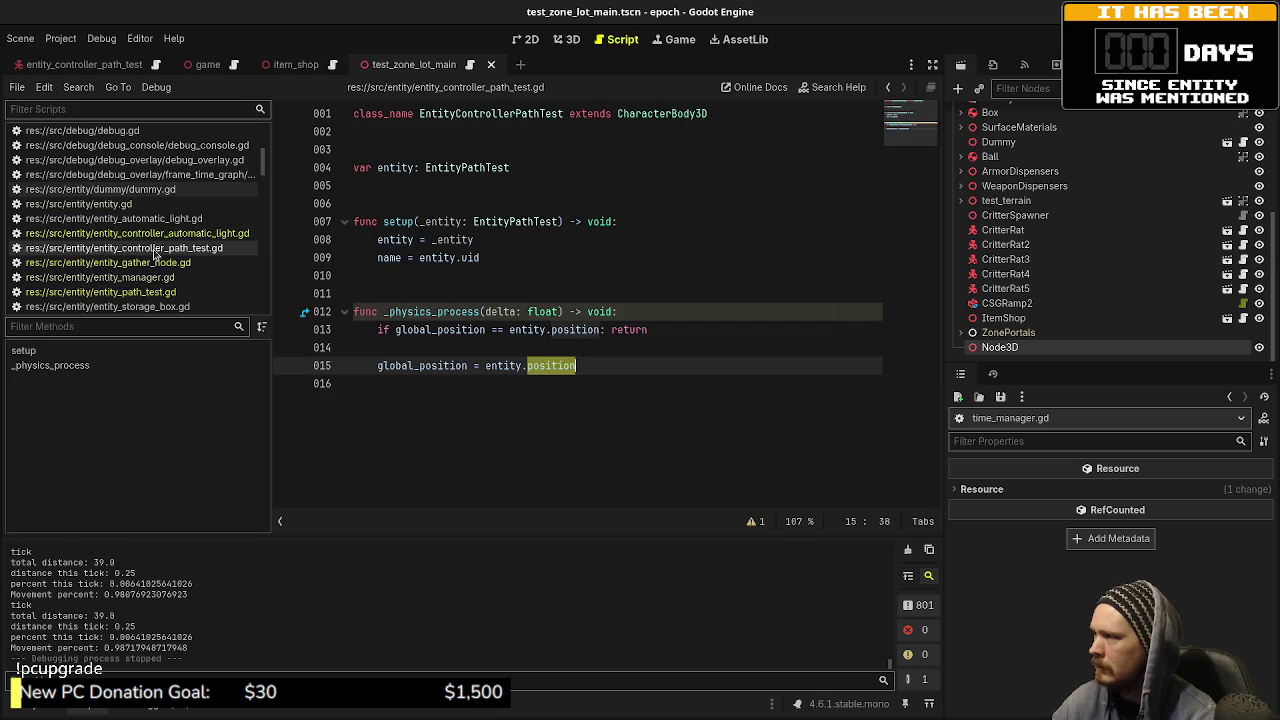
Step: Change line 15 to lerp(global_position, entity.position, 1.0 * delta) and save
click(600, 376)
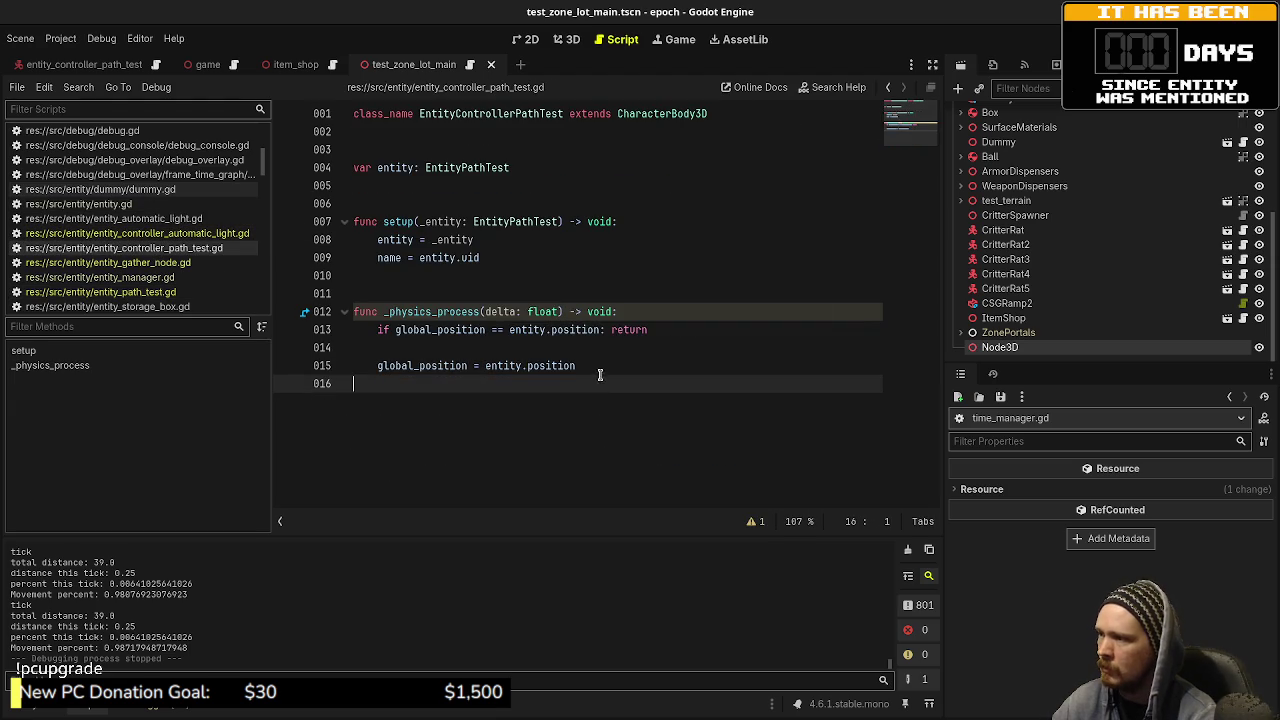
click(486, 366)
text(lerpf()
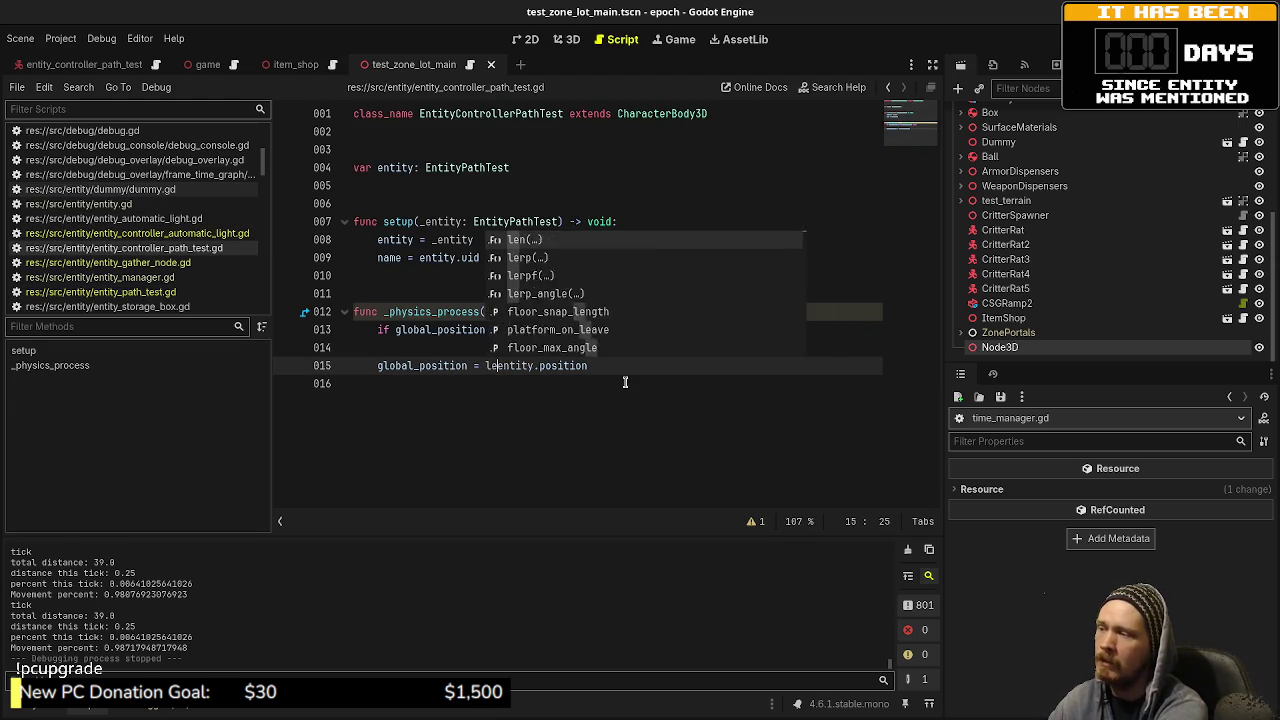
key(BackSpace)
key(BackSpace)
text(()
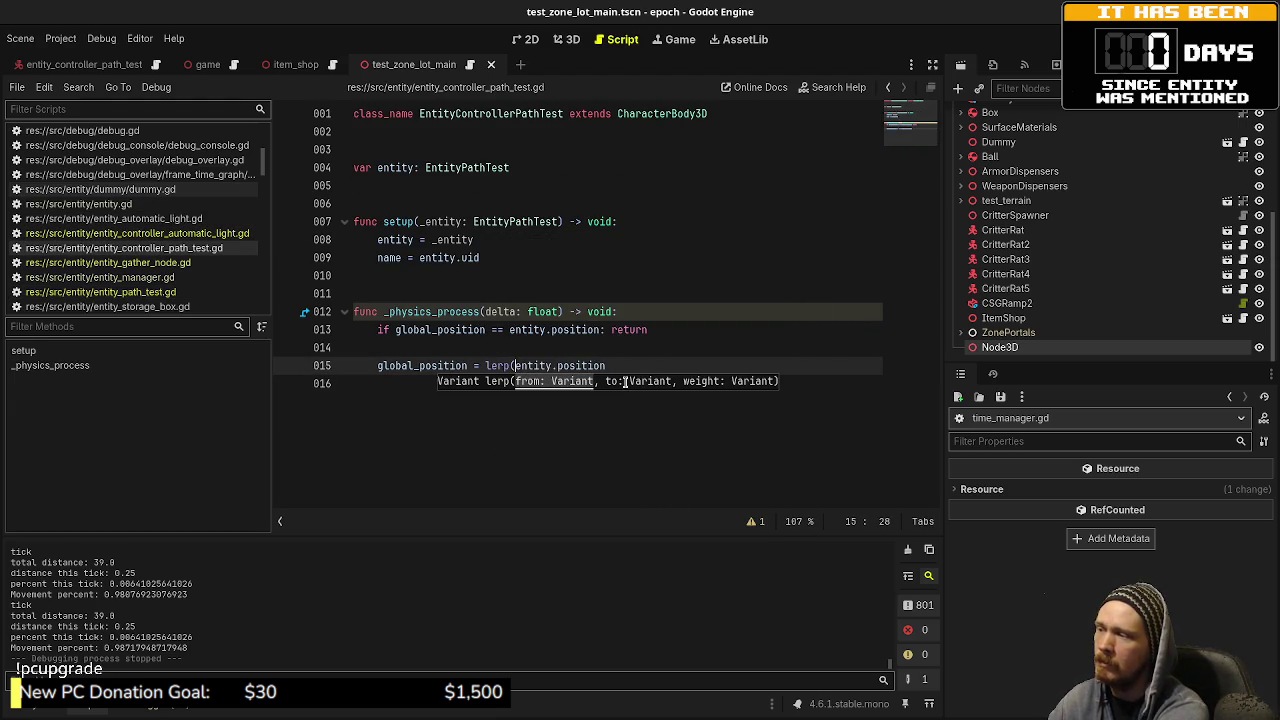
text(global_positi)
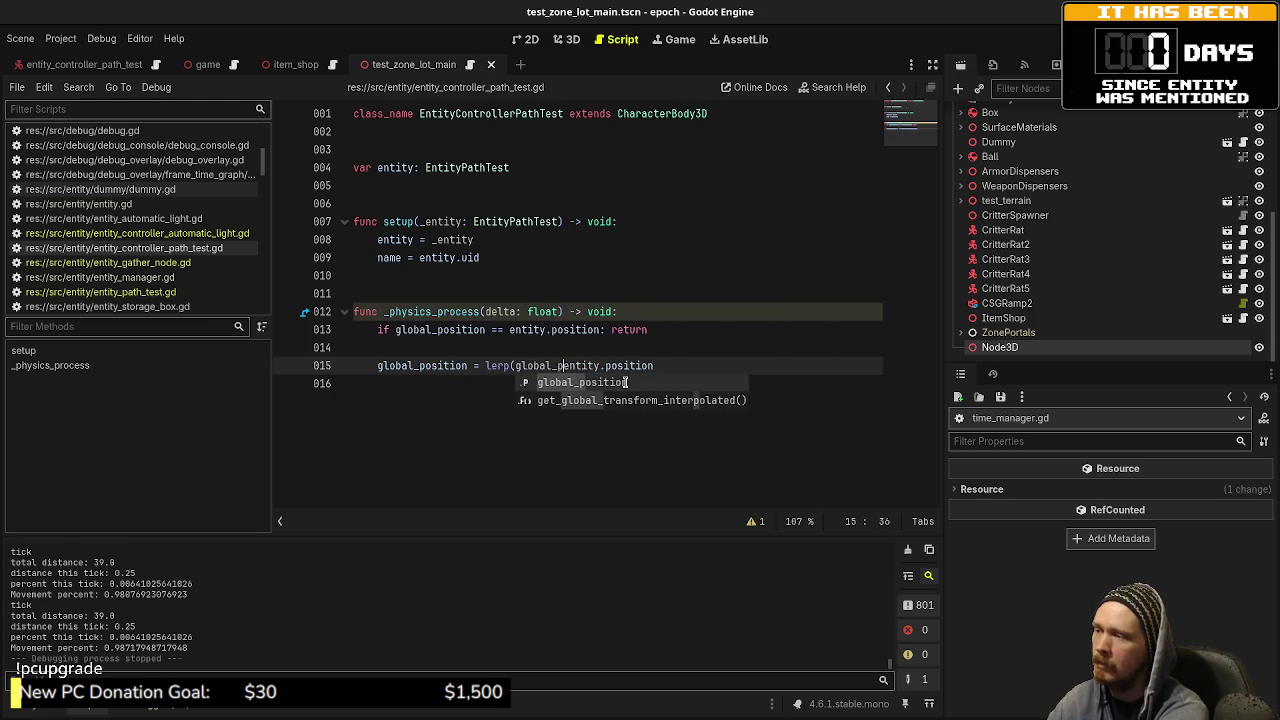
text(on, )
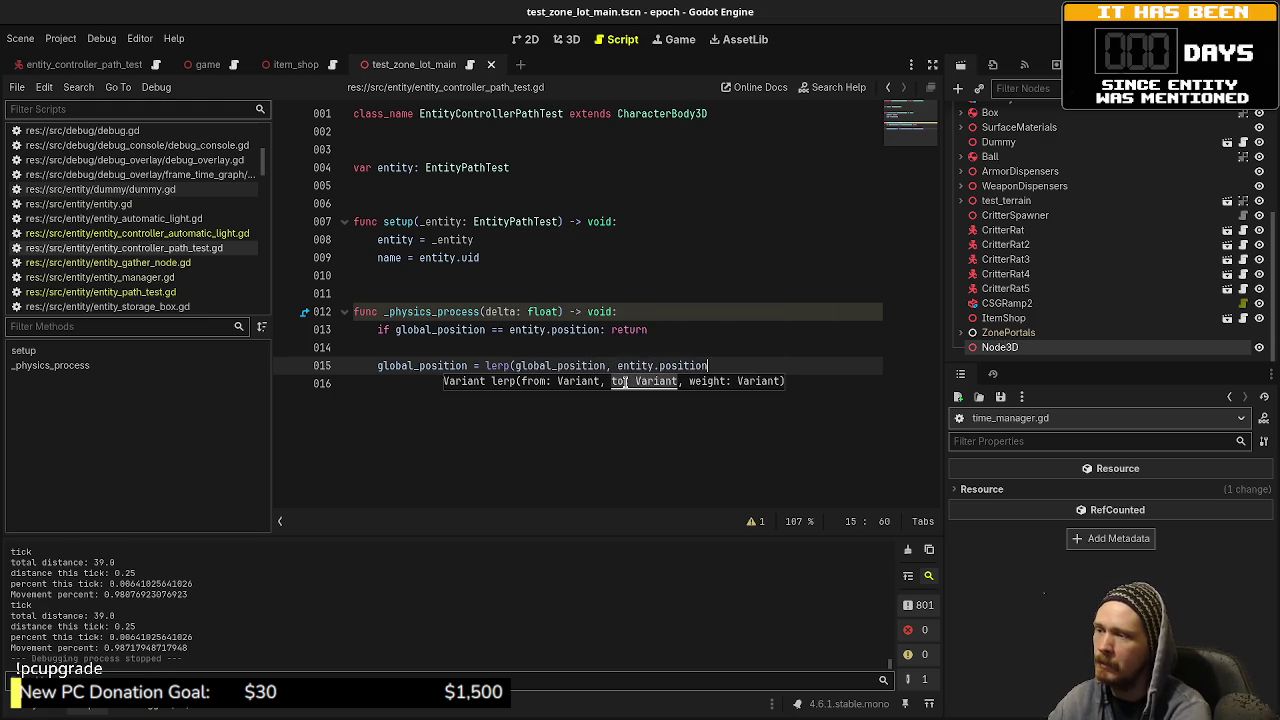
text(, )
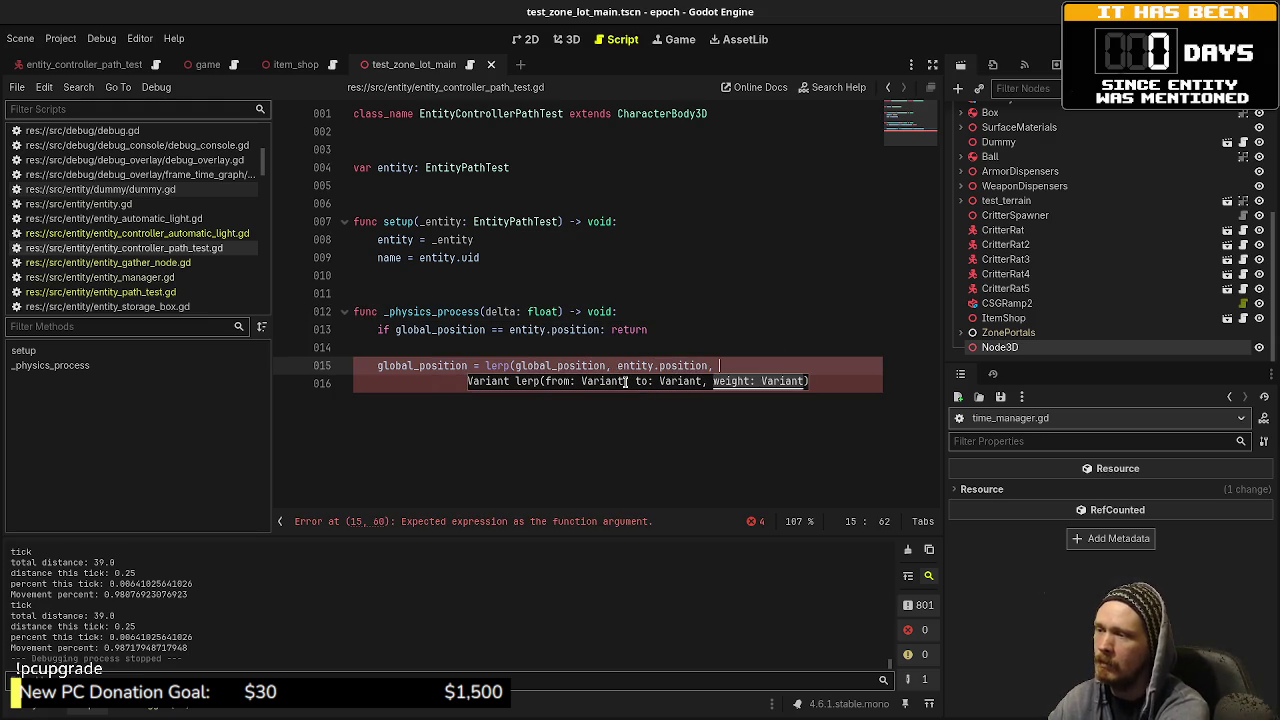
text(1.0 de)
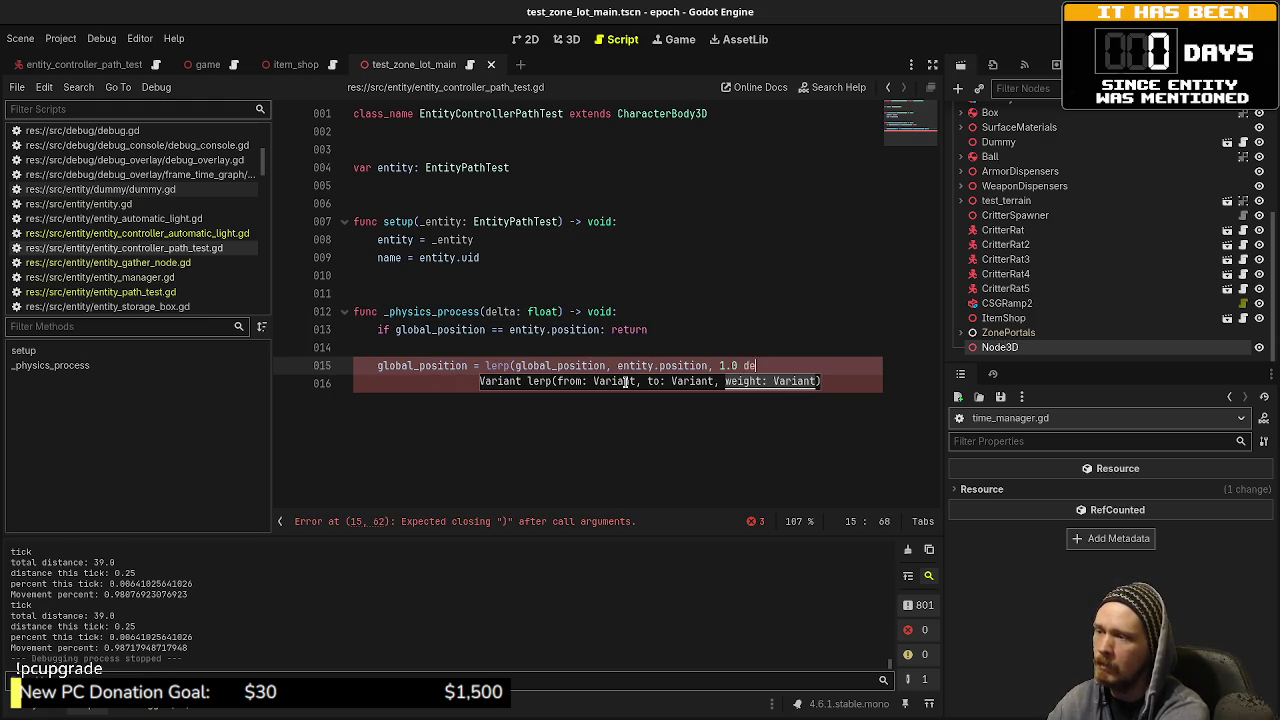
text(* delta))
key(ctrl+s)
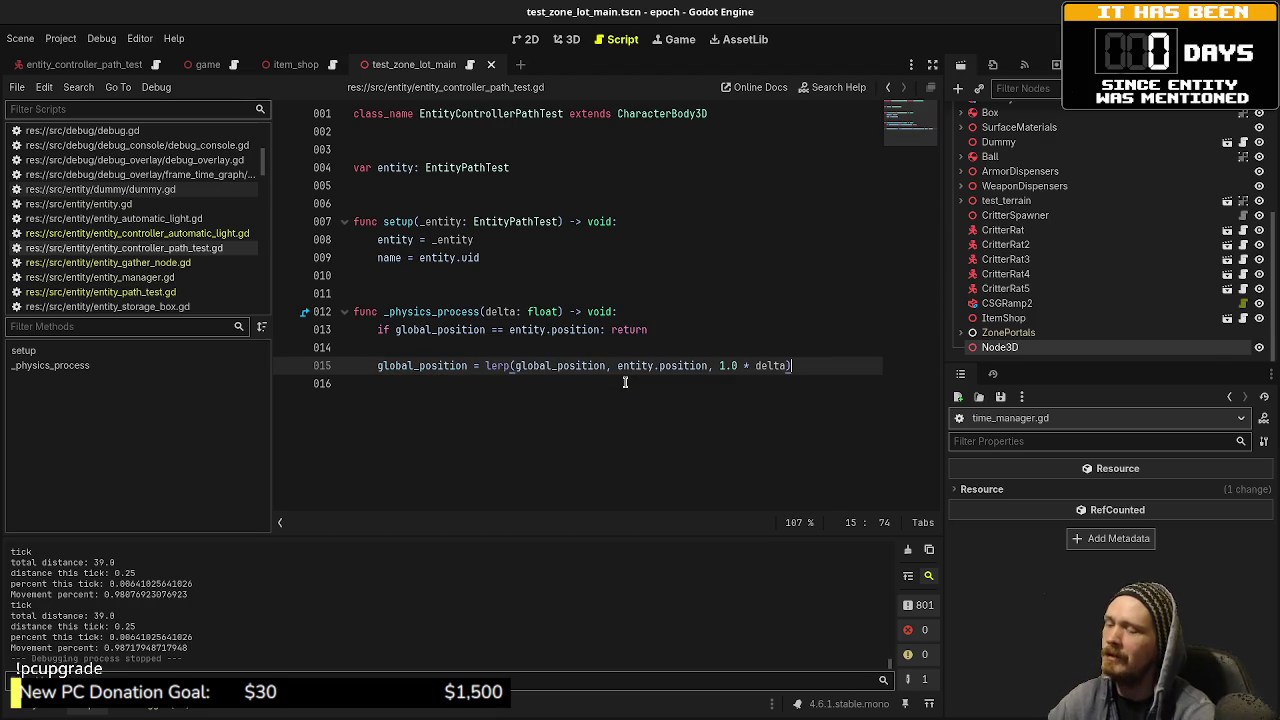
Step: Run the game with F5 to test the smoothing, then stop it with F8
key(F5)
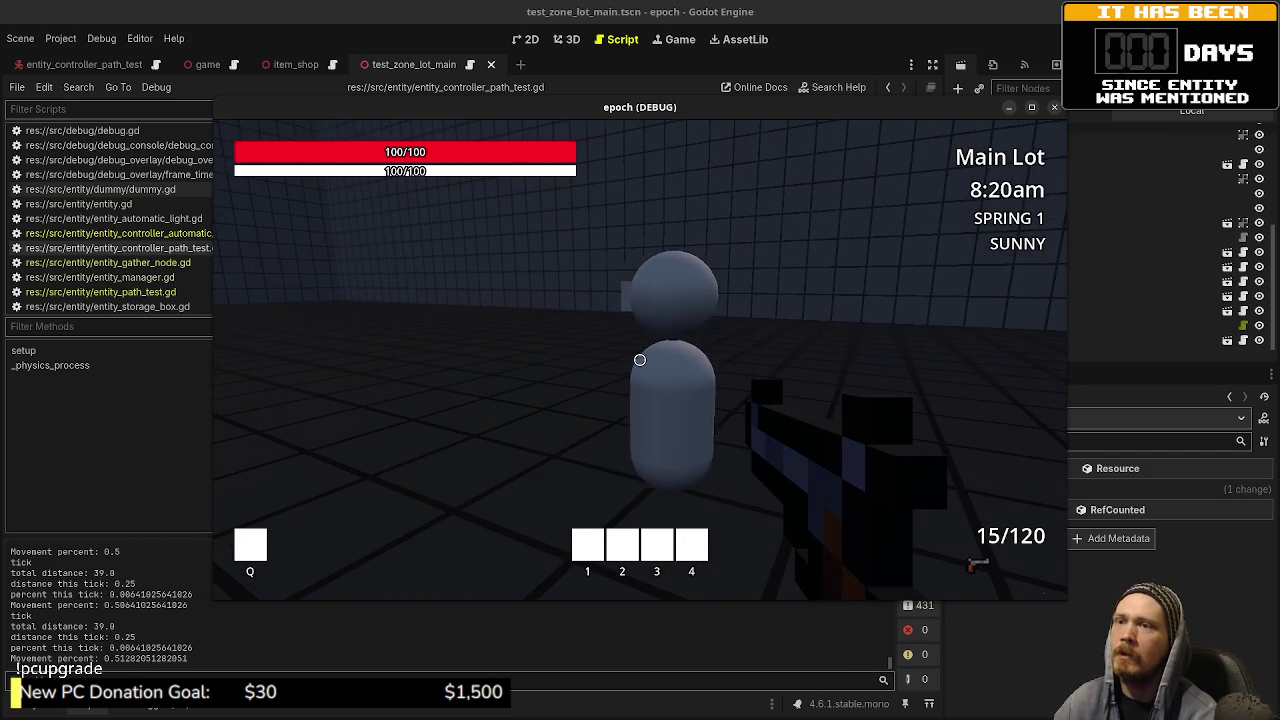
click(1037, 30)
key(F8)
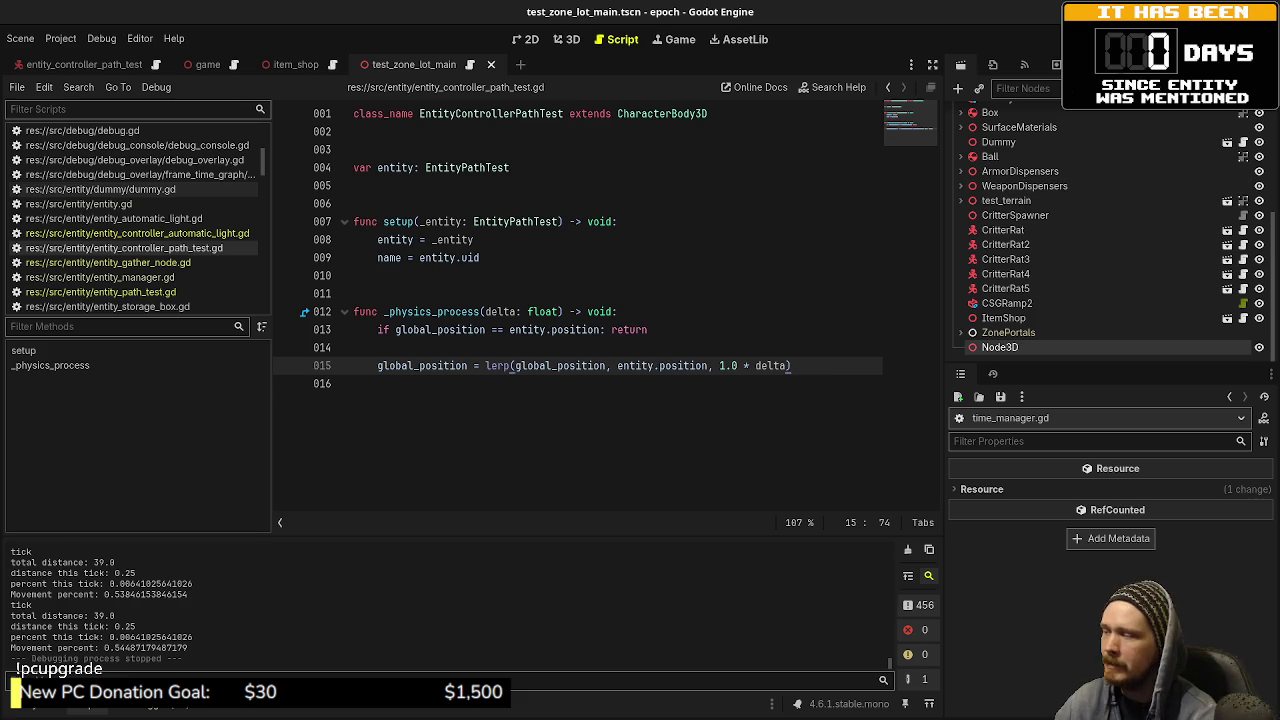
key(alt+f)
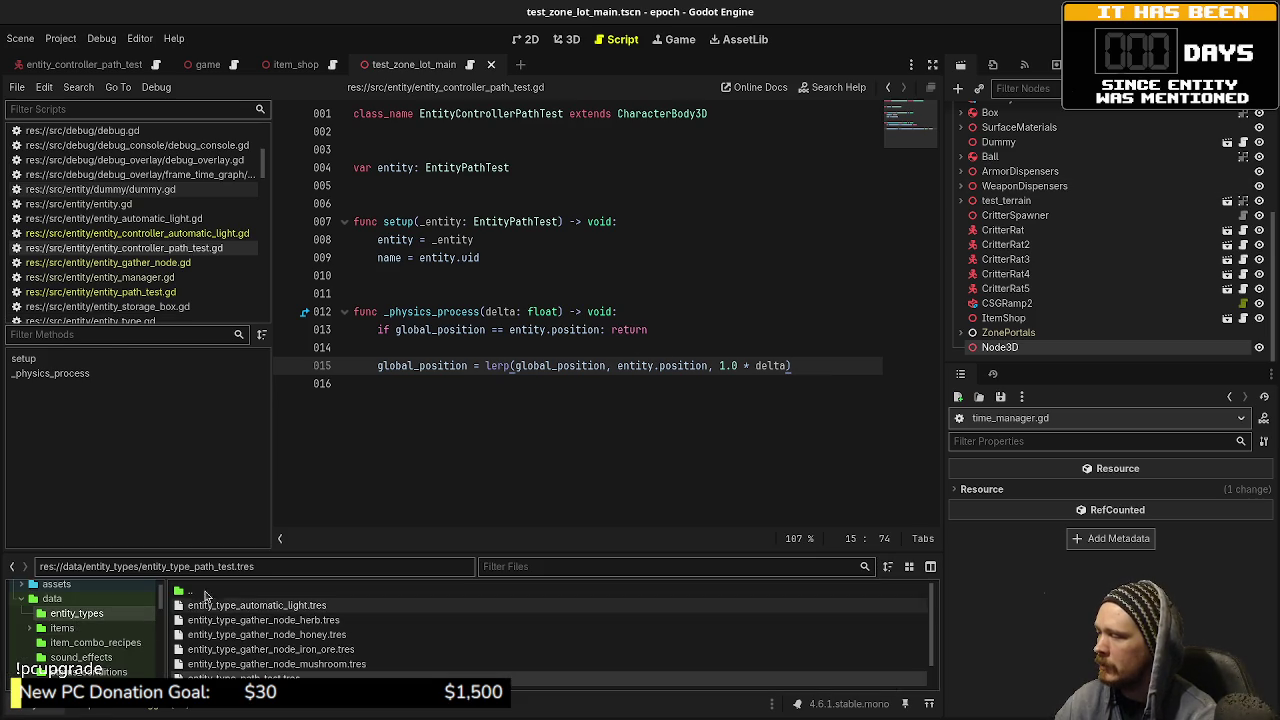
Step: Enlarge the FileSystem panel and open entity_path_test.gd from the src/entity folder
drag(276, 559, 276, 314)
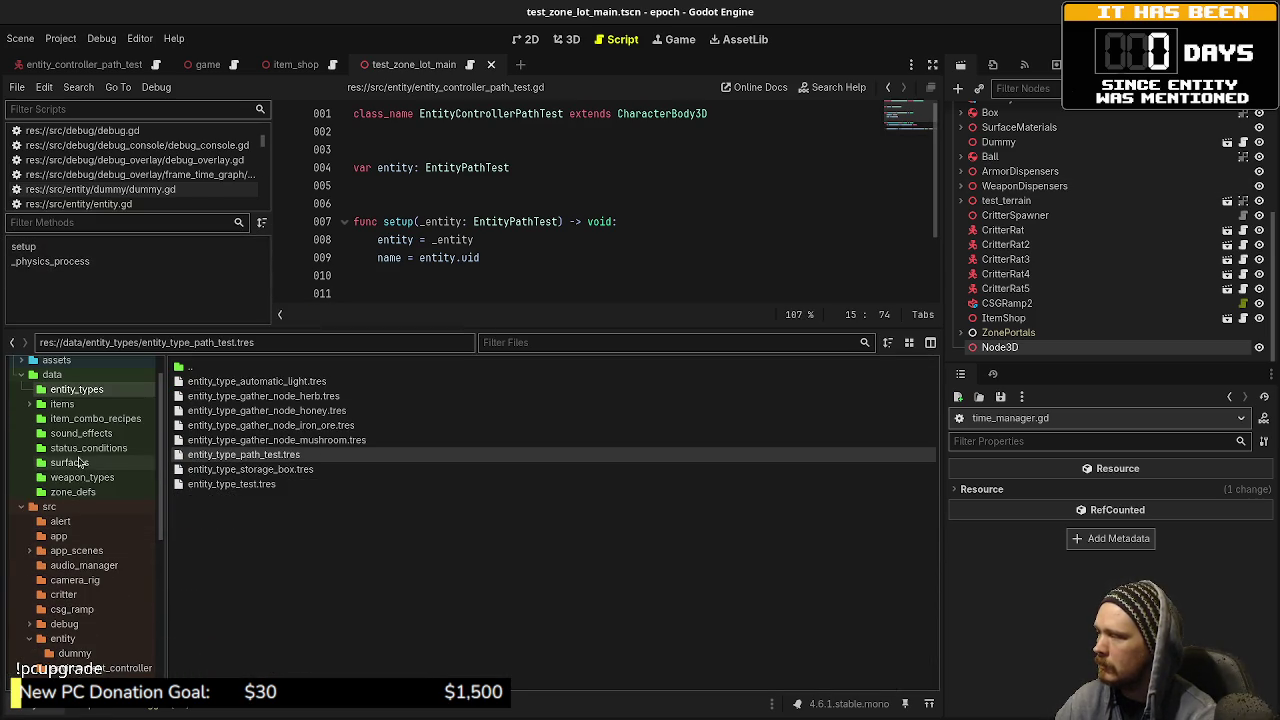
click(62, 638)
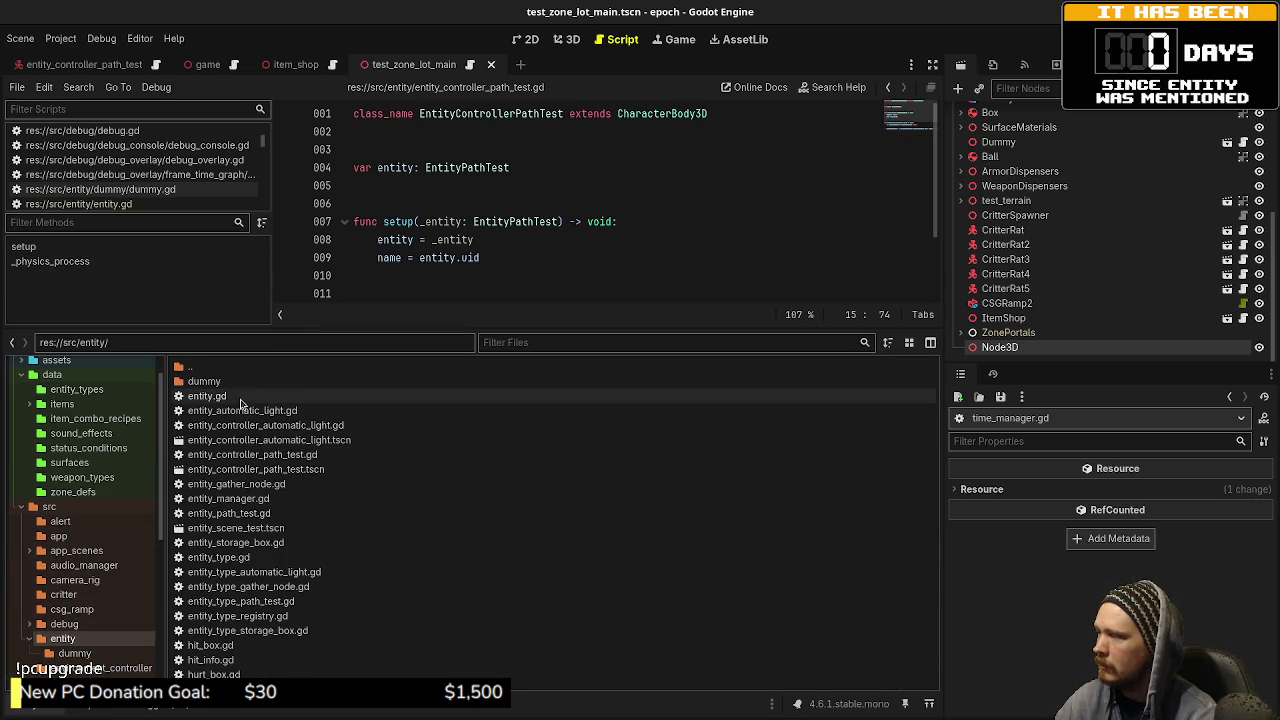
double_click(252, 513)
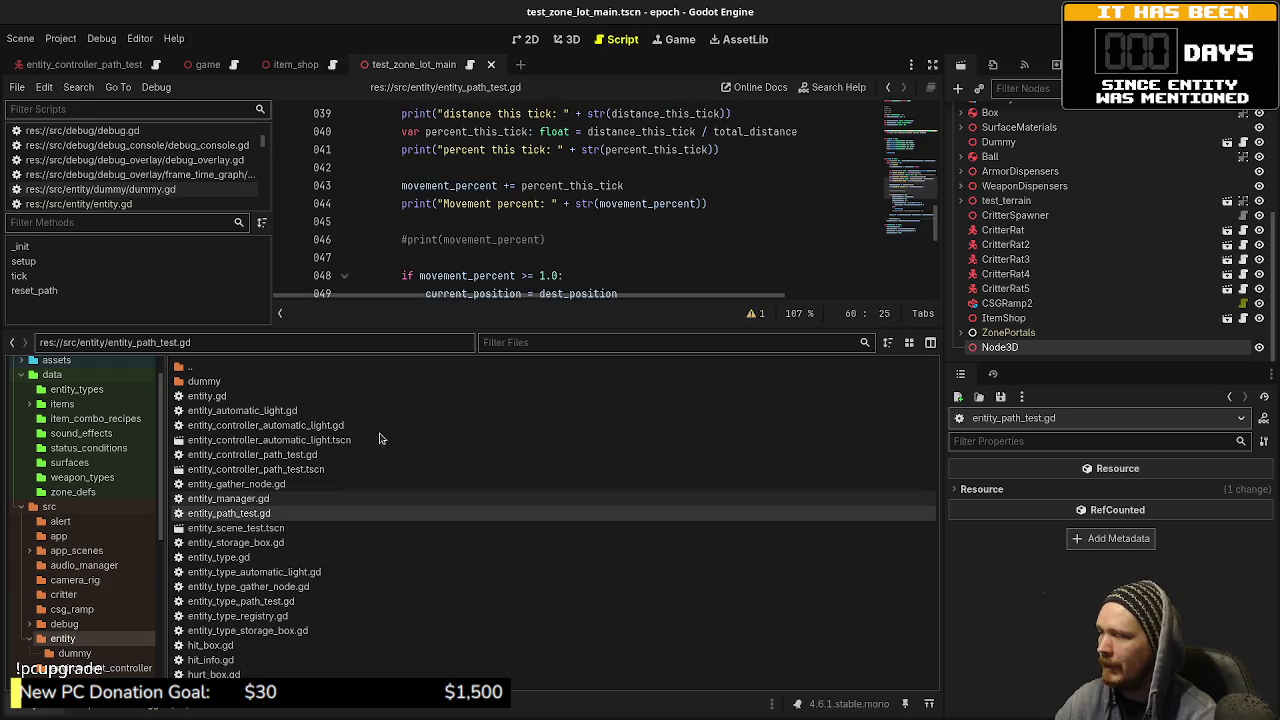
drag(548, 328, 548, 552)
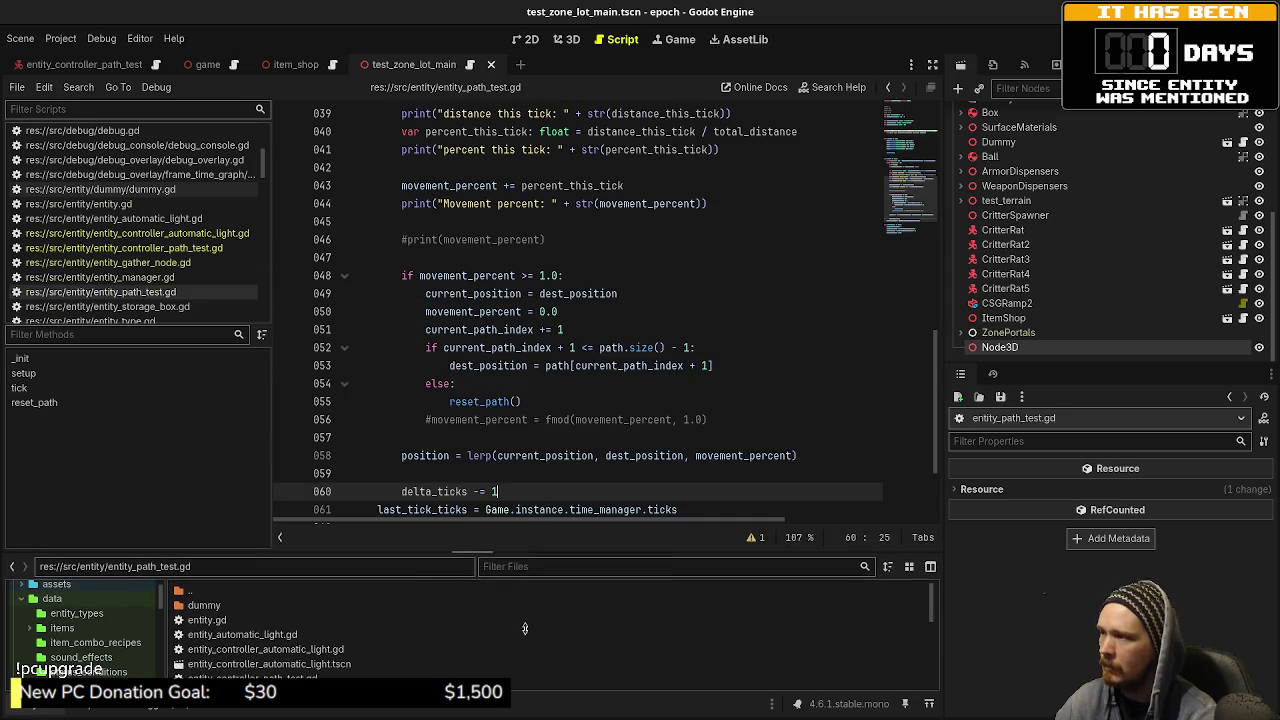
scroll(570, 293, up, 12)
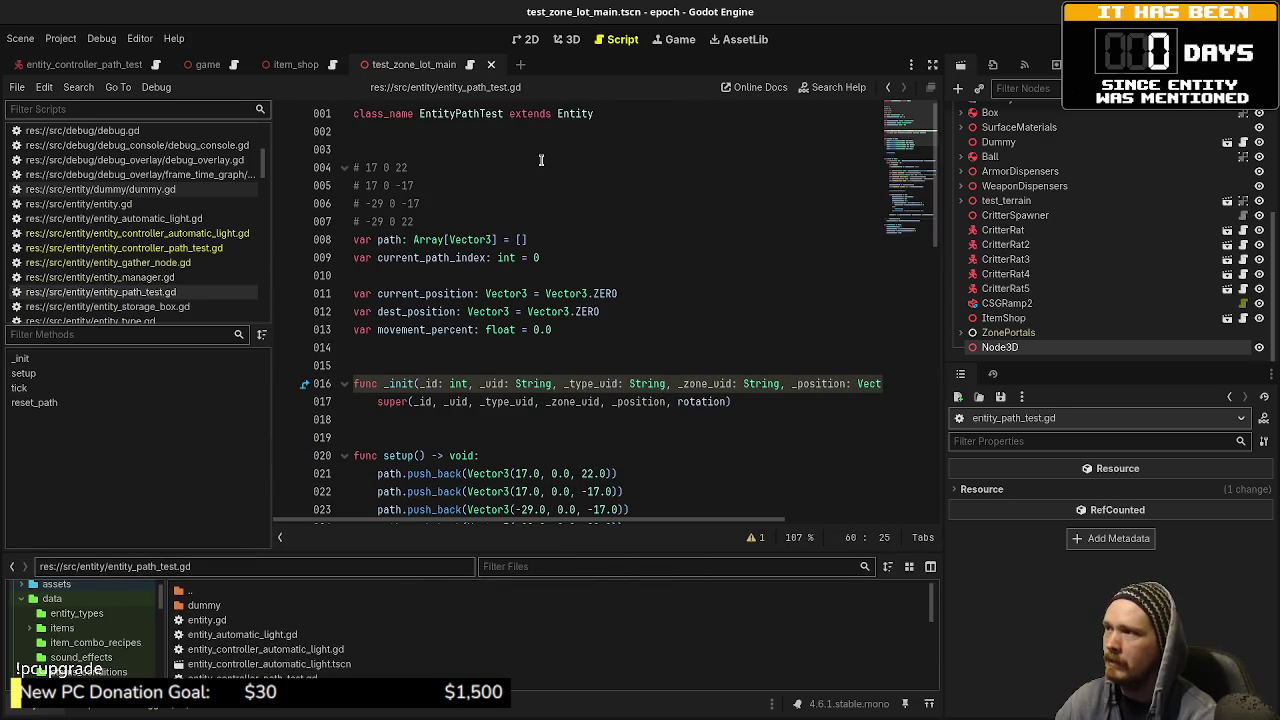
Step: Jump to the Entity base class in entity.gd and highlight every use of position
ctrl+click(580, 115)
scroll(542, 241, up, 4)
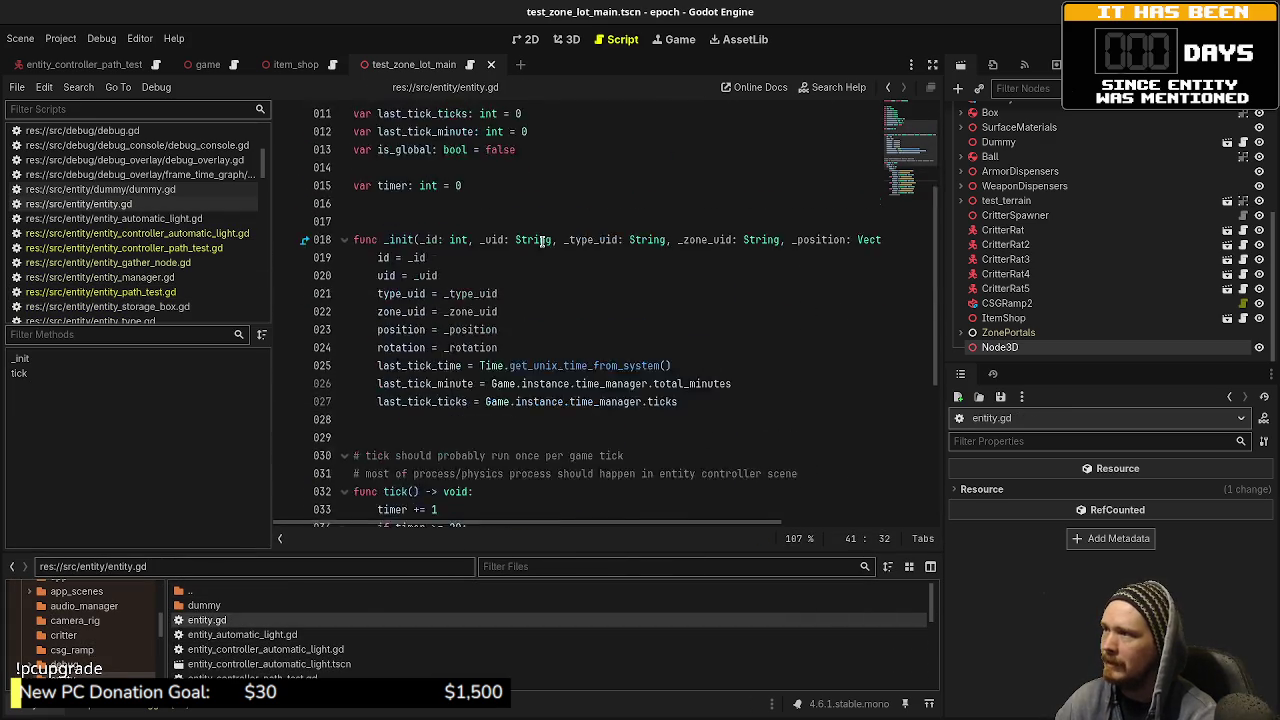
scroll(542, 241, up, 4)
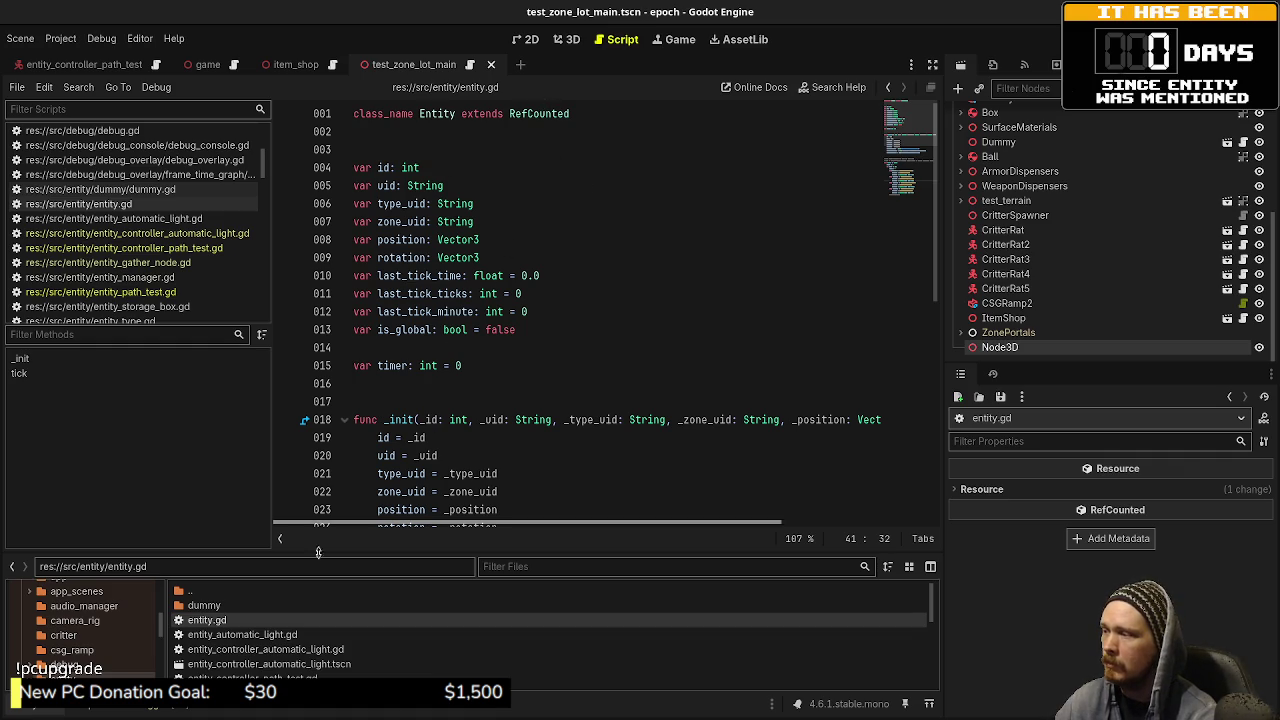
double_click(420, 240)
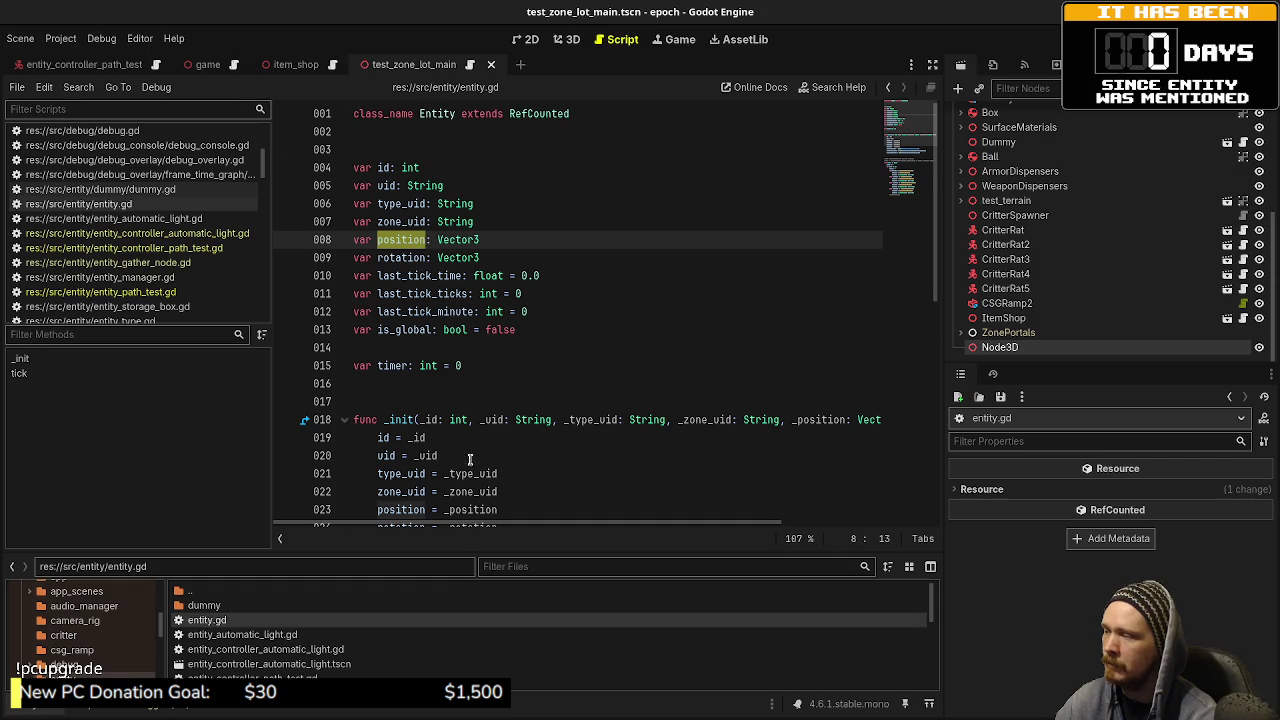
scroll(455, 403, down, 3)
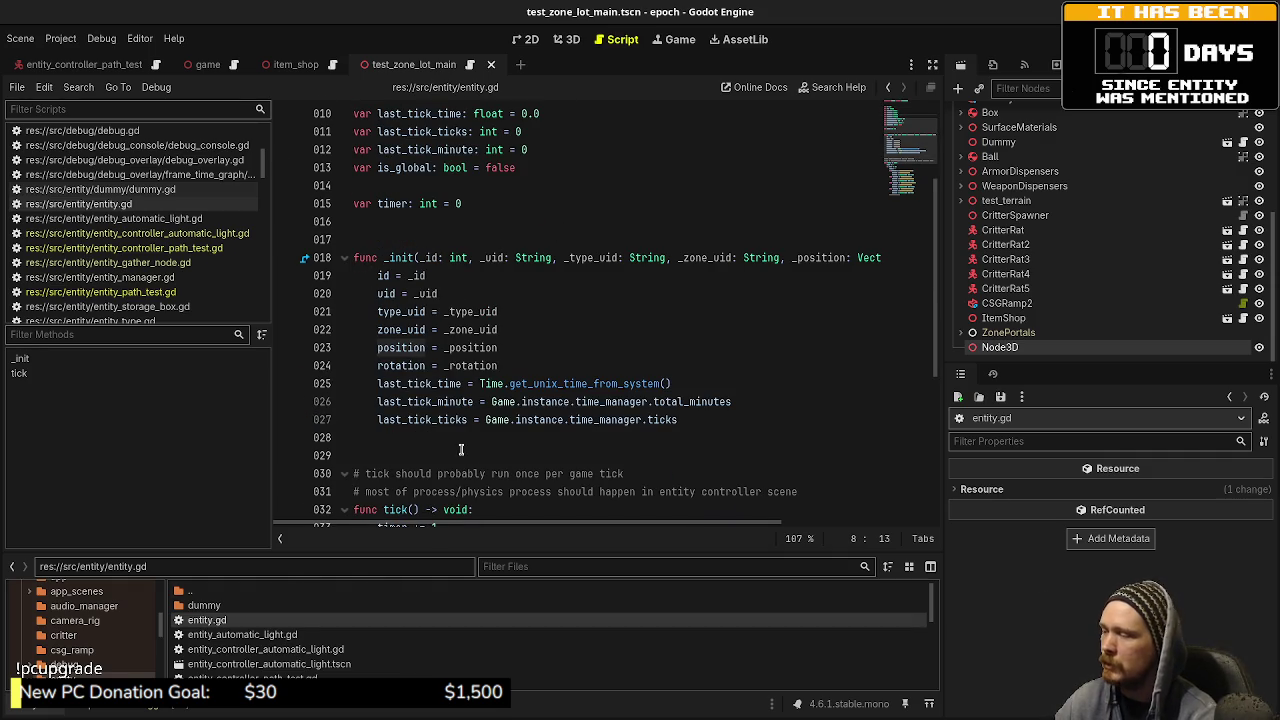
scroll(300, 670, down, 1)
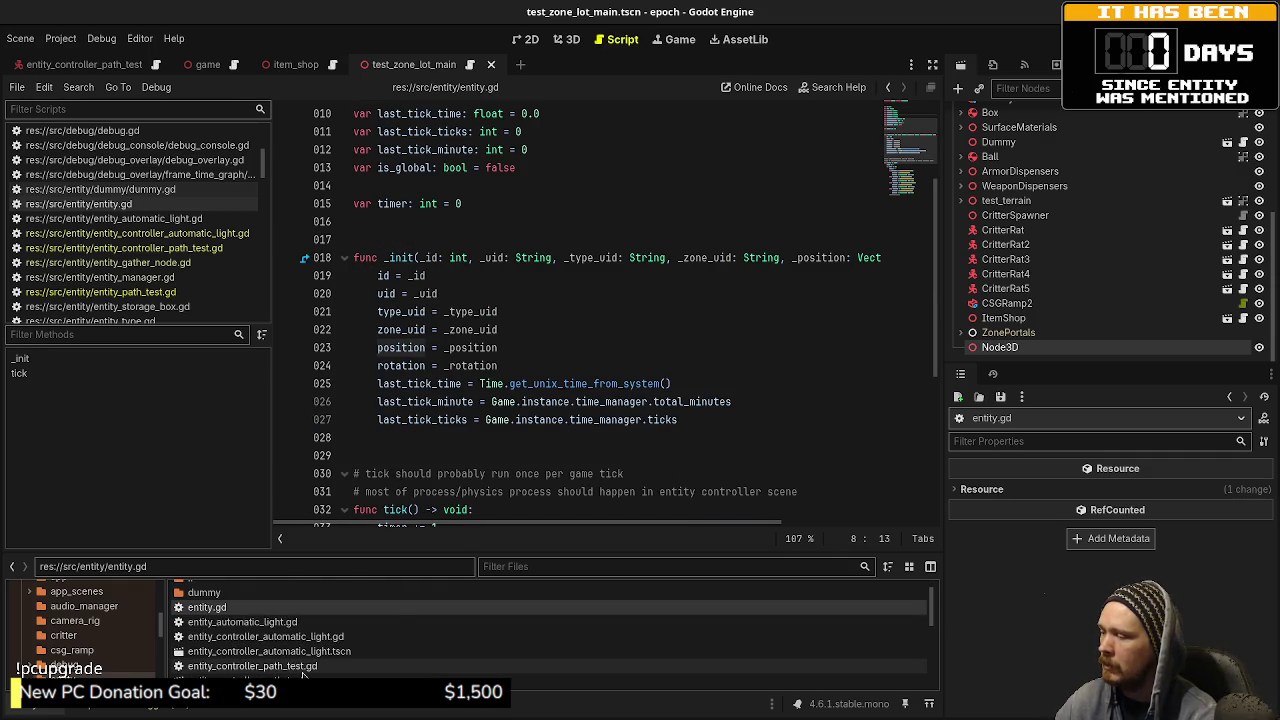
Step: Check entity_controller_path_test.gd, then reopen entity_path_test.gd at its top
double_click(302, 668)
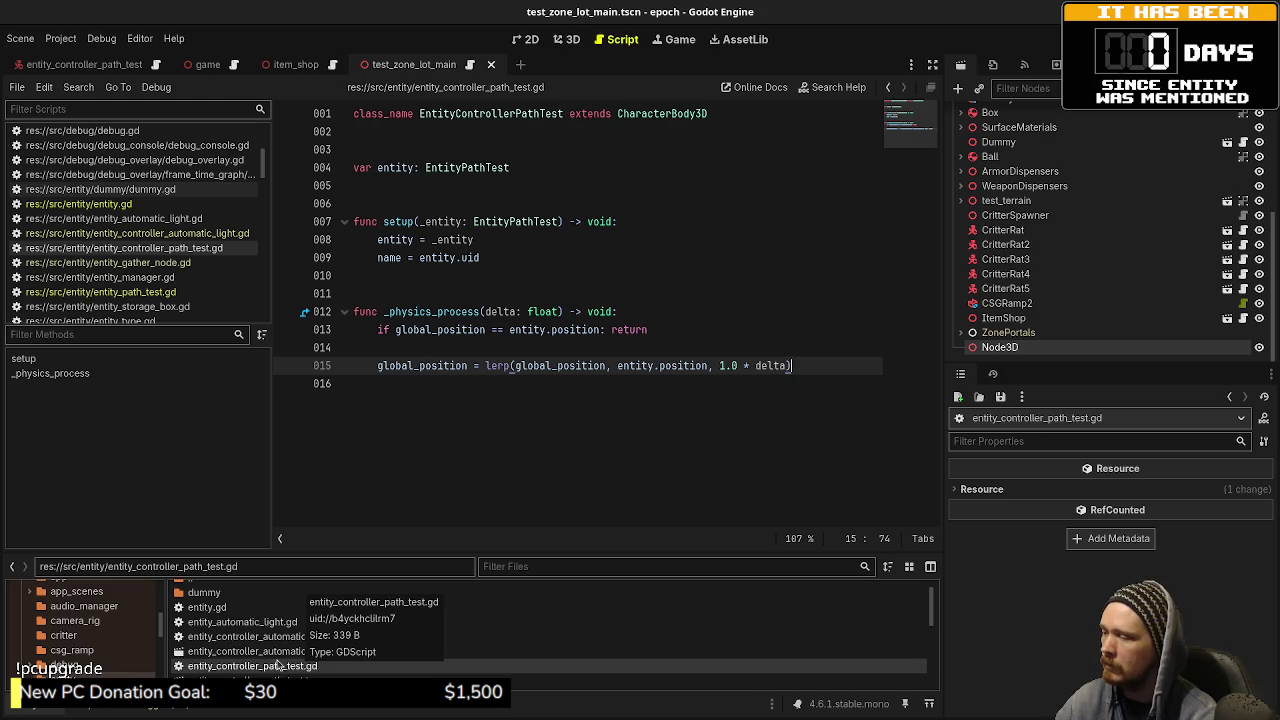
scroll(278, 664, down, 3)
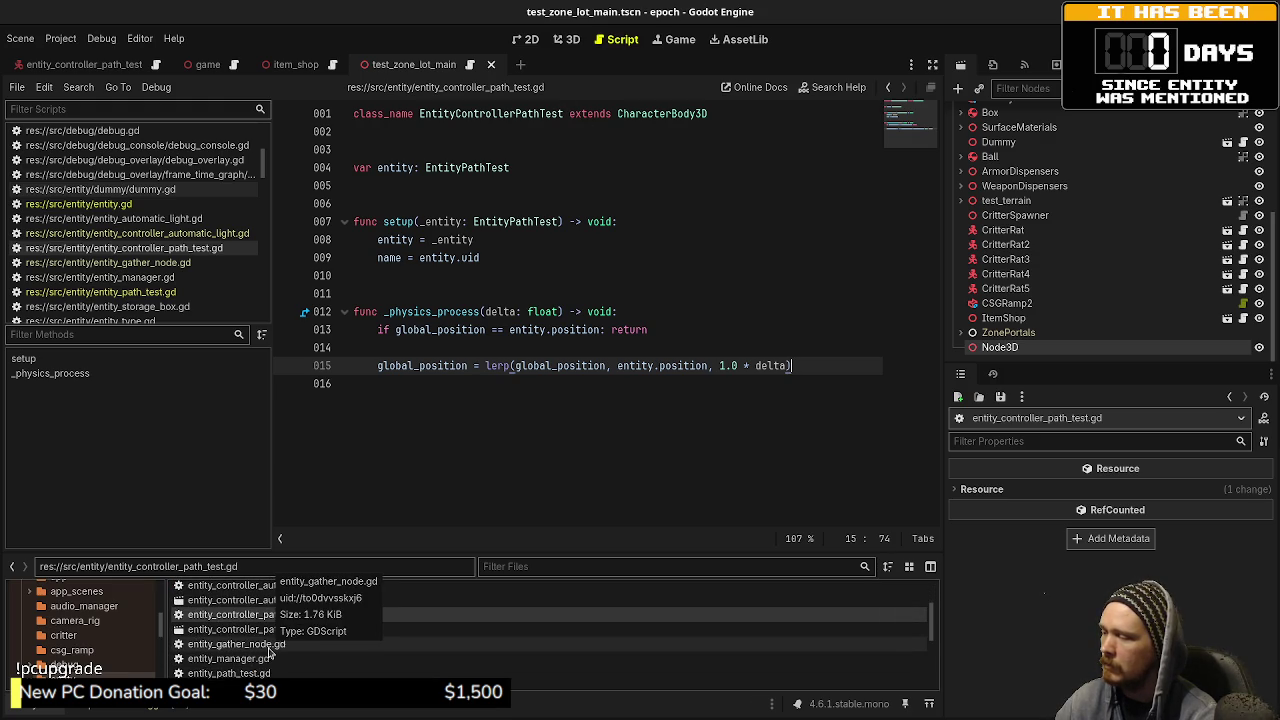
double_click(240, 673)
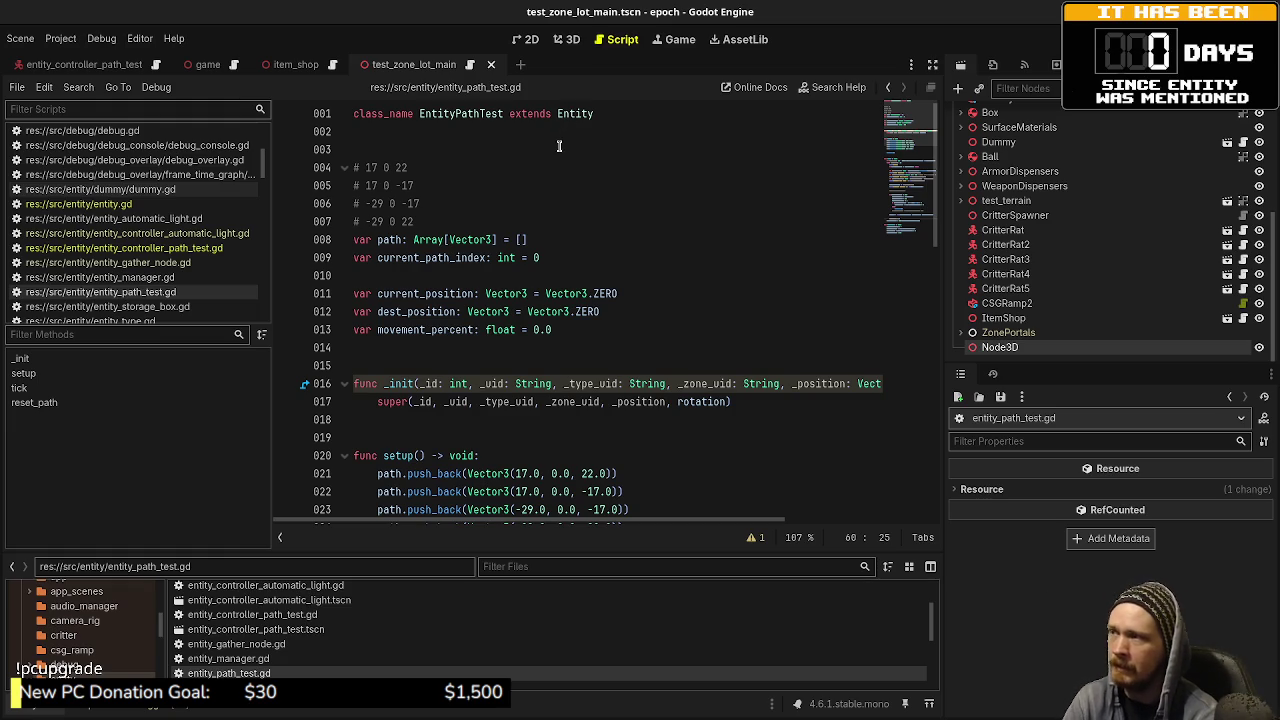
Step: Inspect the tick function's loop in entity_path_test.gd, then switch to entity_controller_path_test.gd
scroll(396, 412, down, 6)
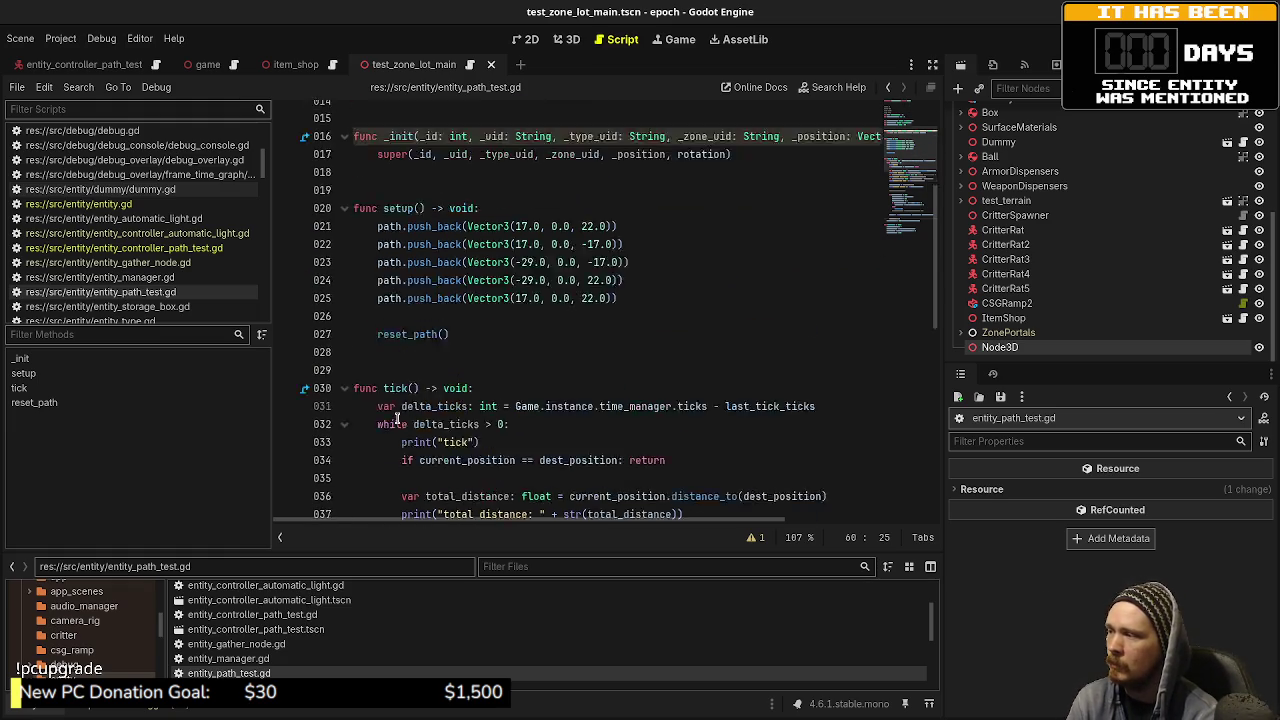
double_click(395, 311)
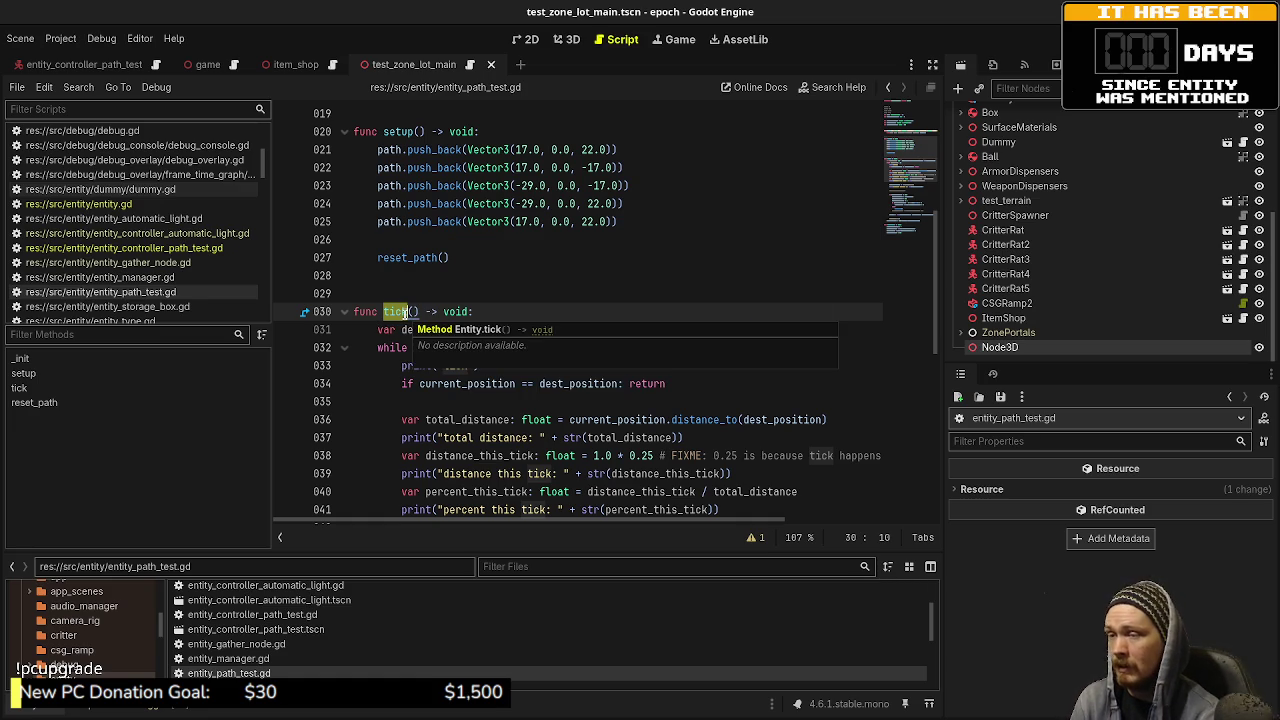
drag(386, 314, 445, 440)
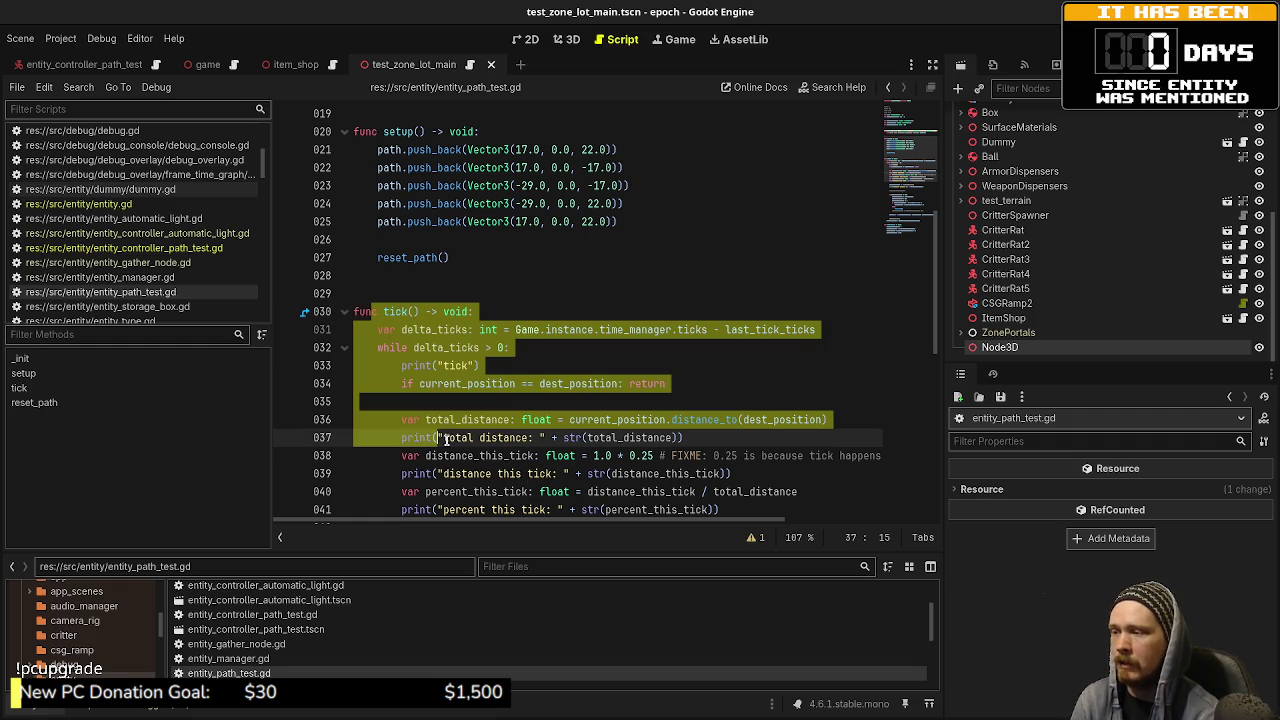
scroll(559, 277, down, 2)
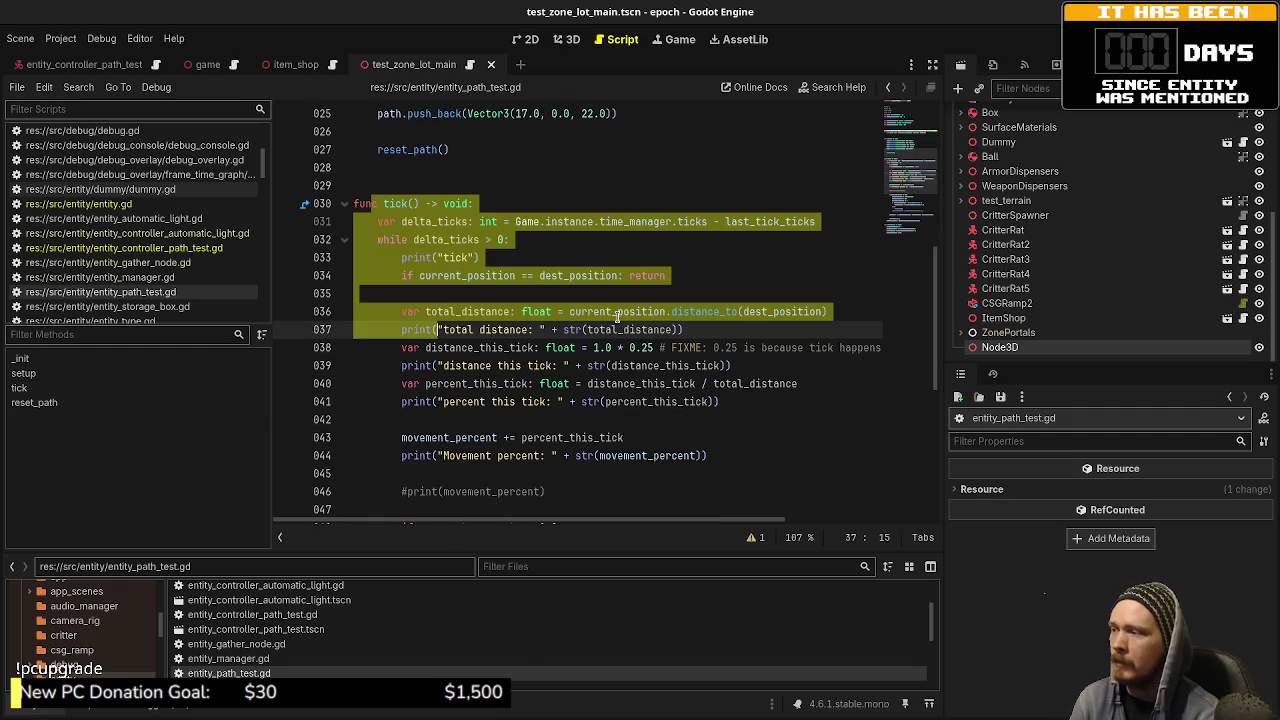
click(438, 288)
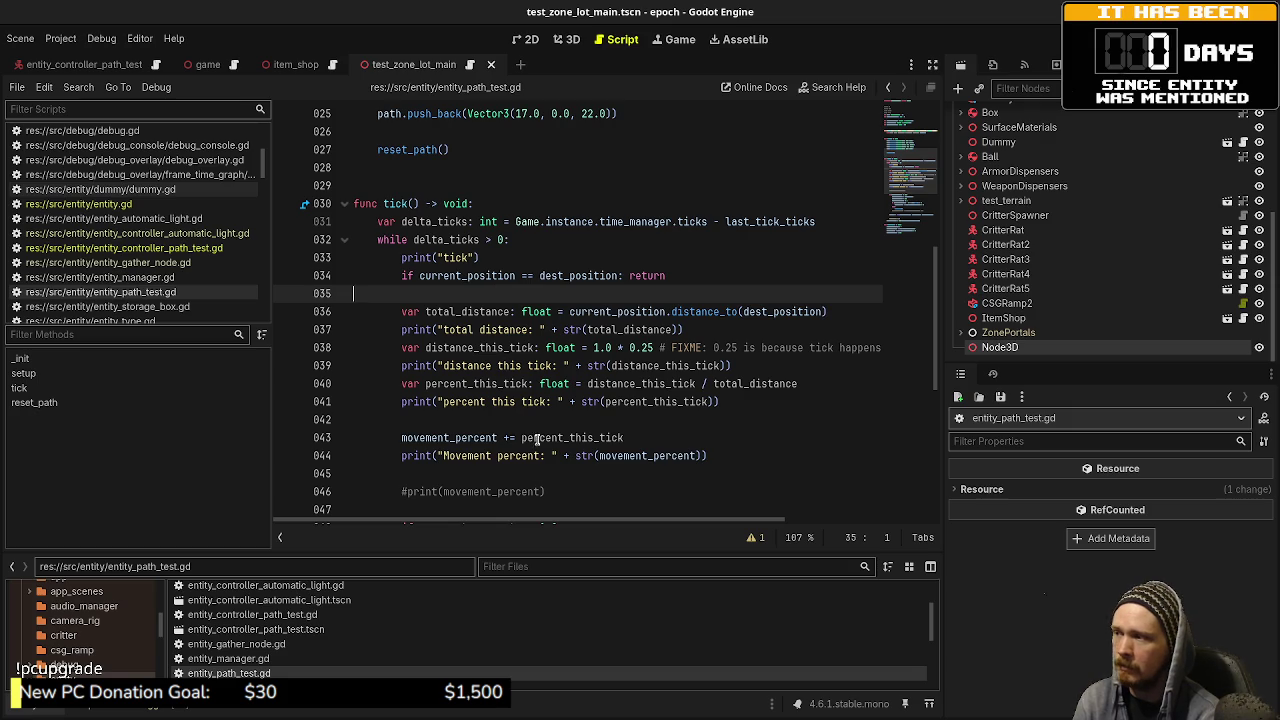
scroll(535, 438, down, 1)
click(193, 249)
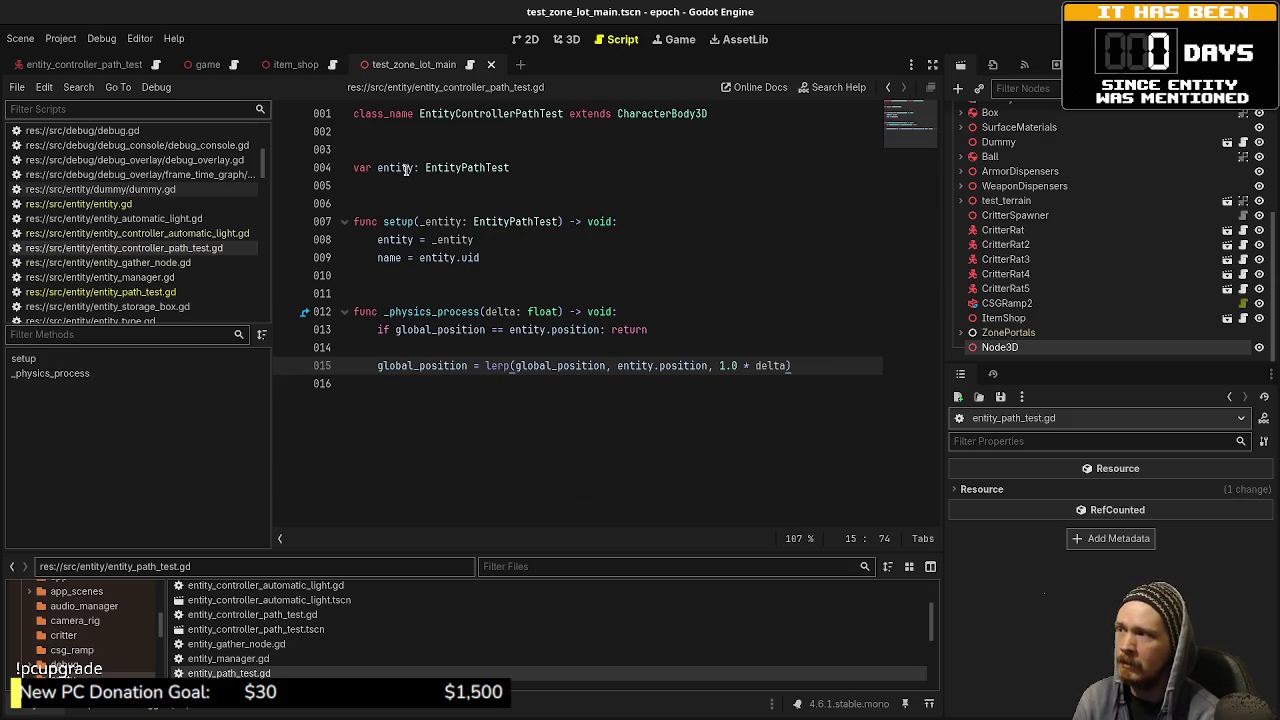
drag(511, 167, 362, 167)
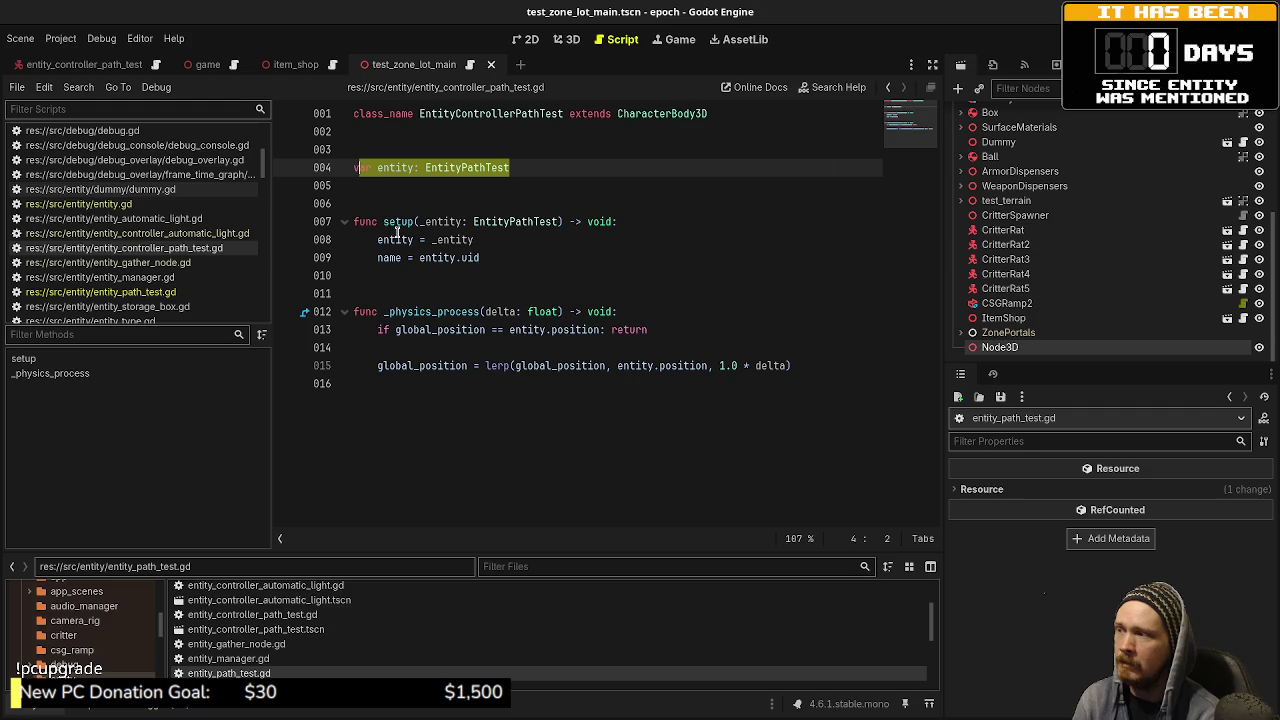
double_click(387, 170)
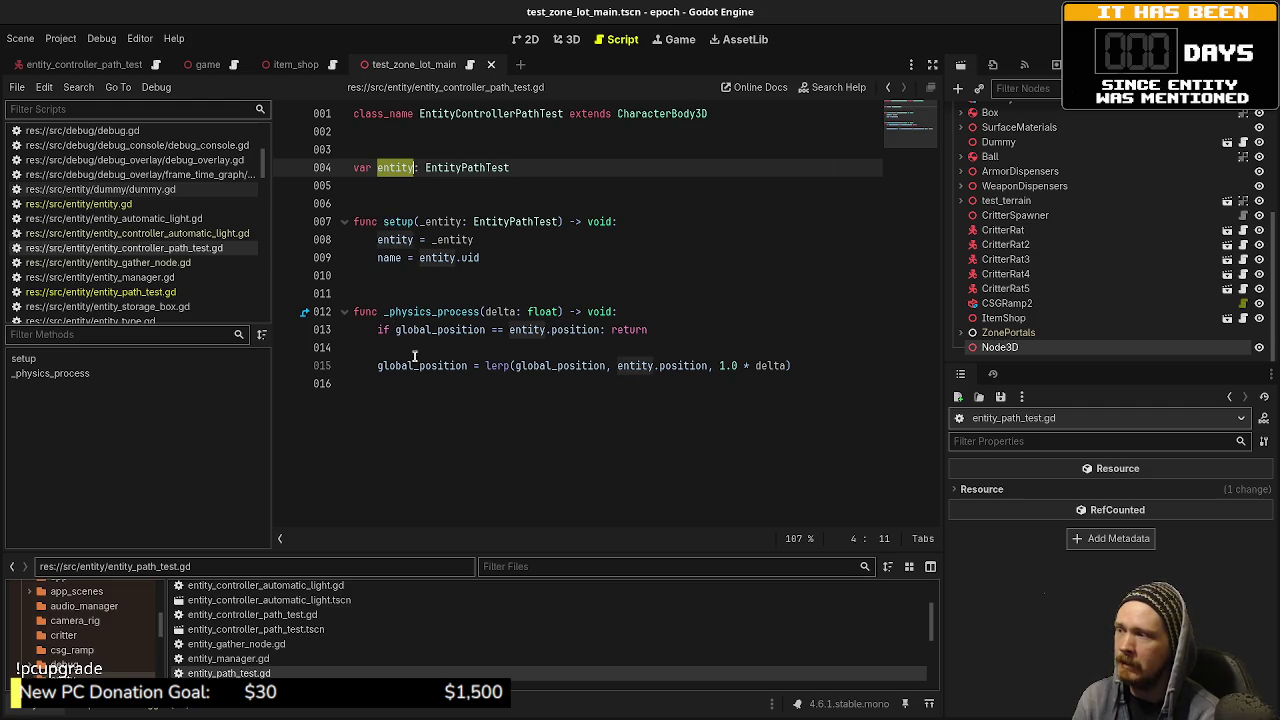
drag(800, 366, 377, 366)
click(534, 381)
double_click(664, 366)
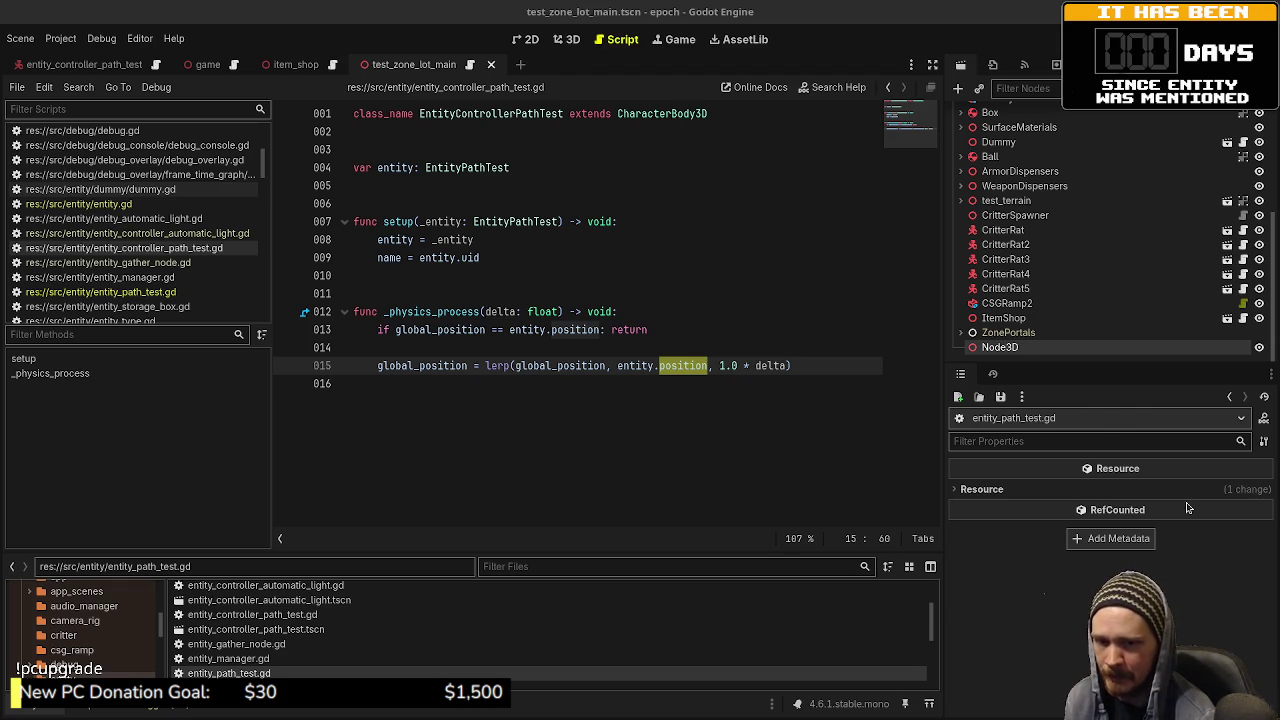
mouse_move(1189, 509)
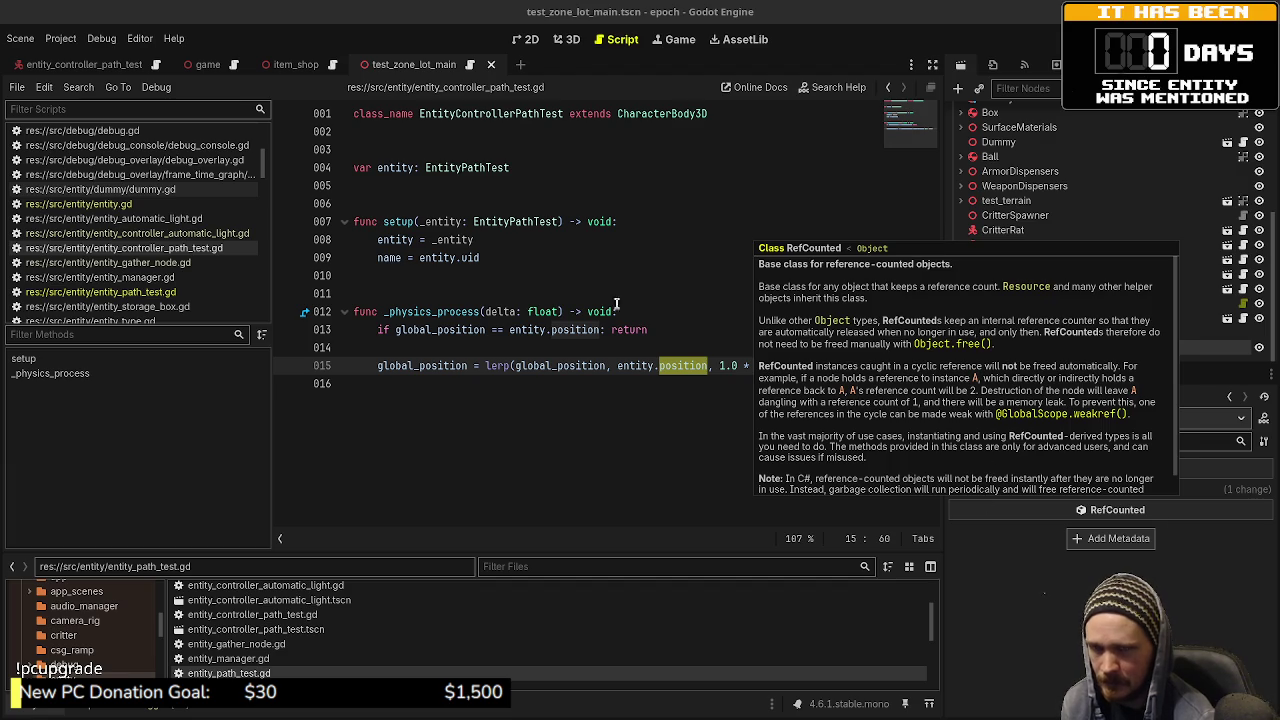
click(675, 350)
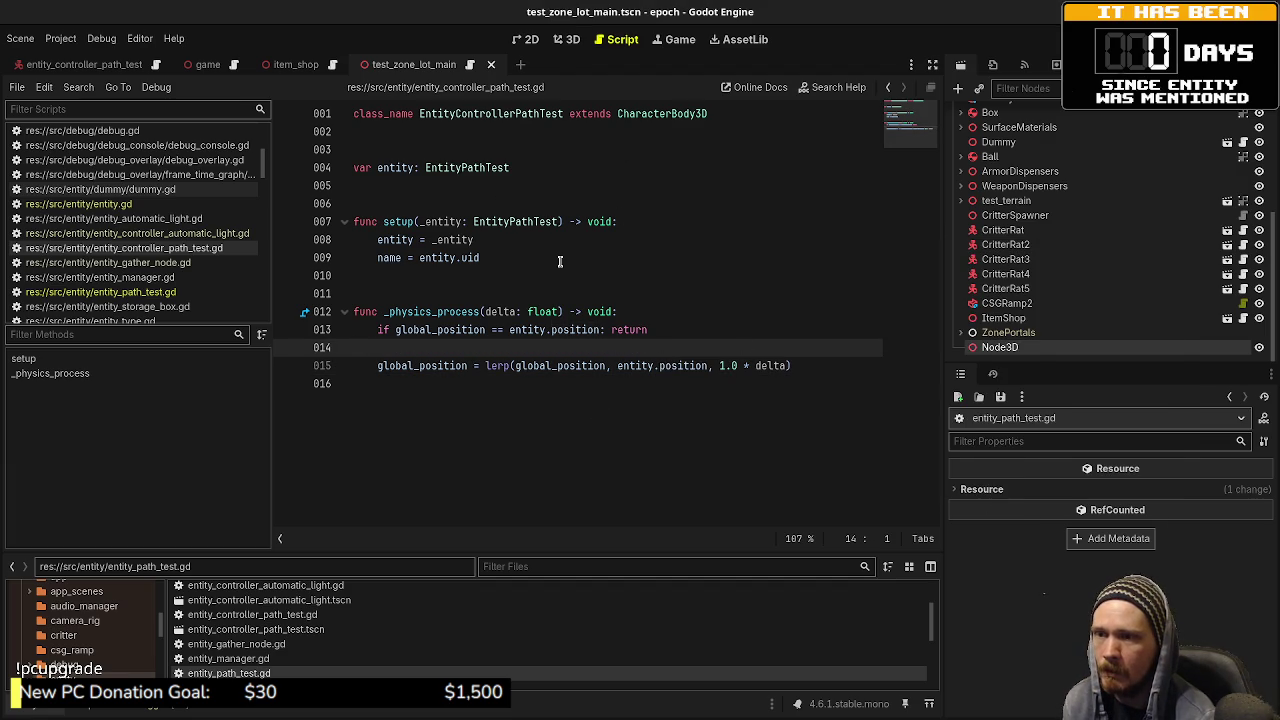
Step: Delete the leftover Node3D from test_zone_lot_main.tscn, then save and run the game
click(1006, 332)
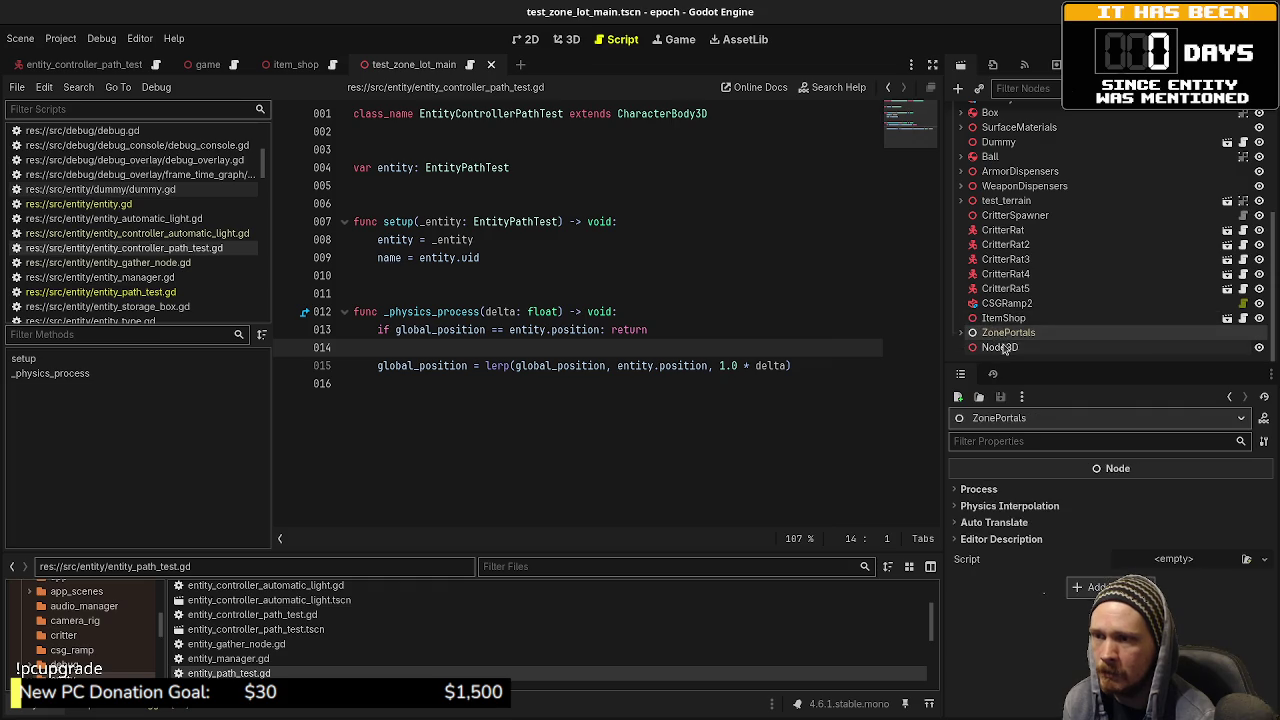
right_click(1003, 347)
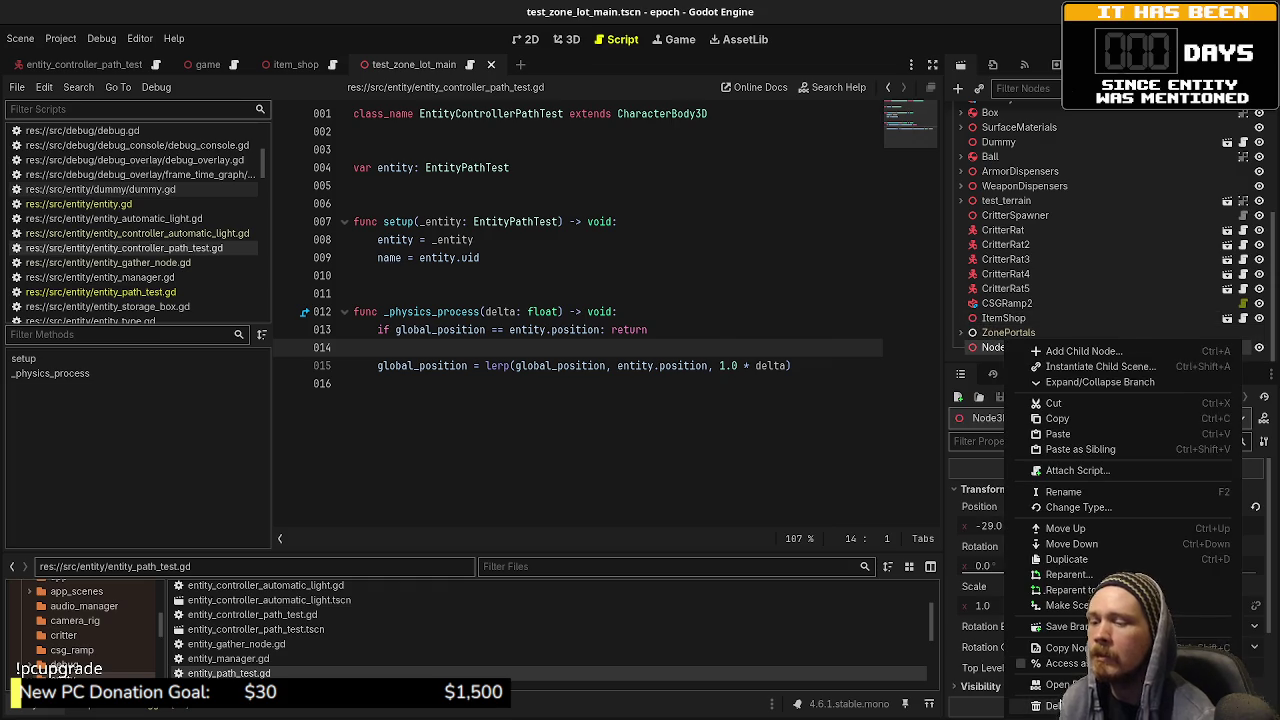
click(1055, 705)
click(692, 395)
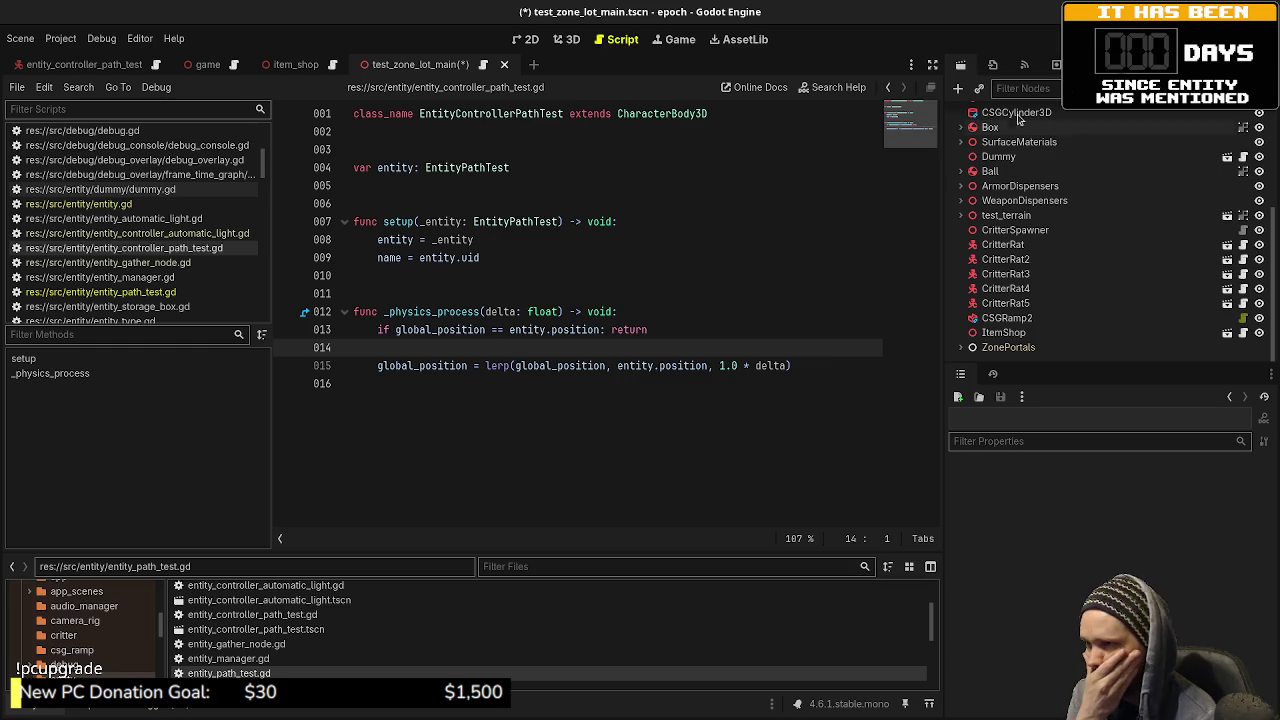
key(F5)
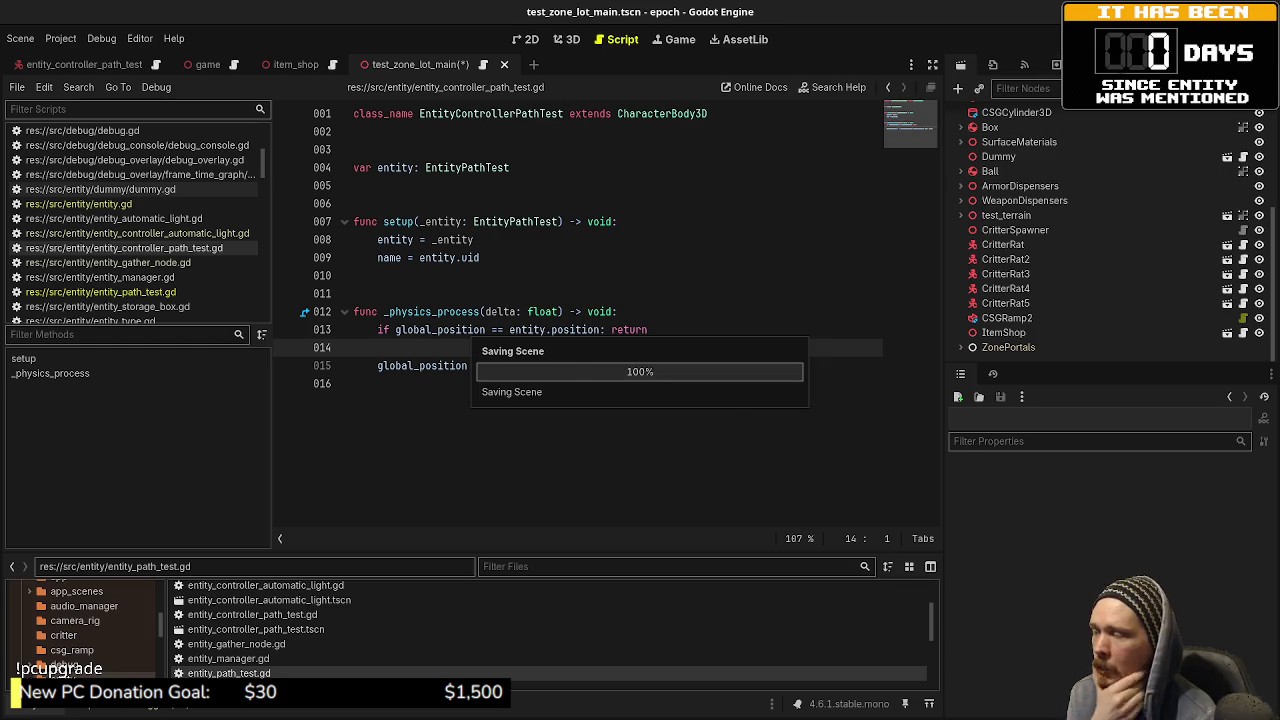